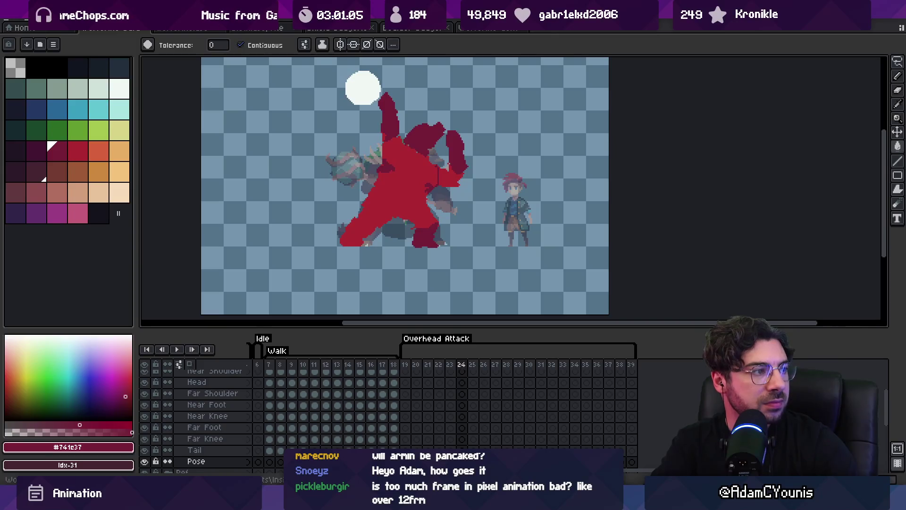
Step: Step a frame, play and stop the Walk animation, then select Overhead Attack frames 19–30
{"action": "key", "text": "Right"}
{"action": "key", "text": "Right"}
{"action": "key", "text": "Right"}
{"action": "key", "text": "Right"}
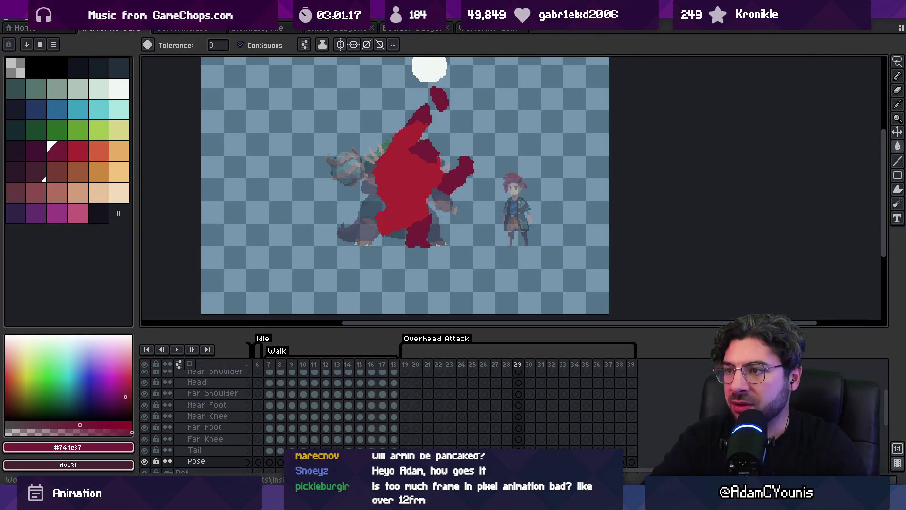
{"action": "left_click", "coordinate": [286, 355]}
{"action": "key", "text": "Return"}
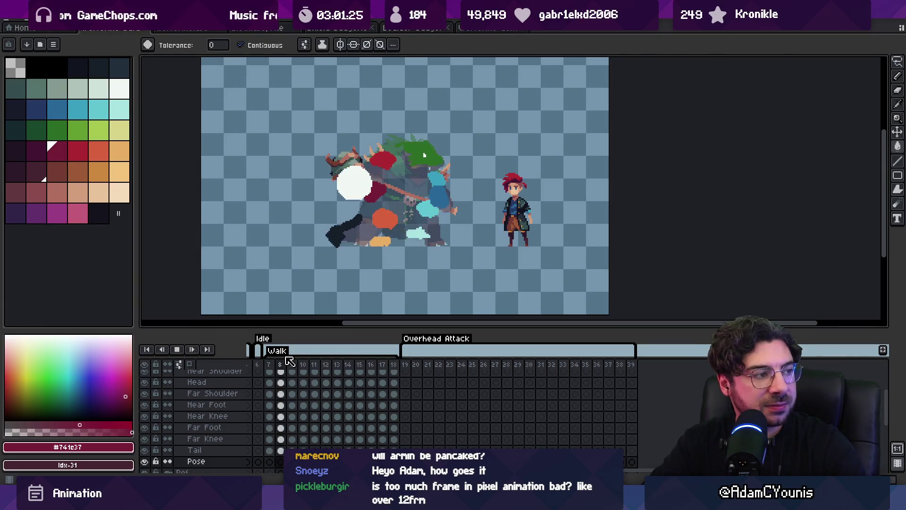
{"action": "key", "text": "Return"}
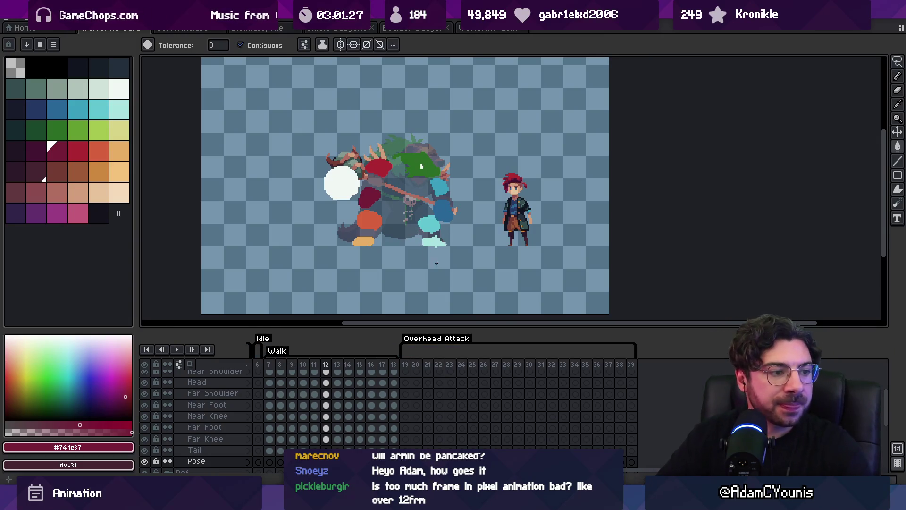
{"action": "mouse_move", "coordinate": [406, 366]}
{"action": "left_mouse_down"}
{"action": "mouse_move", "coordinate": [498, 367]}
{"action": "mouse_move", "coordinate": [536, 378]}
{"action": "mouse_move", "coordinate": [538, 400]}
{"action": "left_mouse_up"}
Step: On frame 30, block in the raised arm with a large dark red pencil
{"action": "key", "text": "b"}
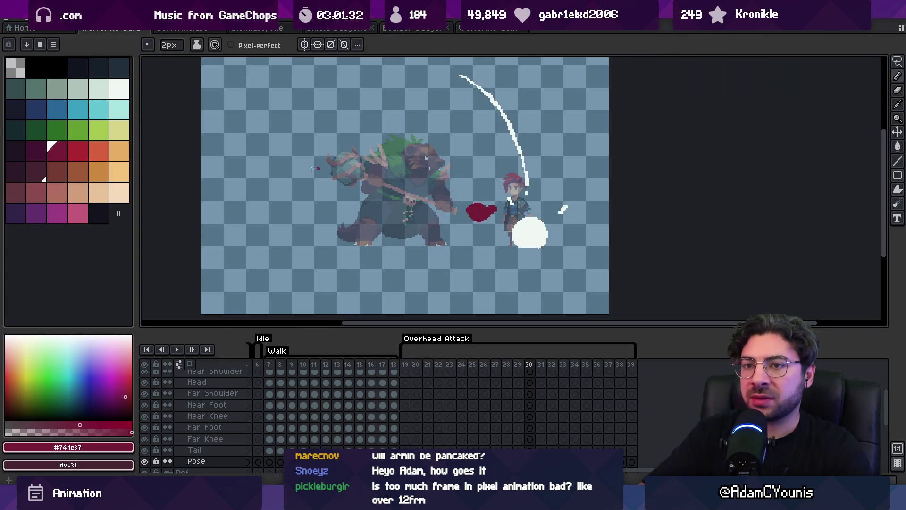
{"action": "left_click", "coordinate": [78, 151]}
{"action": "key", "text": "plus"}
{"action": "key", "text": "plus"}
{"action": "key", "text": "plus"}
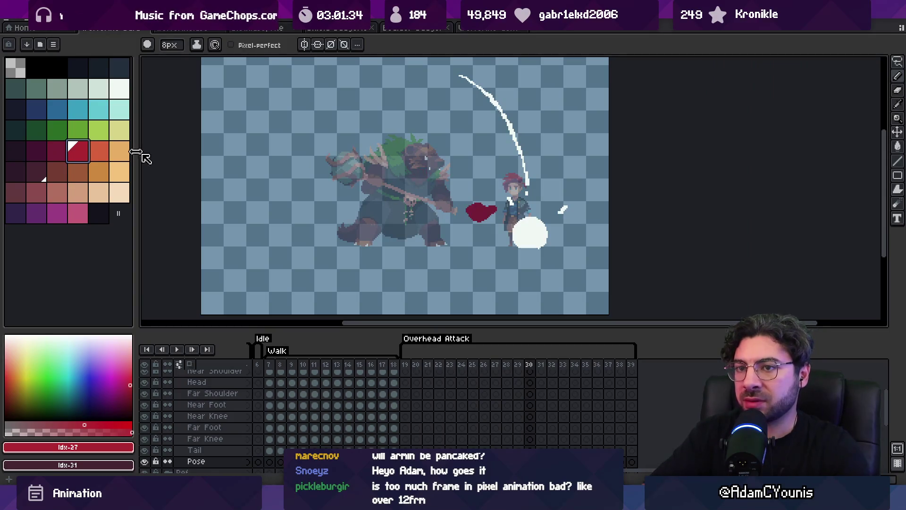
{"action": "left_click", "coordinate": [58, 153]}
{"action": "left_click_drag", "start_coordinate": [435, 185], "coordinate": [446, 189]}
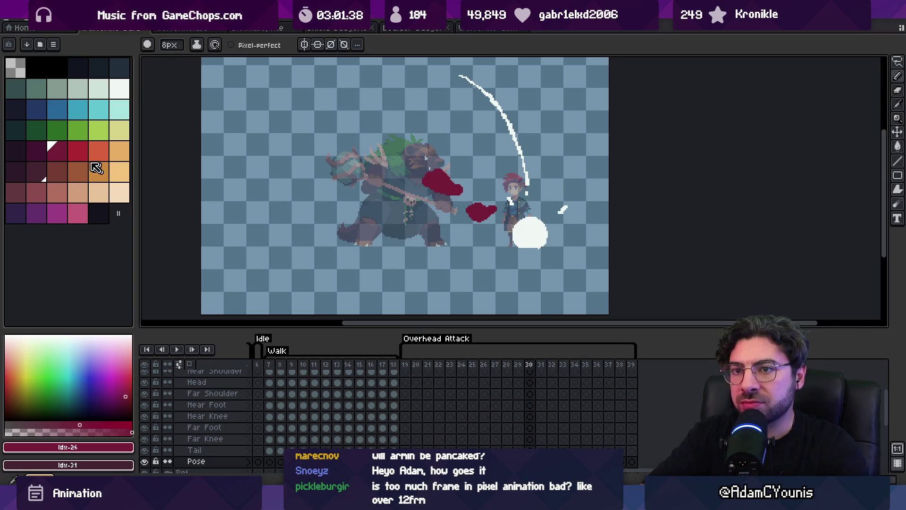
Step: Outline the creature's back and belly in 1px bright red and bucket-fill the body solid red
{"action": "left_click", "coordinate": [78, 151]}
{"action": "key", "text": "minus"}
{"action": "key", "text": "minus"}
{"action": "key", "text": "minus"}
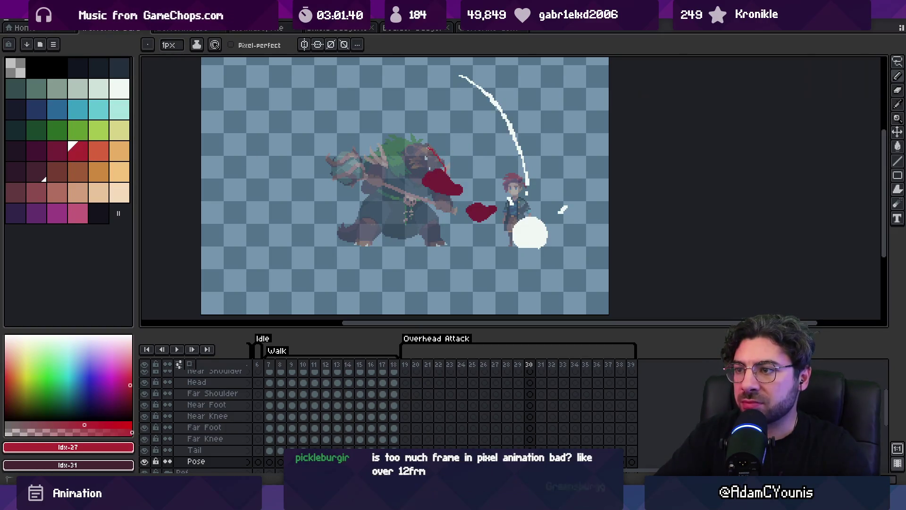
{"action": "left_click_drag", "start_coordinate": [446, 169], "coordinate": [408, 142]}
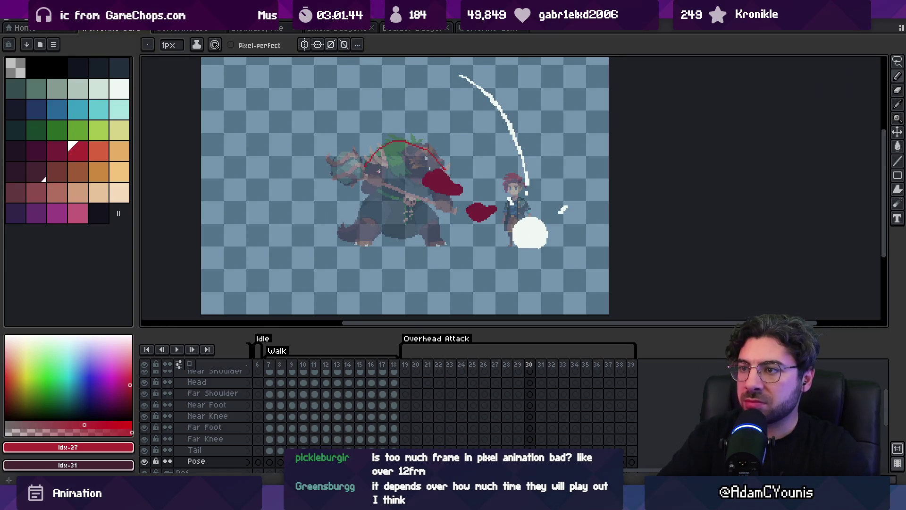
{"action": "left_click_drag", "start_coordinate": [397, 210], "coordinate": [432, 197]}
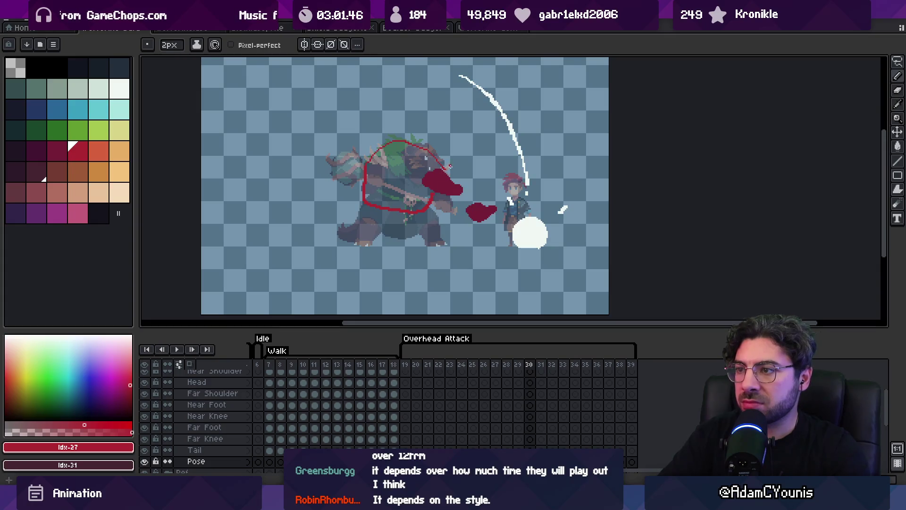
{"action": "key", "text": "g"}
{"action": "left_click", "coordinate": [417, 165]}
Step: Paint the thickened rear leg and the front leg in red, then sample the dark red
{"action": "key", "text": "b"}
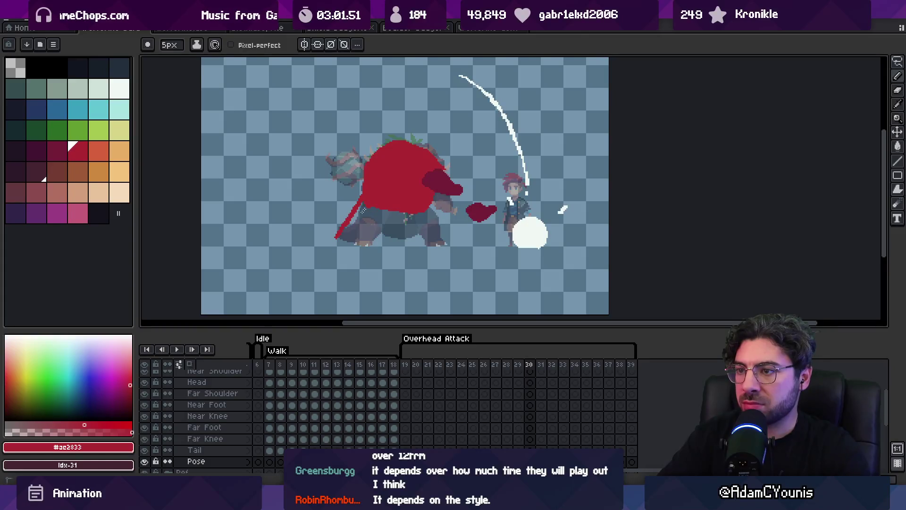
{"action": "left_click_drag", "start_coordinate": [364, 211], "coordinate": [345, 232]}
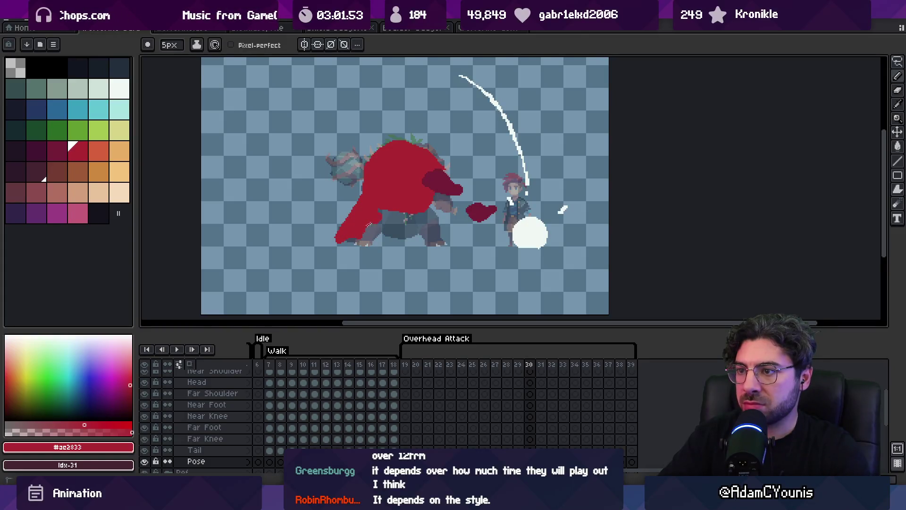
{"action": "left_click_drag", "start_coordinate": [428, 242], "coordinate": [399, 210]}
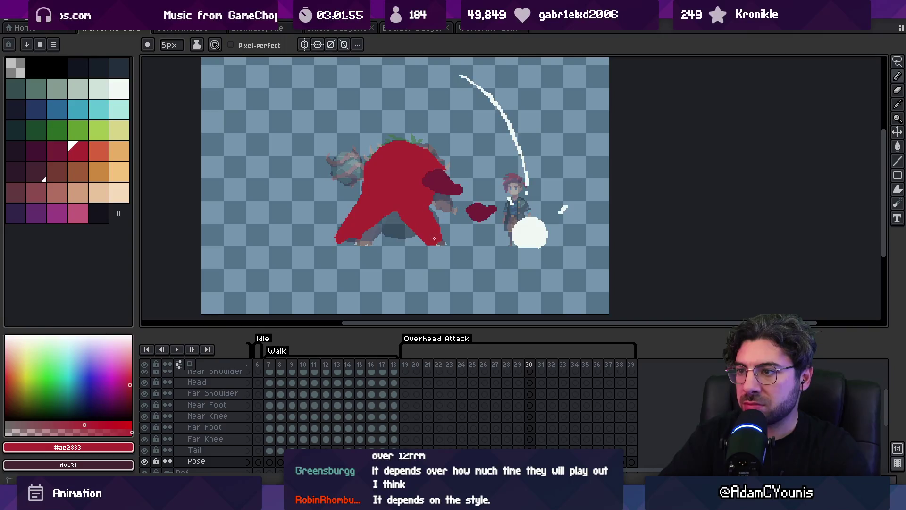
{"action": "left_click", "coordinate": [381, 213], "text": "alt"}
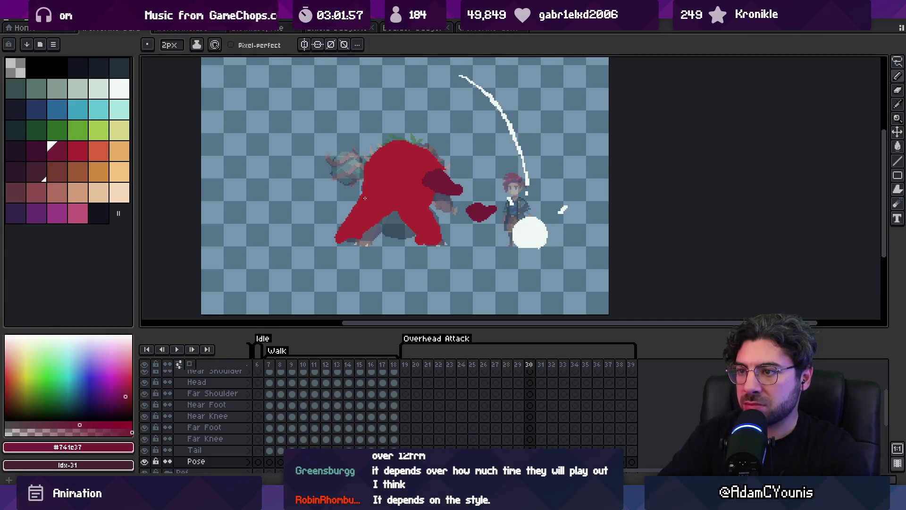
Step: Compare against frames 28–29 and erase to reshape the creature's rear foot
{"action": "key", "text": "g"}
{"action": "mouse_move", "coordinate": [506, 365]}
{"action": "left_mouse_down"}
{"action": "mouse_move", "coordinate": [535, 366]}
{"action": "mouse_move", "coordinate": [486, 370]}
{"action": "mouse_move", "coordinate": [517, 366]}
{"action": "left_mouse_up"}
{"action": "key", "text": "b"}
{"action": "key", "text": "e"}
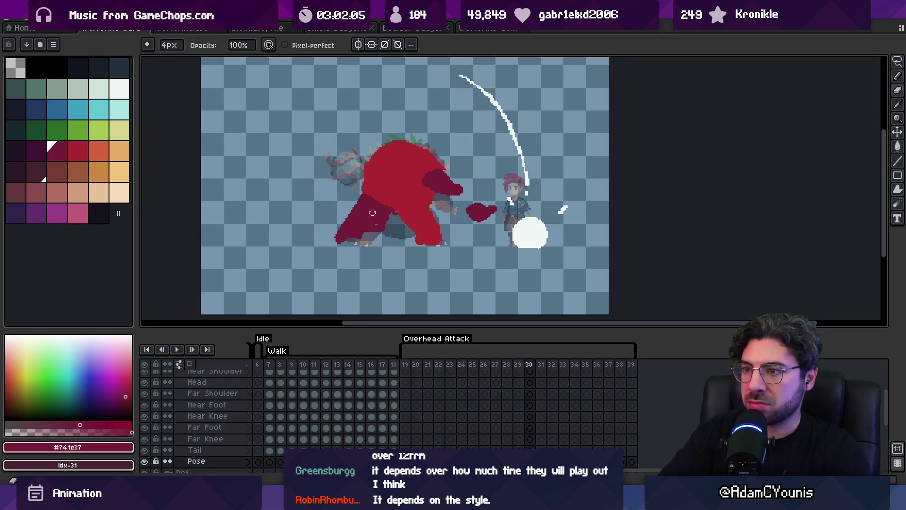
{"action": "key", "text": "b"}
{"action": "key", "text": "e"}
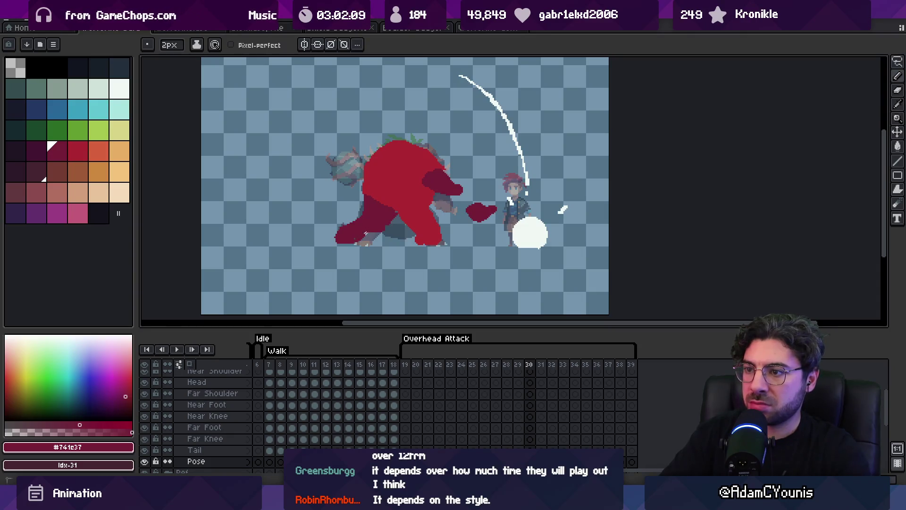
{"action": "left_click_drag", "start_coordinate": [351, 243], "coordinate": [338, 245]}
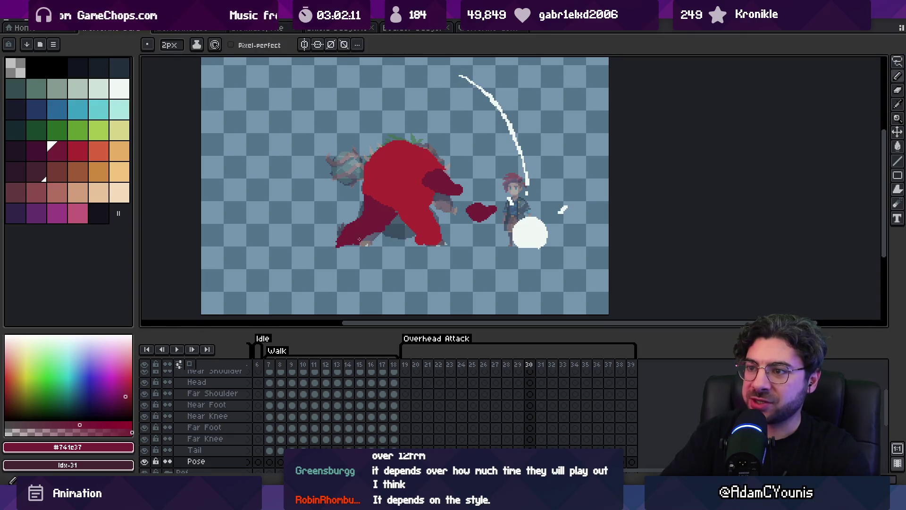
Step: Redraw the top of the creature's body with the sampled body red
{"action": "left_click", "coordinate": [389, 188], "text": "alt"}
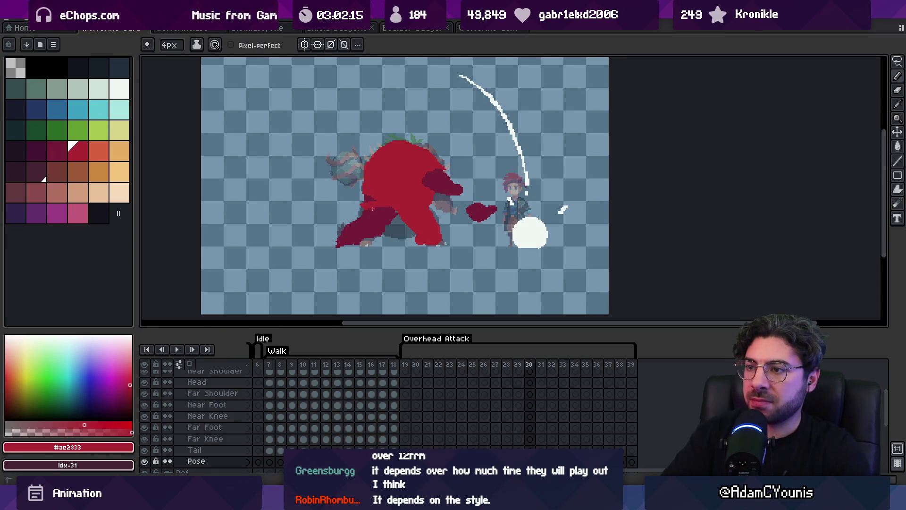
{"action": "key", "text": "b"}
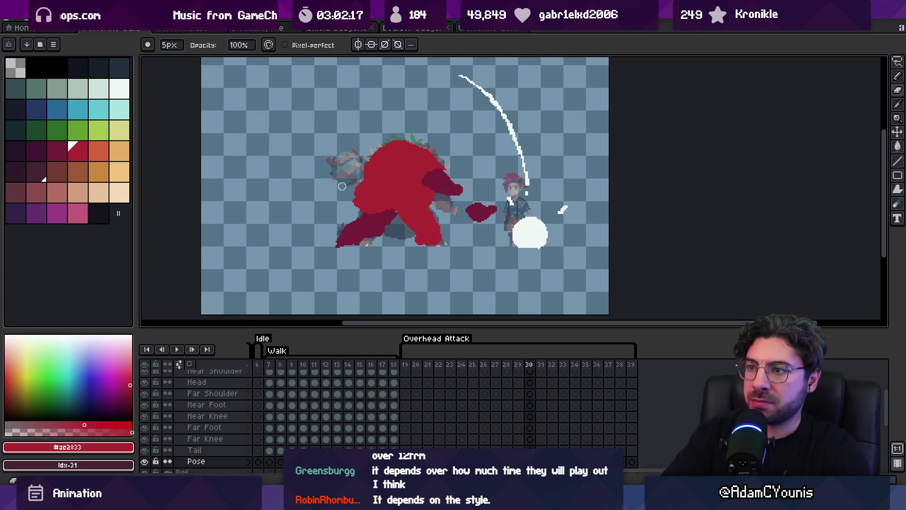
{"action": "left_click_drag", "start_coordinate": [371, 146], "coordinate": [445, 149]}
{"action": "left_click", "coordinate": [405, 203], "text": "alt"}
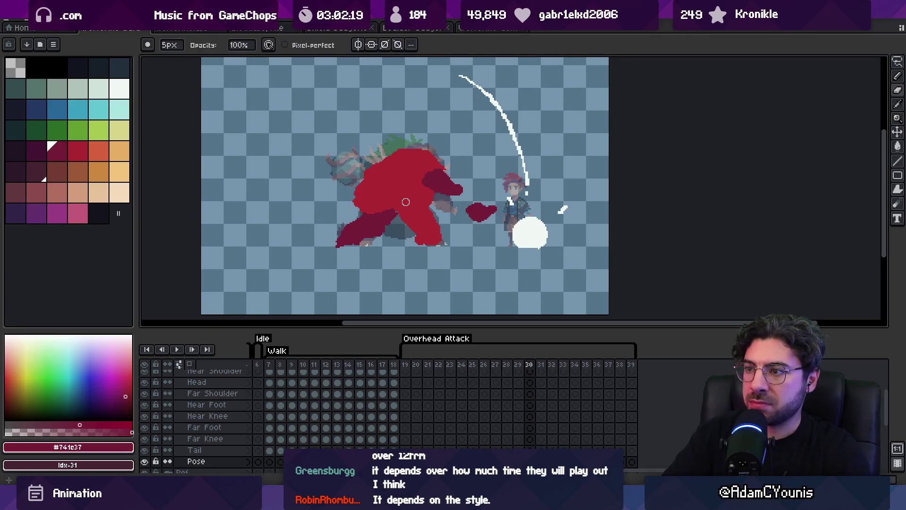
{"action": "key", "text": "e"}
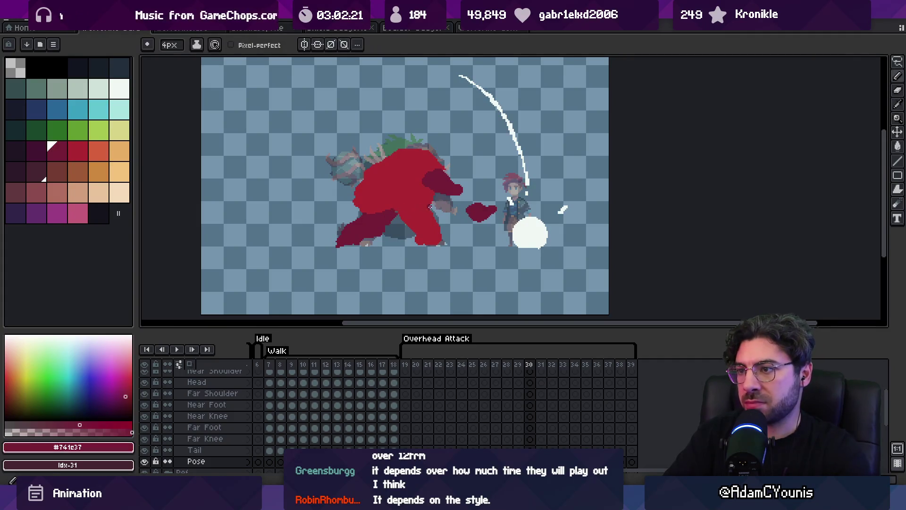
Step: Extend the arm toward the hero in bright red, shade it dark red, then zoom out
{"action": "left_click", "coordinate": [431, 204], "text": "alt"}
{"action": "key", "text": "plus"}
{"action": "key", "text": "plus"}
{"action": "left_click_drag", "start_coordinate": [429, 207], "coordinate": [438, 208]}
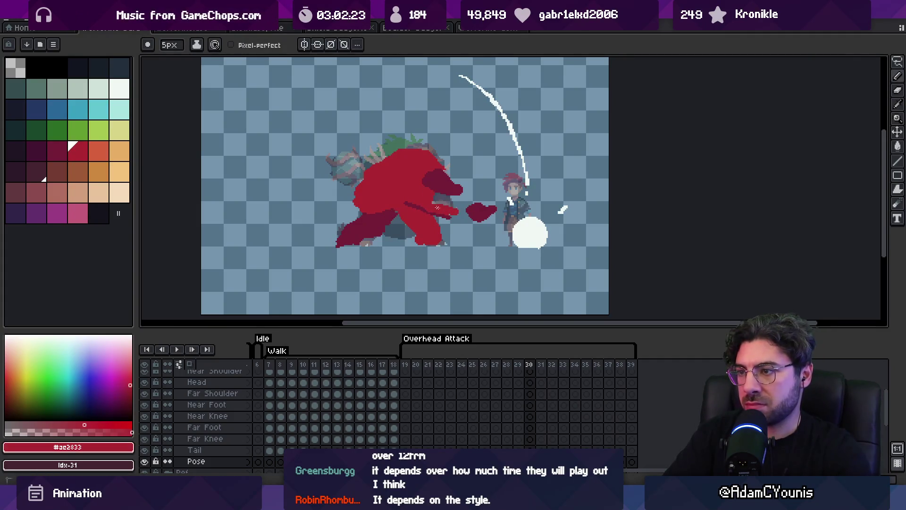
{"action": "left_click", "coordinate": [477, 211], "text": "alt"}
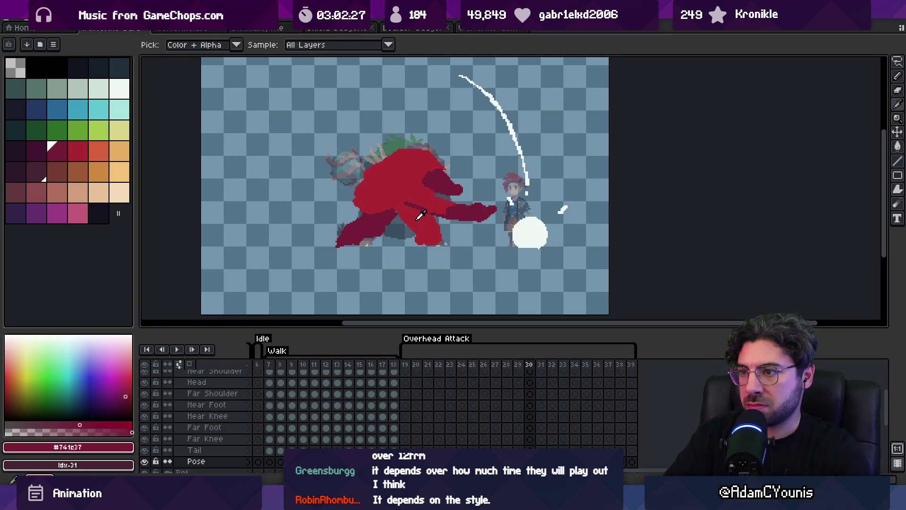
{"action": "left_click_drag", "start_coordinate": [427, 213], "coordinate": [400, 212]}
{"action": "left_click", "coordinate": [390, 218], "text": "alt"}
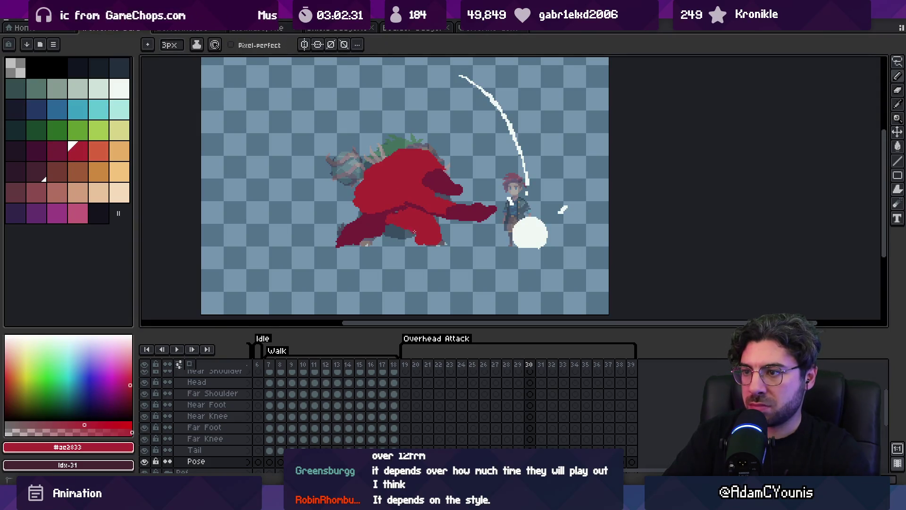
{"action": "key", "text": "z"}
{"action": "scroll", "coordinate": [429, 206], "scroll_direction": "down", "scroll_amount": 5}
{"action": "key", "text": "Return"}
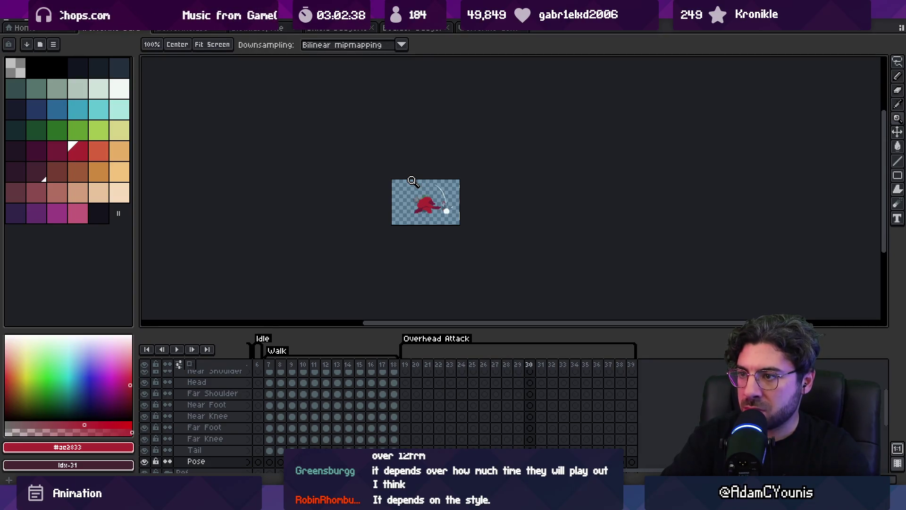
Step: Zoom back in and add dark red and red strokes along the creature's lower-left side
{"action": "mouse_move", "coordinate": [405, 174]}
{"action": "left_mouse_down"}
{"action": "mouse_move", "coordinate": [439, 209]}
{"action": "mouse_move", "coordinate": [554, 196]}
{"action": "left_mouse_up"}
{"action": "key", "text": "b"}
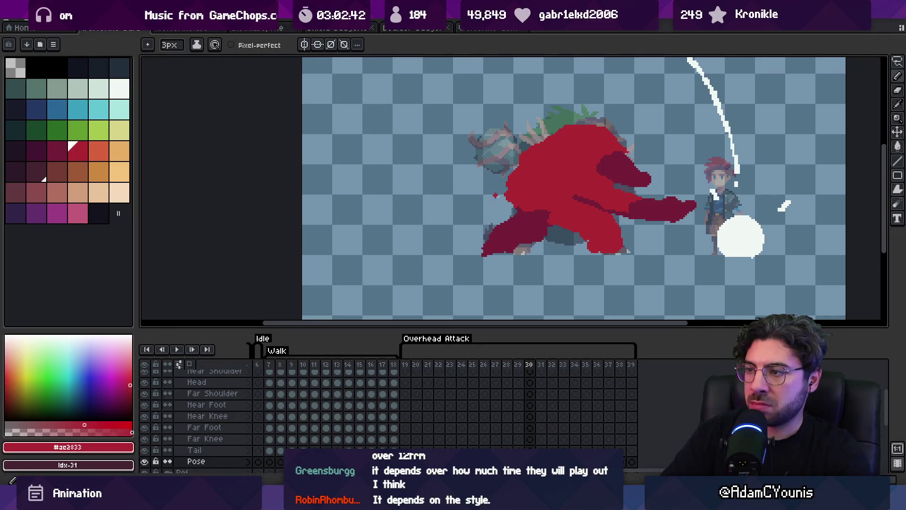
{"action": "mouse_move", "coordinate": [509, 193]}
{"action": "left_mouse_down"}
{"action": "mouse_move", "coordinate": [492, 229]}
{"action": "mouse_move", "coordinate": [534, 257]}
{"action": "mouse_move", "coordinate": [543, 229]}
{"action": "left_mouse_up"}
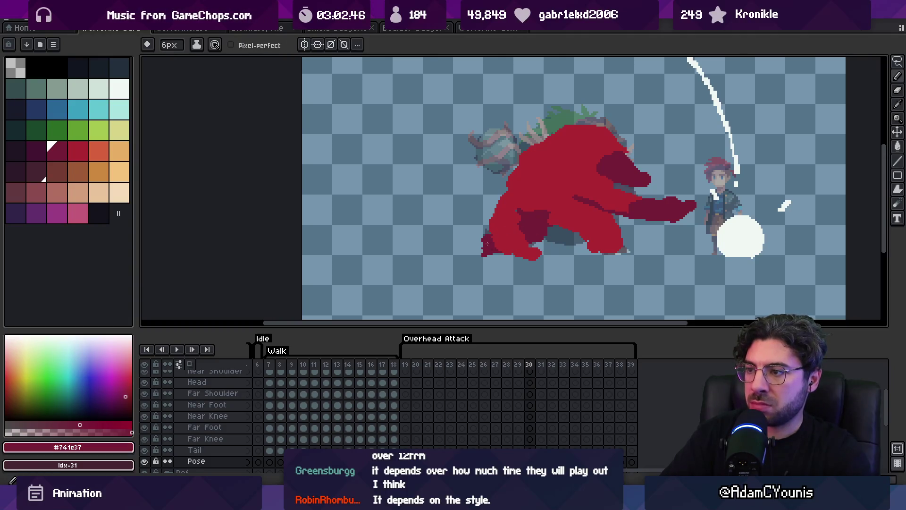
{"action": "left_click_drag", "start_coordinate": [493, 246], "coordinate": [482, 248]}
{"action": "left_click", "coordinate": [511, 215], "text": "alt"}
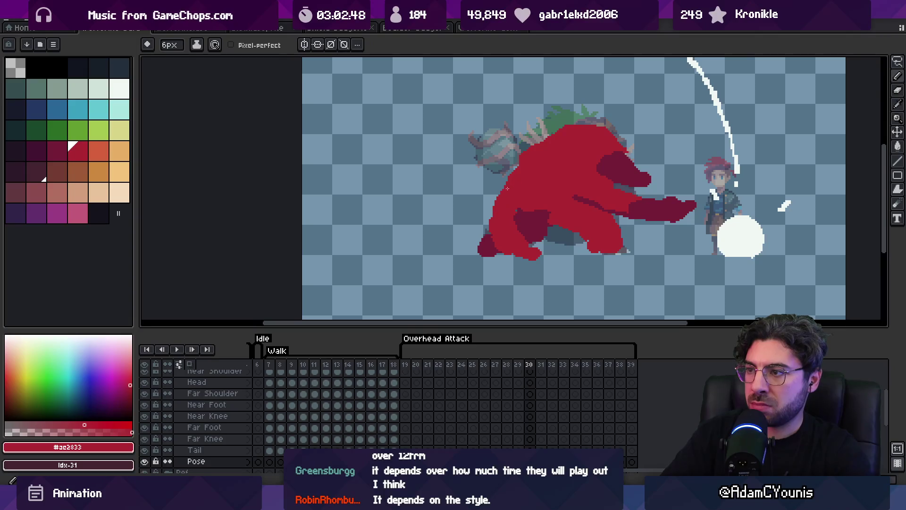
{"action": "left_click", "coordinate": [540, 210], "text": "alt"}
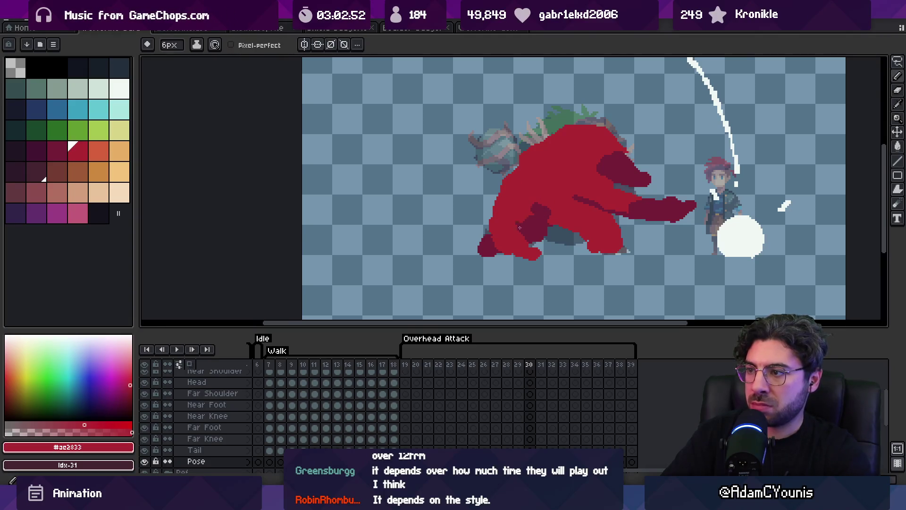
{"action": "left_click", "coordinate": [497, 239], "text": "alt"}
Step: Redraw the lower edge of the monster's foot in bright red
{"action": "key", "text": "e"}
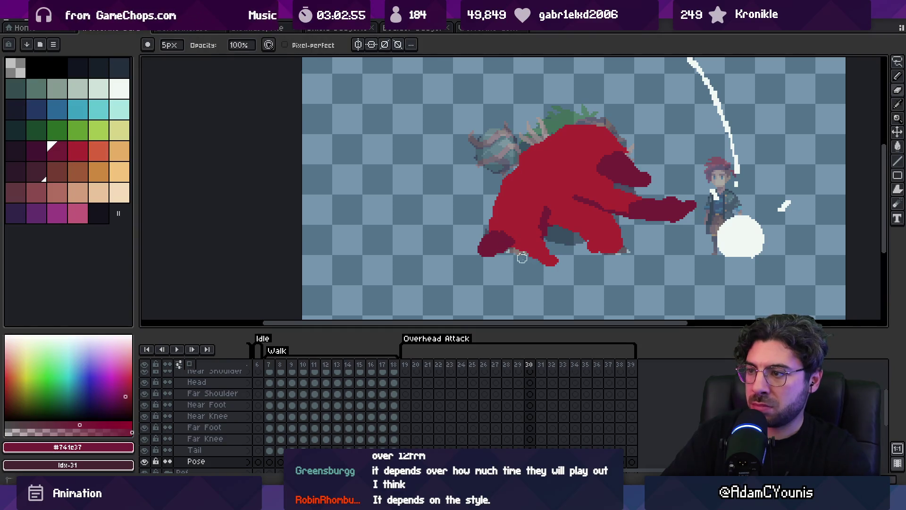
{"action": "left_click", "coordinate": [548, 239], "text": "alt"}
{"action": "left_click_drag", "start_coordinate": [547, 243], "coordinate": [564, 264]}
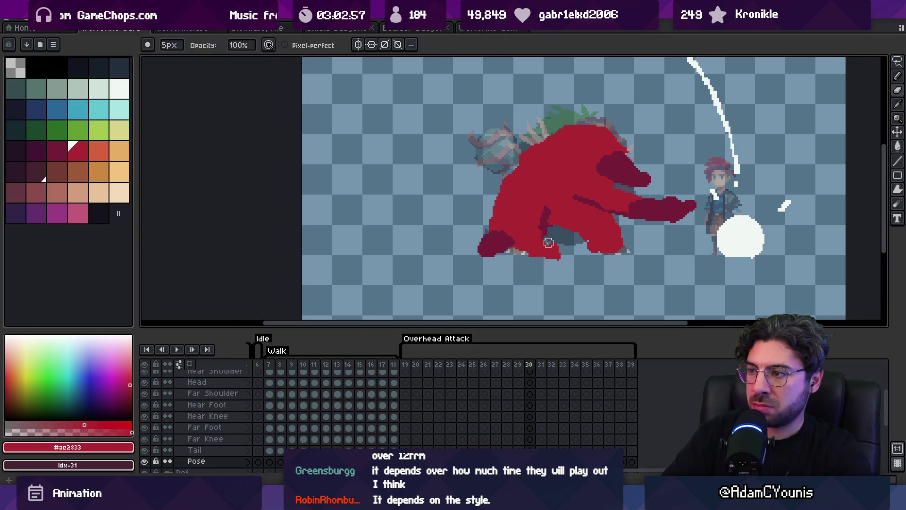
{"action": "key", "text": "b"}
{"action": "left_click", "coordinate": [499, 231], "text": "alt"}
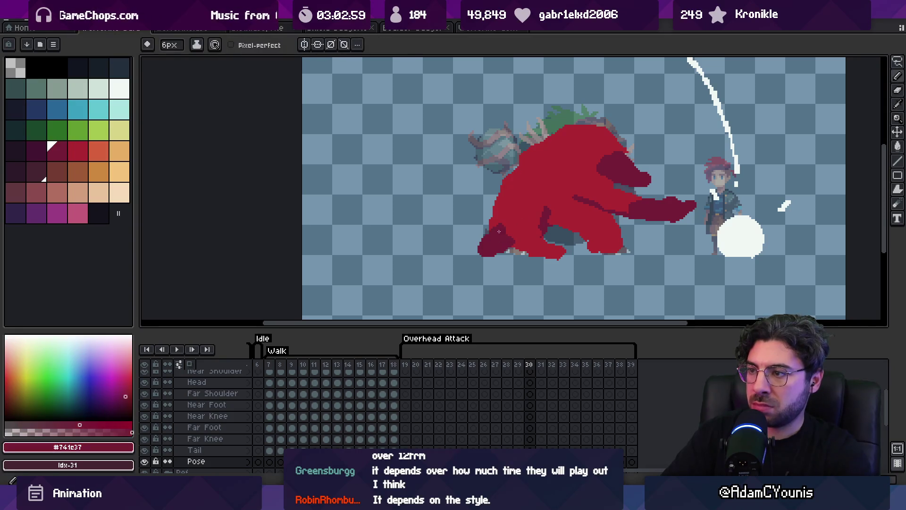
{"action": "key", "text": "e"}
{"action": "left_click", "coordinate": [503, 176], "text": "alt"}
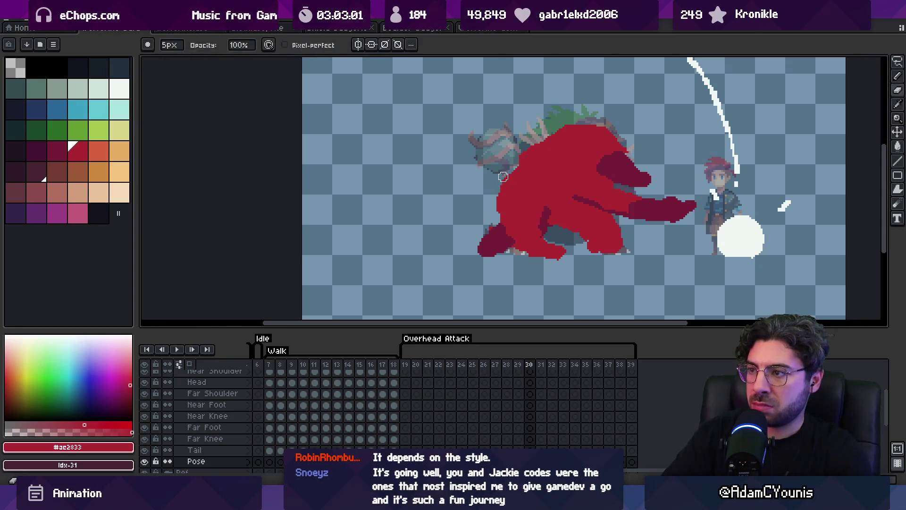
Step: Lasso the monster's head and shift it left toward the hero
{"action": "left_click_drag", "start_coordinate": [556, 165], "coordinate": [501, 189]}
{"action": "left_click", "coordinate": [555, 185], "text": "alt"}
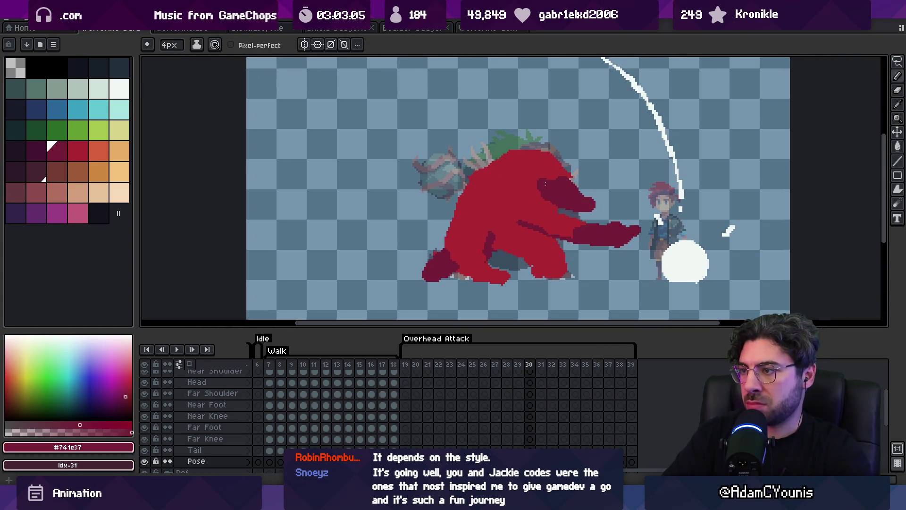
{"action": "key", "text": "e"}
{"action": "key", "text": "q"}
{"action": "mouse_move", "coordinate": [542, 132]}
{"action": "left_mouse_down"}
{"action": "mouse_move", "coordinate": [542, 191]}
{"action": "mouse_move", "coordinate": [586, 204]}
{"action": "left_mouse_up"}
{"action": "left_click_drag", "start_coordinate": [547, 163], "coordinate": [477, 168]}
{"action": "key", "text": "Return"}
Step: Fill red pixels at the head's left edge, then zoom out and play the attack
{"action": "key", "text": "b"}
{"action": "left_click", "coordinate": [519, 163], "text": "alt"}
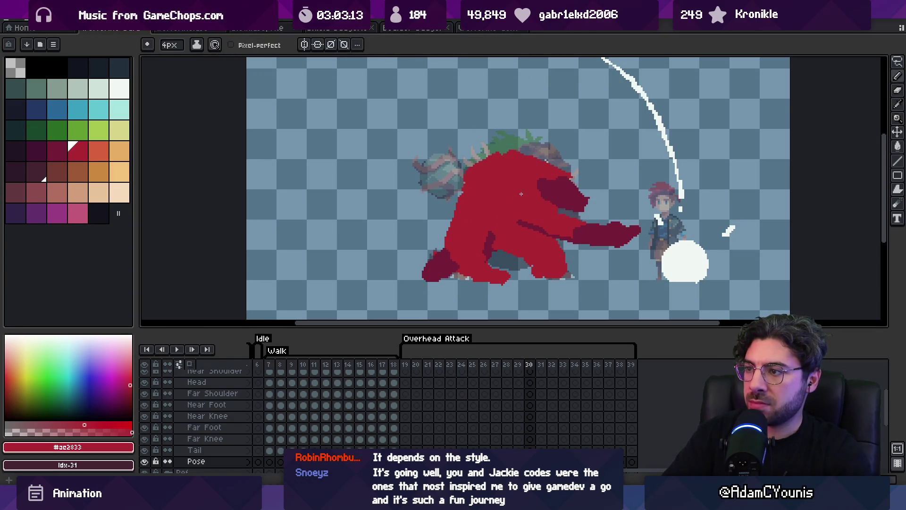
{"action": "key", "text": "z"}
{"action": "scroll", "coordinate": [521, 193], "scroll_direction": "down", "scroll_amount": 4}
{"action": "key", "text": "Return"}
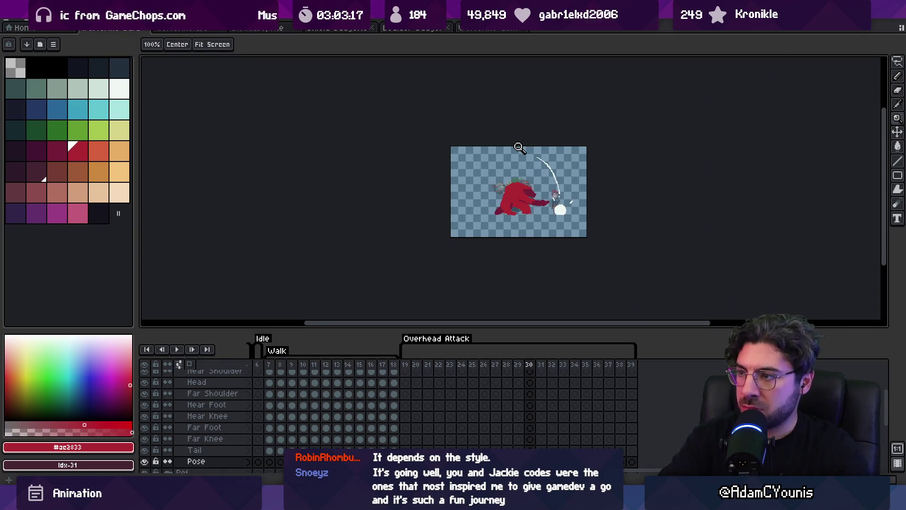
Step: Lasso the red monster and paint red over its upper-left back
{"action": "scroll", "coordinate": [520, 148], "scroll_direction": "up", "scroll_amount": 4}
{"action": "key", "text": "m"}
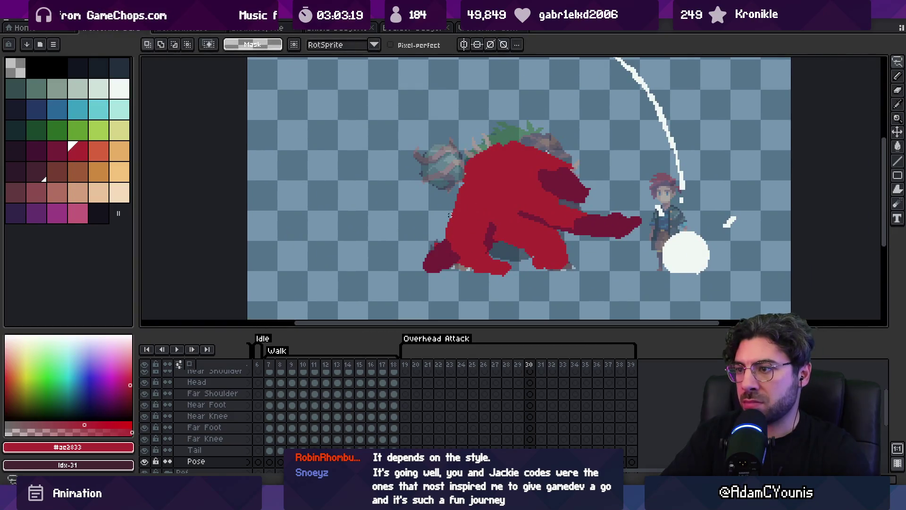
{"action": "mouse_move", "coordinate": [457, 176]}
{"action": "left_mouse_down"}
{"action": "mouse_move", "coordinate": [409, 213]}
{"action": "mouse_move", "coordinate": [605, 280]}
{"action": "left_mouse_up"}
{"action": "left_click_drag", "start_coordinate": [598, 244], "coordinate": [596, 236]}
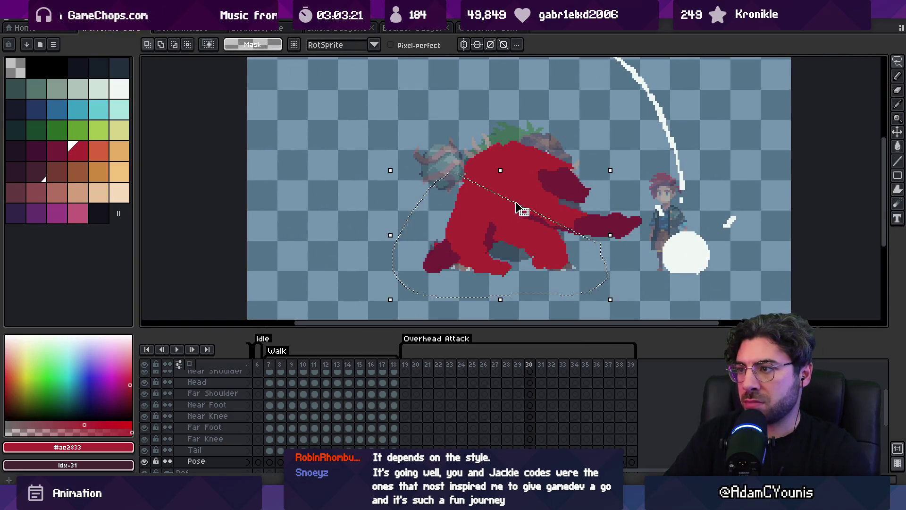
{"action": "key", "text": "b"}
{"action": "left_click_drag", "start_coordinate": [519, 132], "coordinate": [511, 140]}
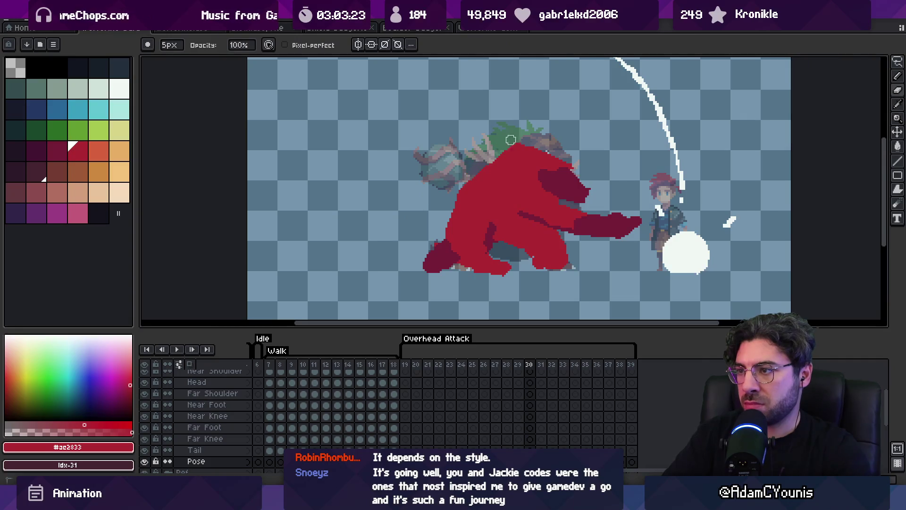
Step: Try moving the Far Hand layer's artwork lower and left, then undo it
{"action": "key", "text": "i"}
{"action": "left_click", "coordinate": [598, 224]}
{"action": "key", "text": "v"}
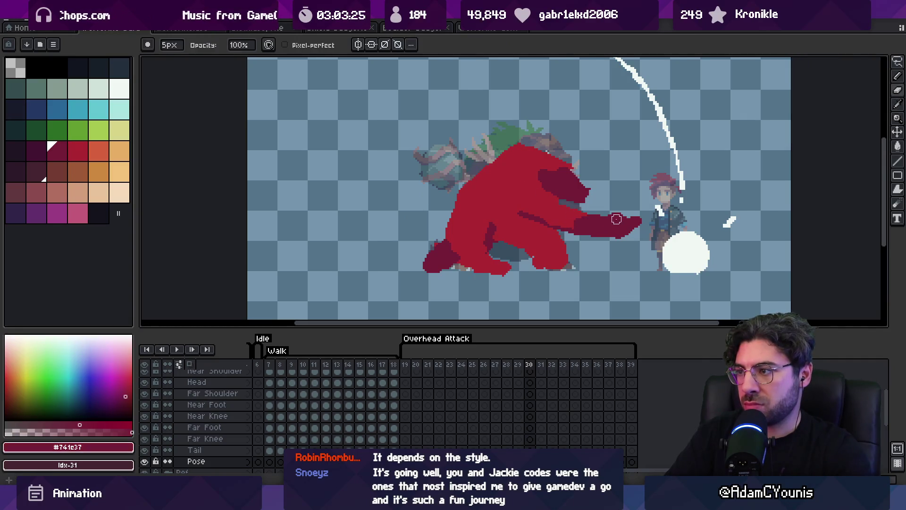
{"action": "left_click", "coordinate": [625, 227]}
{"action": "left_click_drag", "start_coordinate": [633, 241], "coordinate": [612, 230]}
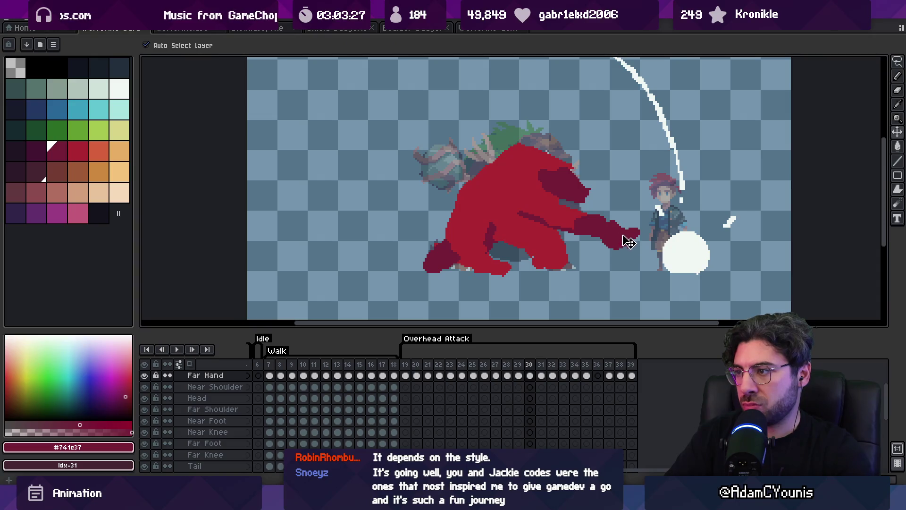
{"action": "key", "text": "b"}
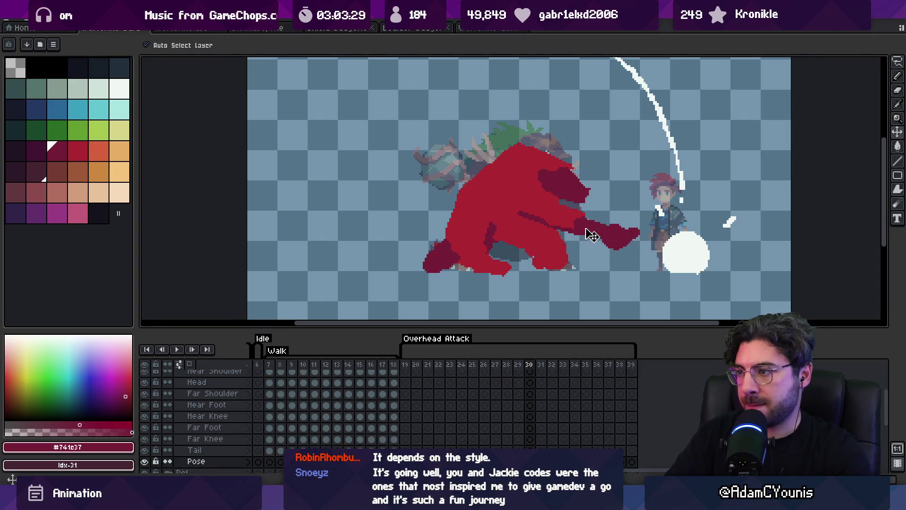
{"action": "key", "text": "ctrl+z"}
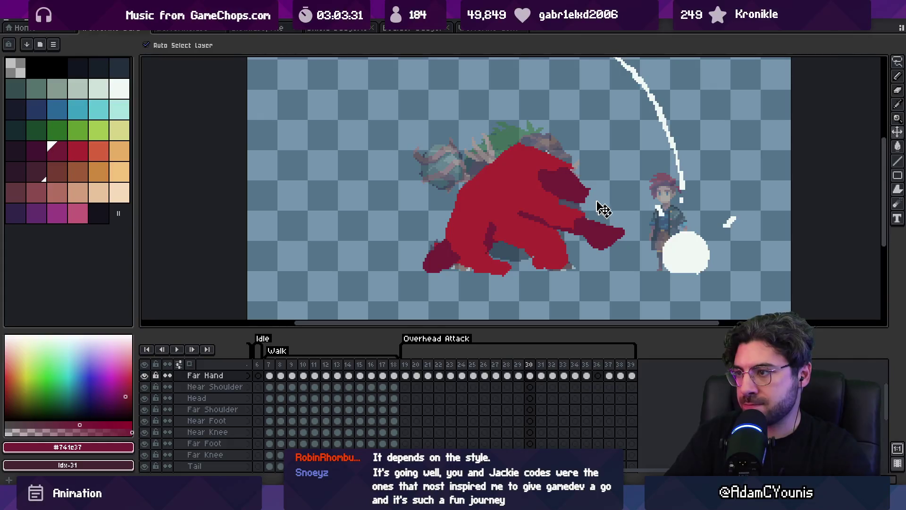
Step: Step back and forth through wind-up frames 24–30 to review the poses
{"action": "key", "text": "m"}
{"action": "key", "text": "Left"}
{"action": "key", "text": "Left"}
{"action": "key", "text": "Left"}
{"action": "key", "text": "Right"}
{"action": "key", "text": "Right"}
{"action": "key", "text": "Right"}
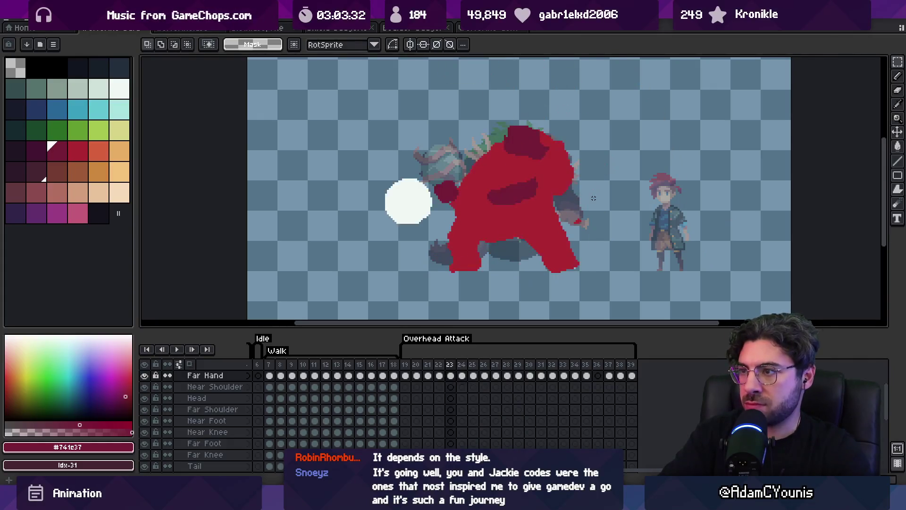
{"action": "key", "text": "Left"}
{"action": "key", "text": "Left"}
{"action": "key", "text": "Left"}
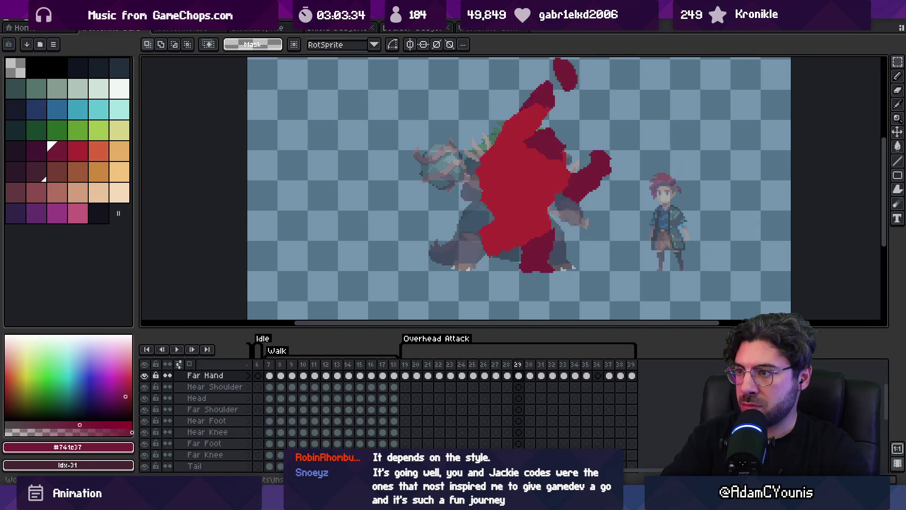
{"action": "key", "text": "Right"}
{"action": "key", "text": "Right"}
{"action": "key", "text": "Right"}
{"action": "key", "text": "Left"}
{"action": "key", "text": "Left"}
{"action": "key", "text": "Left"}
{"action": "key", "text": "Right"}
{"action": "key", "text": "Right"}
{"action": "key", "text": "Right"}
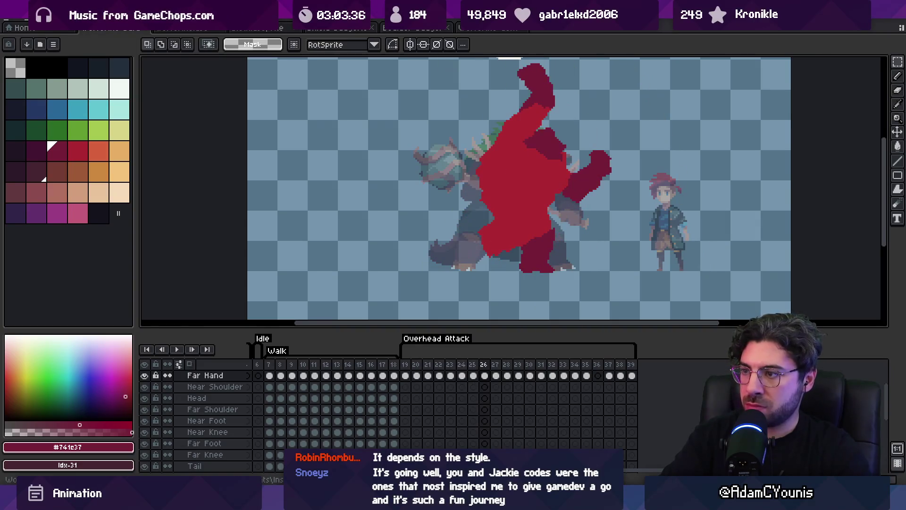
{"action": "key", "text": "Left"}
Step: Advance to frame 30, sample the bright and dark reds, and make the Pose layer active
{"action": "key", "text": "Right"}
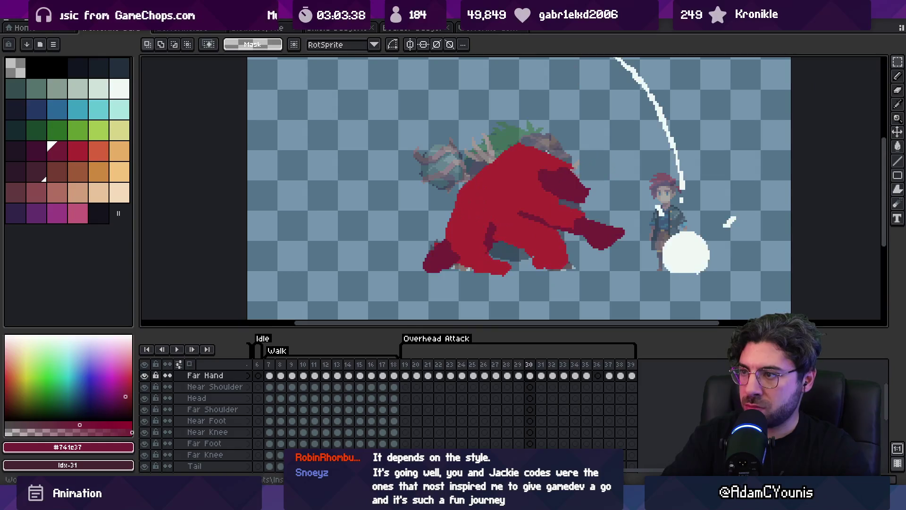
{"action": "key", "text": "b"}
{"action": "left_click", "coordinate": [496, 228], "text": "alt"}
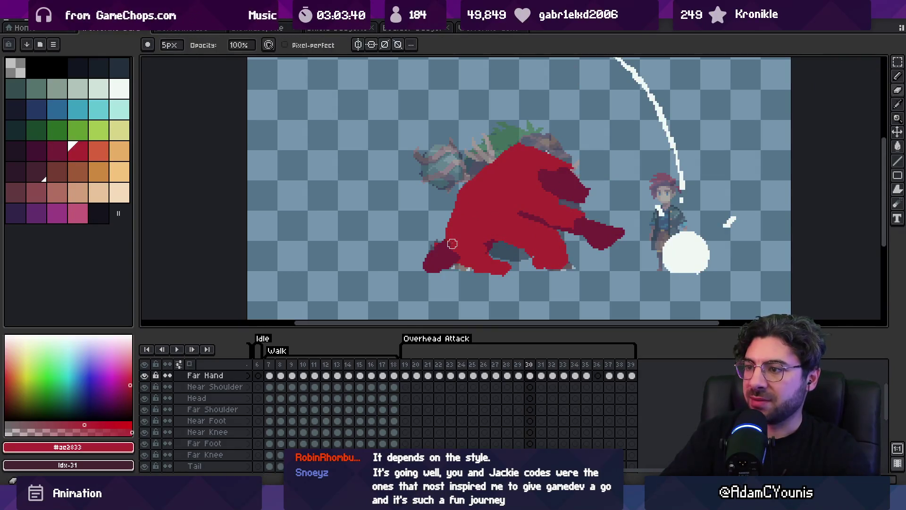
{"action": "left_click", "coordinate": [454, 249], "text": "alt"}
{"action": "left_click", "coordinate": [491, 239], "text": "alt"}
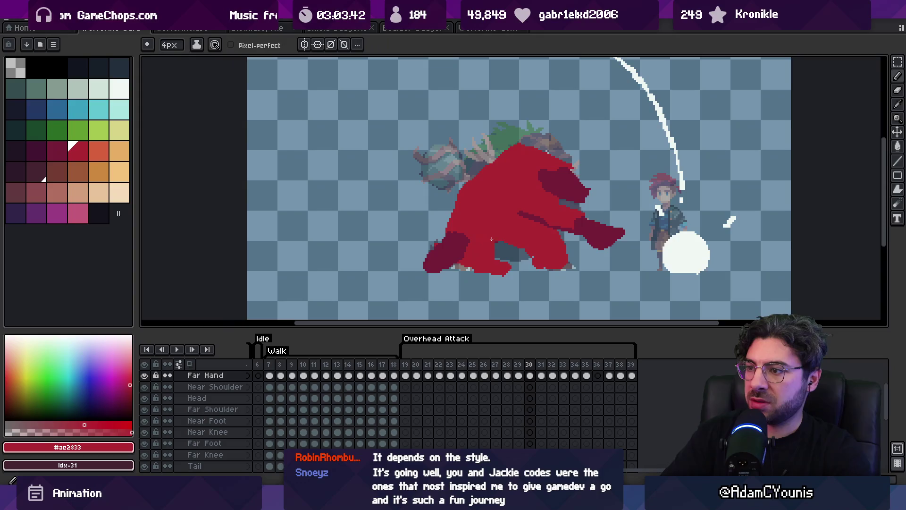
{"action": "key", "text": "e"}
{"action": "key", "text": "ctrl"}
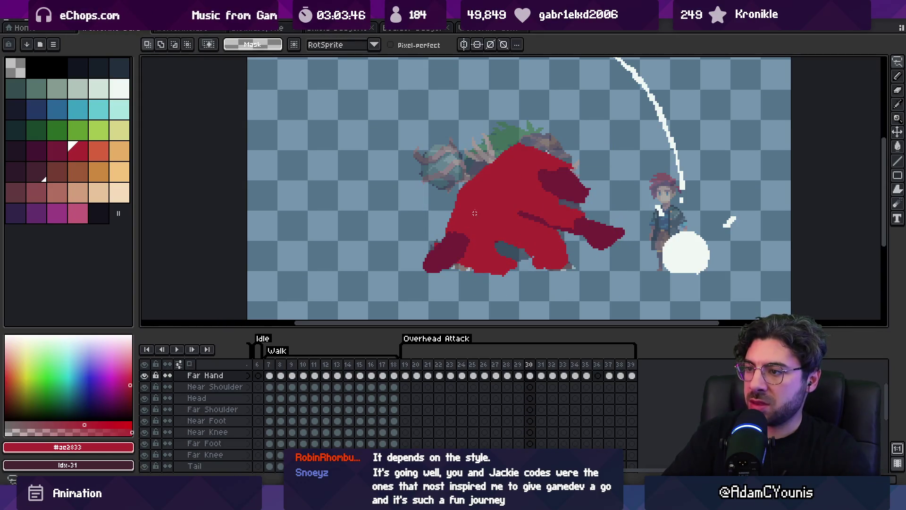
{"action": "left_click", "coordinate": [491, 213], "text": "ctrl"}
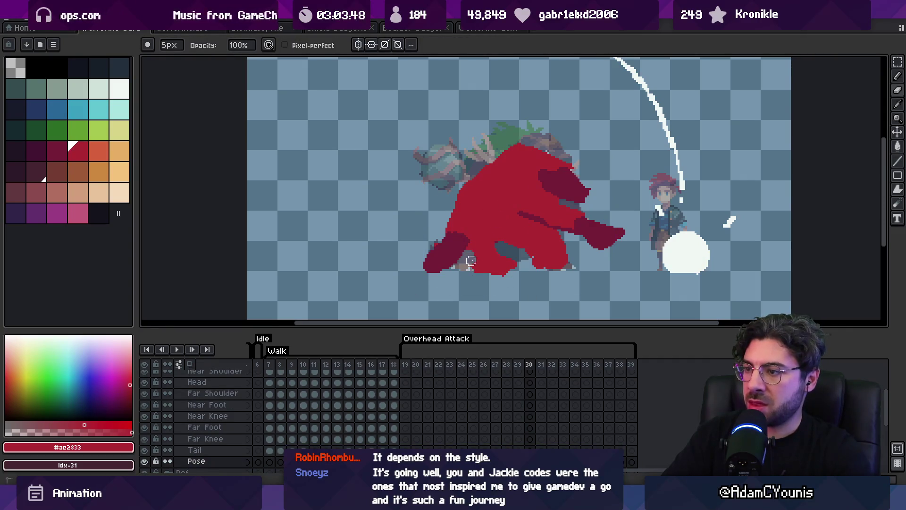
Step: Sample the dark maroon and bright red from the canvas while alternating pencil and eraser
{"action": "key", "text": "b"}
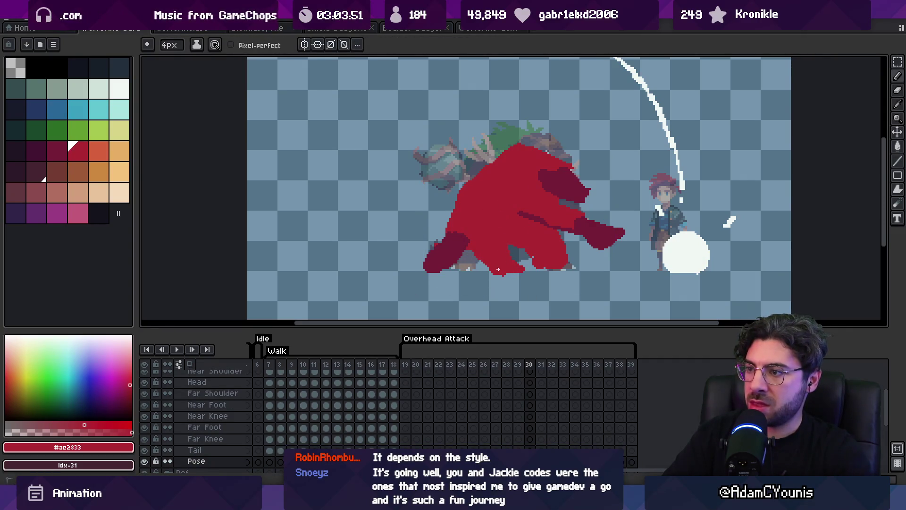
{"action": "left_click", "coordinate": [463, 225], "text": "alt"}
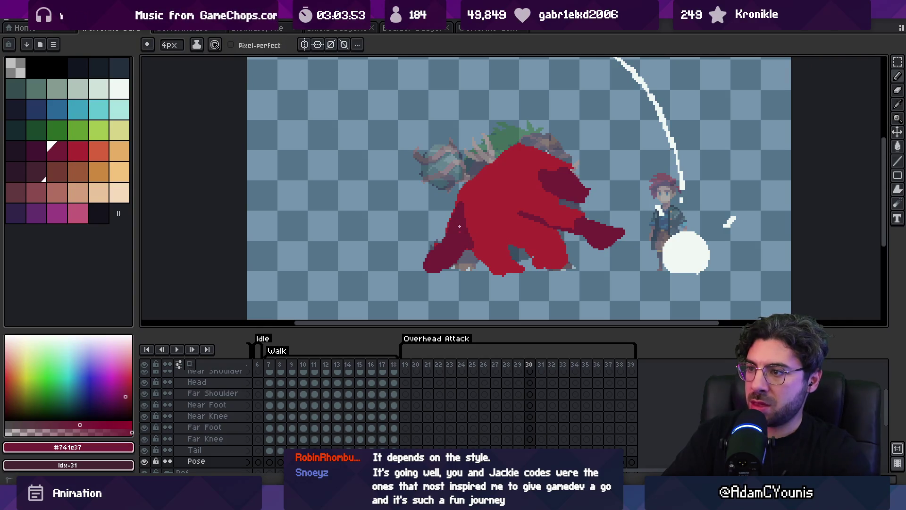
{"action": "key", "text": "e"}
{"action": "key", "text": "b"}
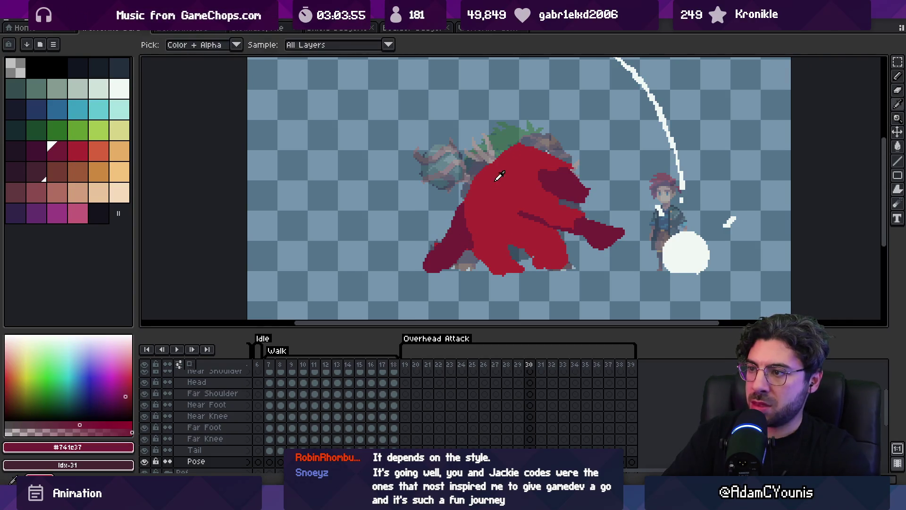
{"action": "left_click", "coordinate": [471, 221], "text": "alt"}
{"action": "left_click", "coordinate": [465, 254], "text": "alt"}
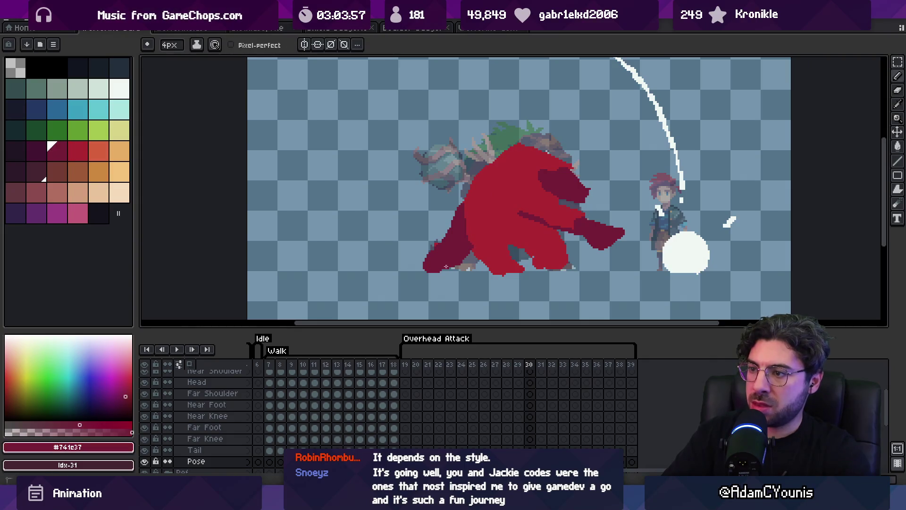
{"action": "key", "text": "e"}
Step: Erase to reshape the maroon shape's lower-left edge
{"action": "key", "text": "b"}
{"action": "key", "text": "e"}
{"action": "mouse_move", "coordinate": [444, 267]}
{"action": "left_mouse_down"}
{"action": "mouse_move", "coordinate": [429, 278]}
{"action": "mouse_move", "coordinate": [439, 278]}
{"action": "left_mouse_up"}
{"action": "key", "text": "b"}
{"action": "key", "text": "e"}
{"action": "key", "text": "b"}
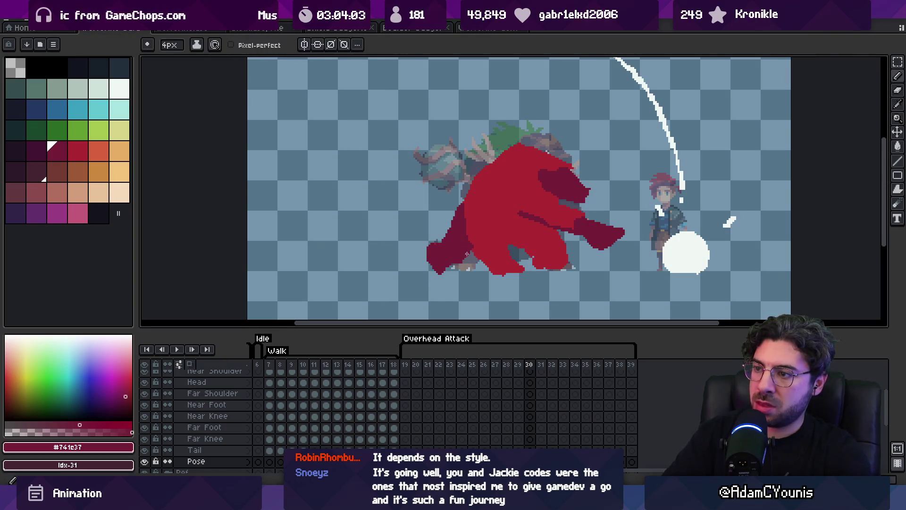
{"action": "key", "text": "e"}
Step: Play the animation zoomed out, then draw a dark red curve separating the near arm
{"action": "scroll", "coordinate": [452, 279], "scroll_direction": "down", "scroll_amount": 4}
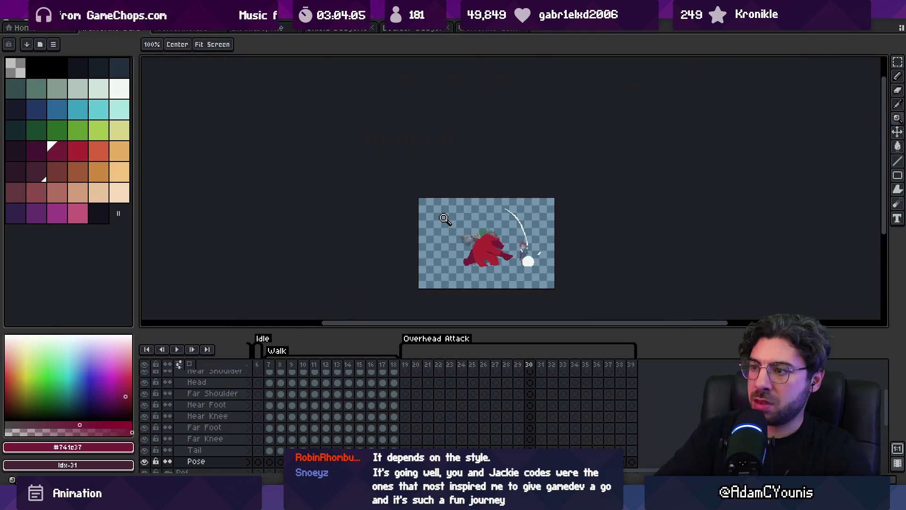
{"action": "key", "text": "Return"}
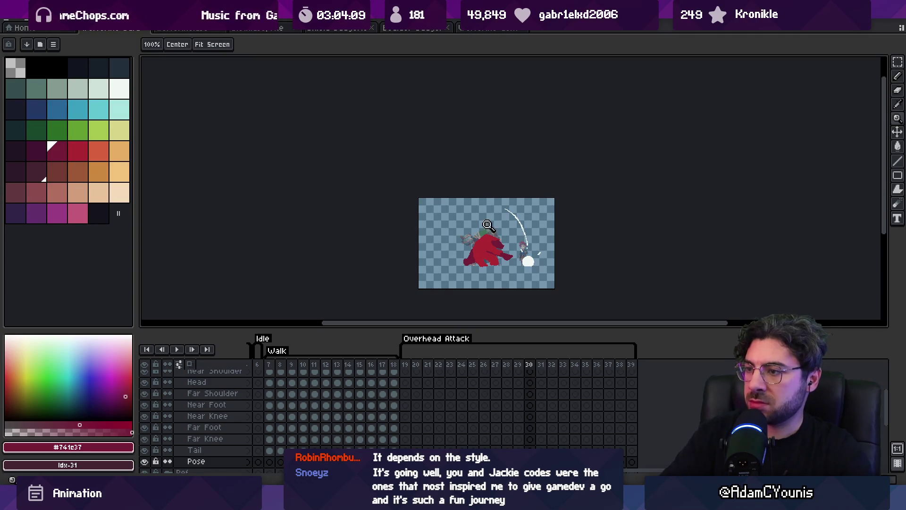
{"action": "scroll", "coordinate": [453, 208], "scroll_direction": "up", "scroll_amount": 5}
{"action": "key", "text": "e"}
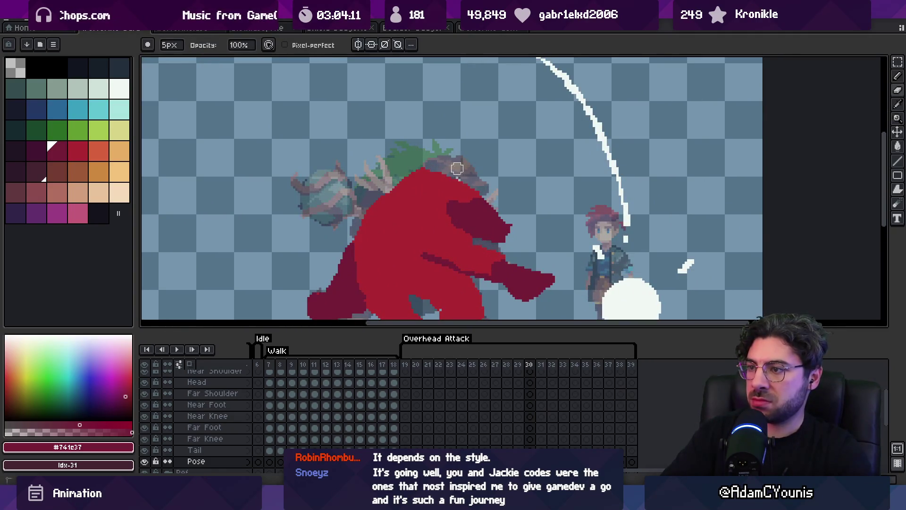
{"action": "left_click", "coordinate": [440, 202], "text": "alt"}
{"action": "left_click", "coordinate": [439, 243], "text": "alt"}
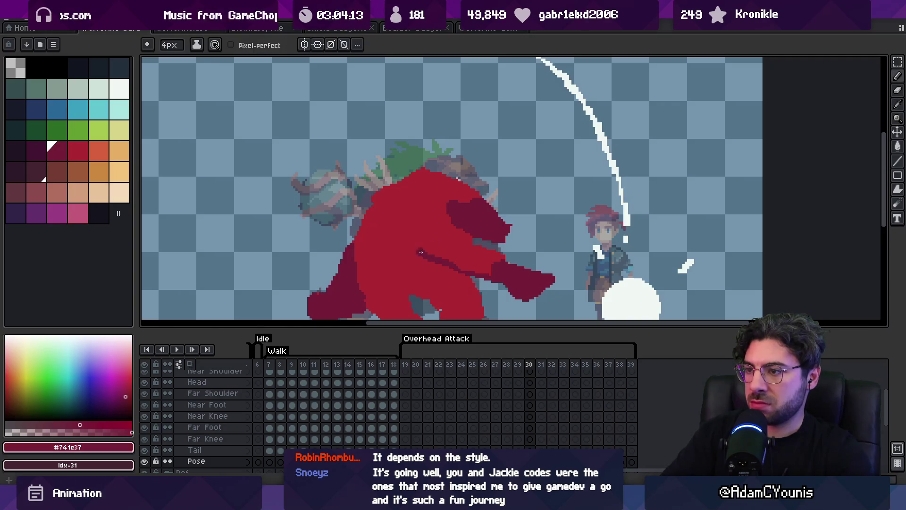
{"action": "mouse_move", "coordinate": [408, 225]}
{"action": "left_mouse_down"}
{"action": "mouse_move", "coordinate": [399, 242]}
{"action": "mouse_move", "coordinate": [444, 267]}
{"action": "mouse_move", "coordinate": [431, 235]}
{"action": "left_mouse_up"}
{"action": "left_click", "coordinate": [424, 239], "text": "alt"}
{"action": "left_click", "coordinate": [425, 254], "text": "alt"}
{"action": "left_click", "coordinate": [433, 248], "text": "alt"}
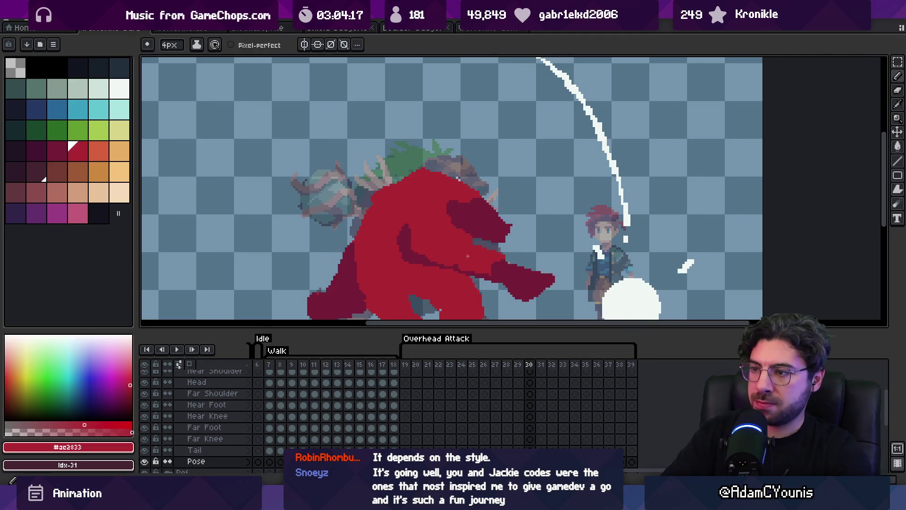
Step: Sample the body red and darker red from several spots on the monster
{"action": "scroll", "coordinate": [468, 256], "scroll_direction": "down", "scroll_amount": 4}
{"action": "scroll", "coordinate": [453, 236], "scroll_direction": "up", "scroll_amount": 1}
{"action": "scroll", "coordinate": [427, 217], "scroll_direction": "up", "scroll_amount": 2}
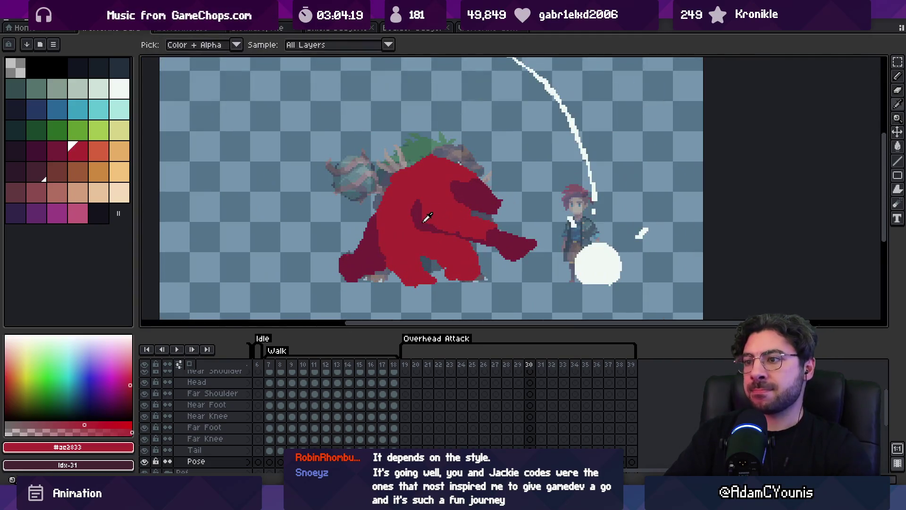
{"action": "left_click", "coordinate": [427, 217], "text": "alt"}
{"action": "left_click", "coordinate": [409, 200], "text": "alt"}
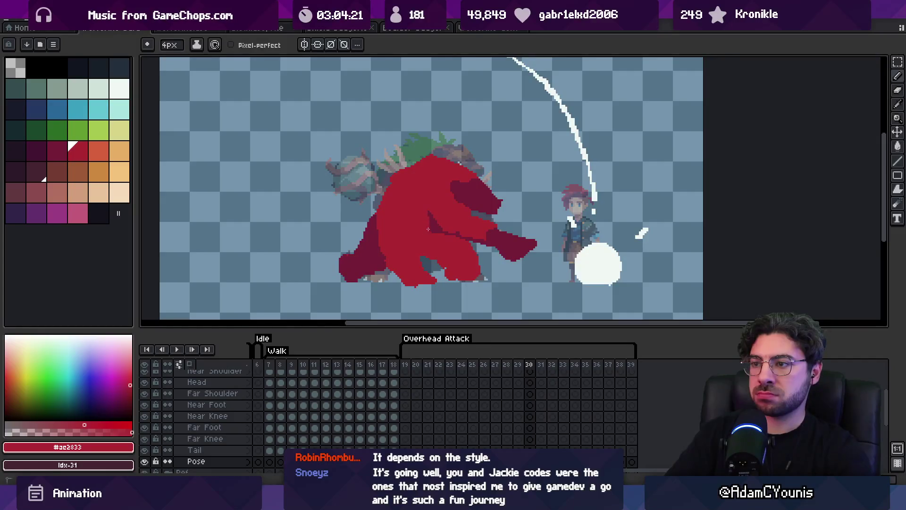
{"action": "left_click", "coordinate": [432, 225], "text": "alt"}
{"action": "left_click", "coordinate": [443, 226], "text": "alt"}
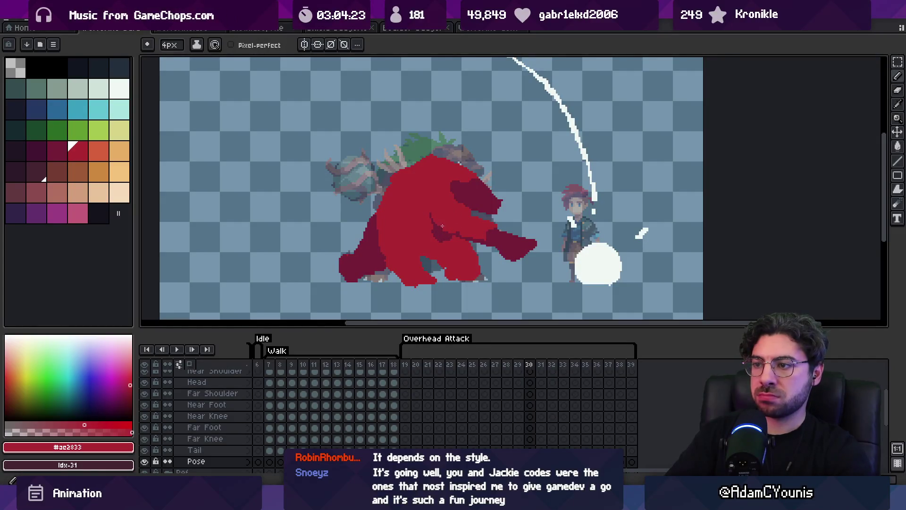
{"action": "left_click", "coordinate": [438, 220], "text": "alt"}
Step: Recentre the scene and flip between frames 29 and 30 to compare the attack pose
{"action": "key", "text": "z"}
{"action": "scroll", "coordinate": [447, 177], "scroll_direction": "down", "scroll_amount": 2}
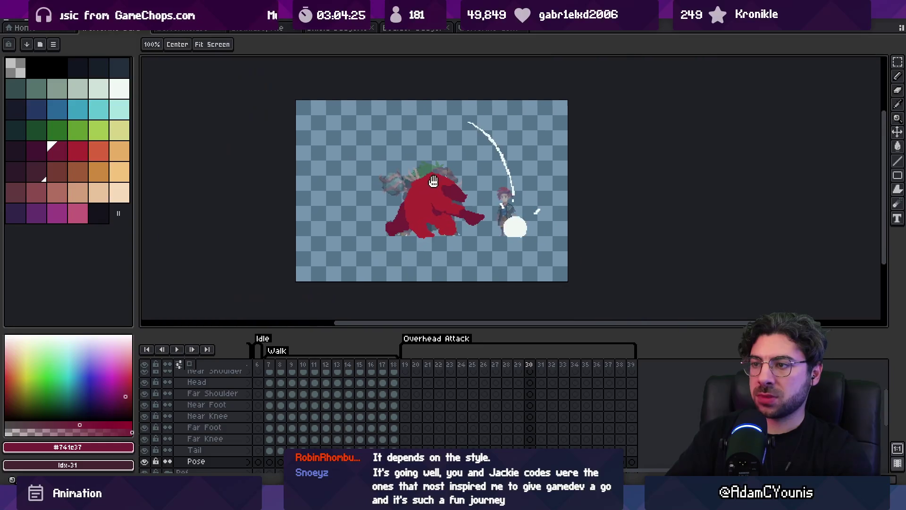
{"action": "scroll", "coordinate": [447, 177], "scroll_direction": "up", "scroll_amount": 2}
{"action": "left_click_drag", "start_coordinate": [453, 188], "coordinate": [445, 175]}
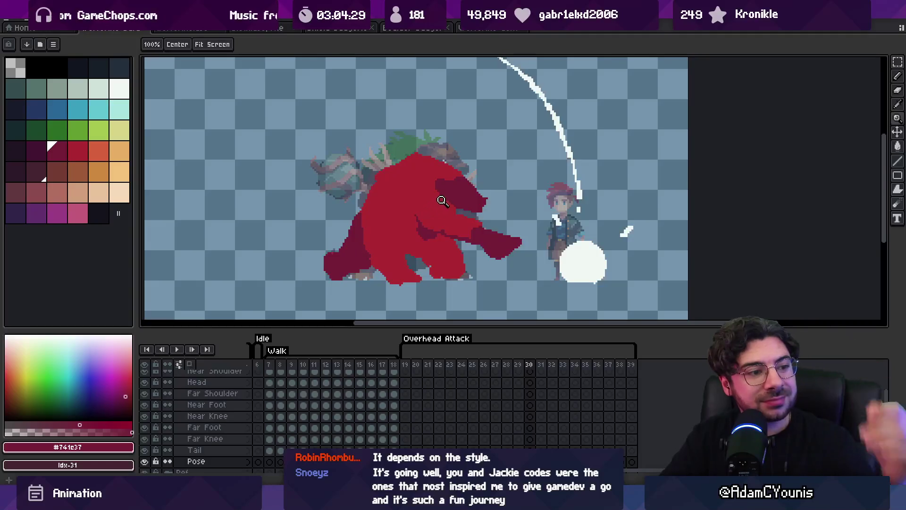
{"action": "key", "text": "v"}
{"action": "key", "text": "z"}
{"action": "key", "text": "Left"}
{"action": "key", "text": "Left"}
{"action": "key", "text": "Left"}
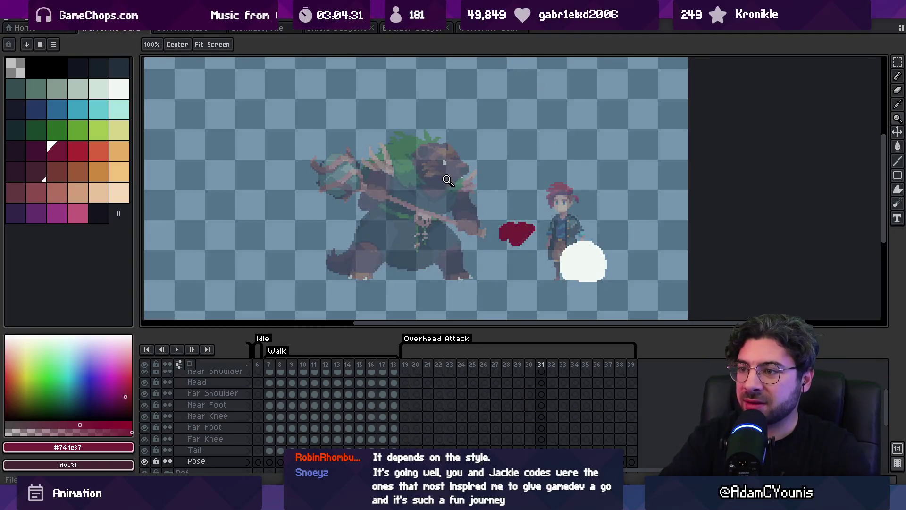
{"action": "key", "text": "Right"}
{"action": "key", "text": "Right"}
{"action": "key", "text": "Right"}
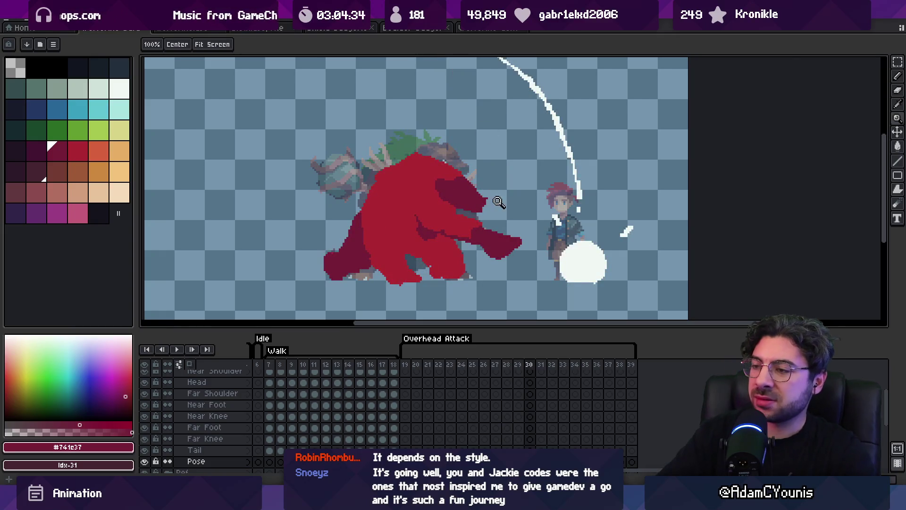
Step: Zoom in on the monster's arm and touch it up with pencil, eraser and sampled body red
{"action": "left_click", "coordinate": [481, 227]}
{"action": "key", "text": "i"}
{"action": "key", "text": "b"}
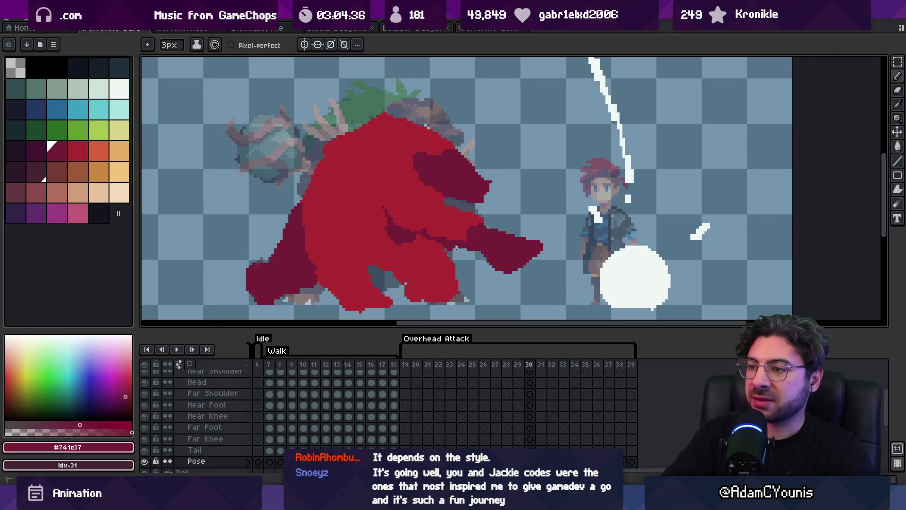
{"action": "key", "text": "e"}
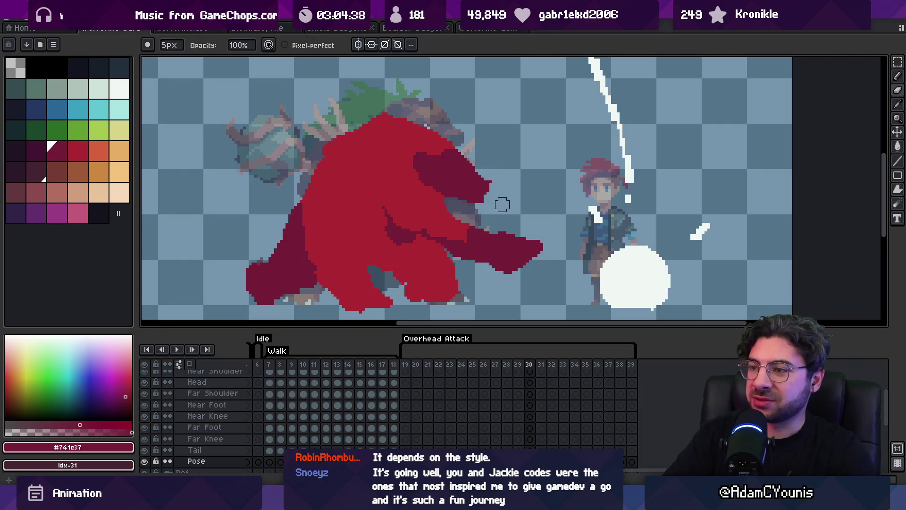
{"action": "left_click", "coordinate": [461, 229], "text": "alt"}
{"action": "key", "text": "b"}
Step: Preview the attack, then refine the monster using the darker red sampled from its body
{"action": "key", "text": "z"}
{"action": "scroll", "coordinate": [473, 232], "scroll_direction": "down", "scroll_amount": 3}
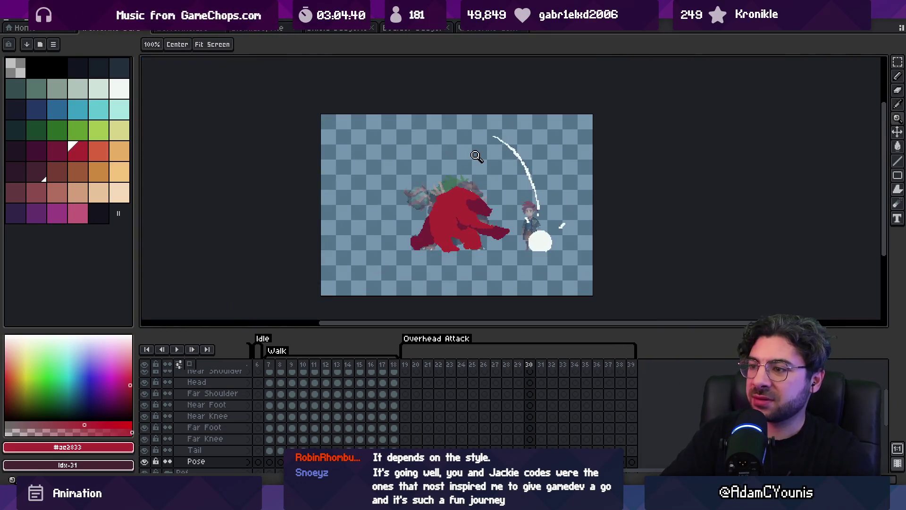
{"action": "key", "text": "Return"}
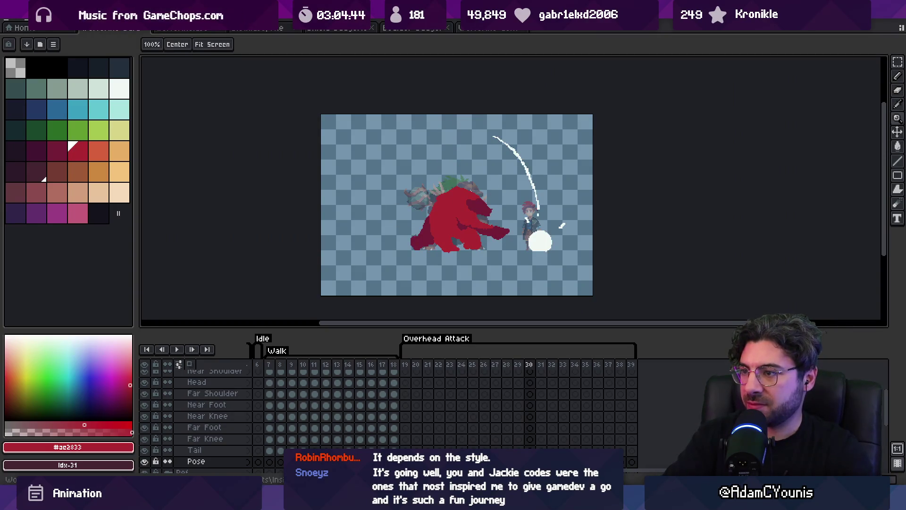
{"action": "left_click", "coordinate": [462, 217]}
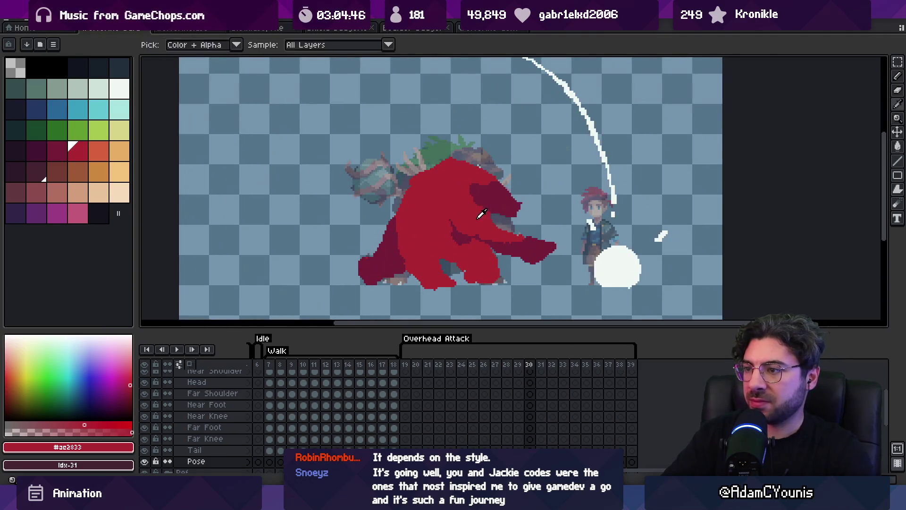
{"action": "key", "text": "b"}
{"action": "left_click", "coordinate": [473, 197], "text": "alt"}
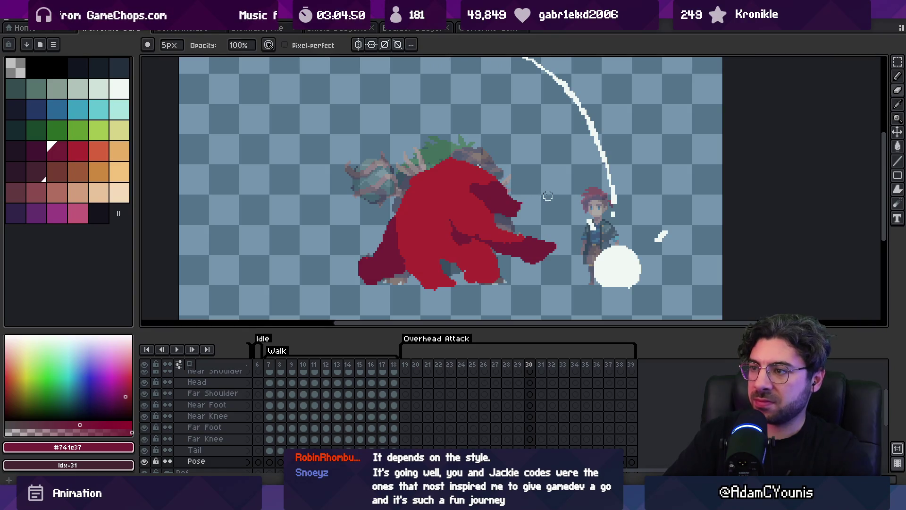
{"action": "key", "text": "b"}
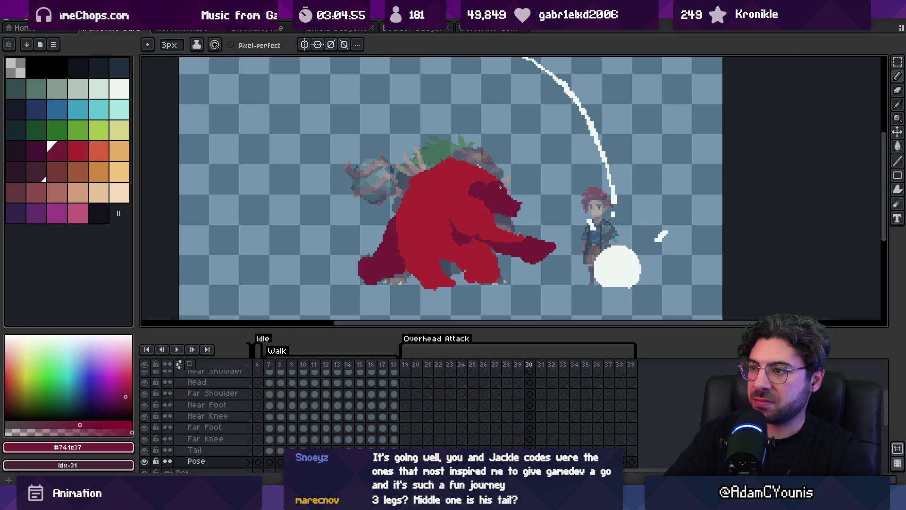
{"action": "scroll", "coordinate": [486, 187], "scroll_direction": "down", "scroll_amount": 1}
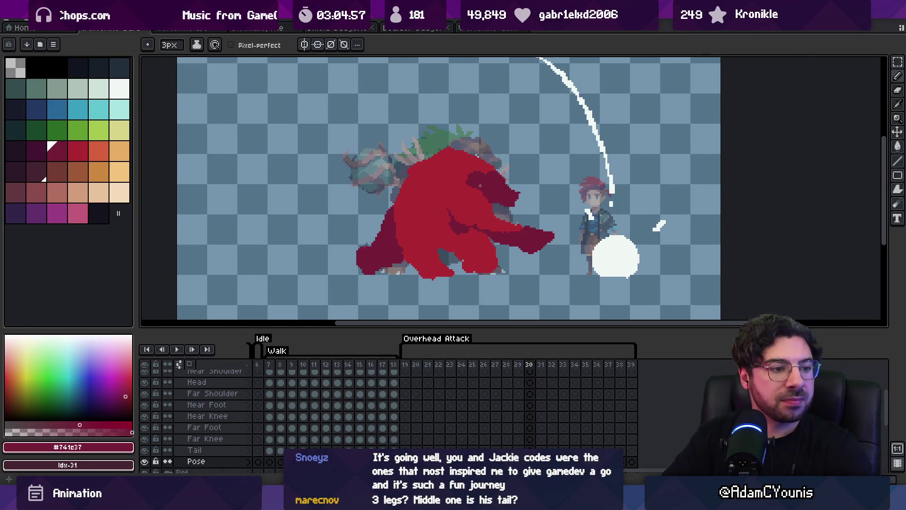
{"action": "key", "text": "alt"}
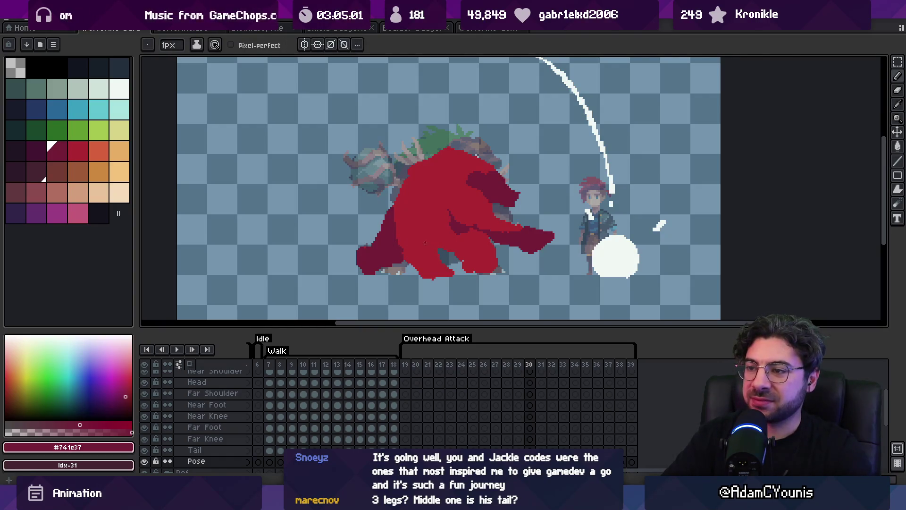
Step: Select frames 19–25 to compare early poses, sampling the body red and darker red
{"action": "mouse_move", "coordinate": [406, 365]}
{"action": "left_mouse_down"}
{"action": "mouse_move", "coordinate": [539, 376]}
{"action": "mouse_move", "coordinate": [411, 368]}
{"action": "mouse_move", "coordinate": [476, 369]}
{"action": "left_mouse_up"}
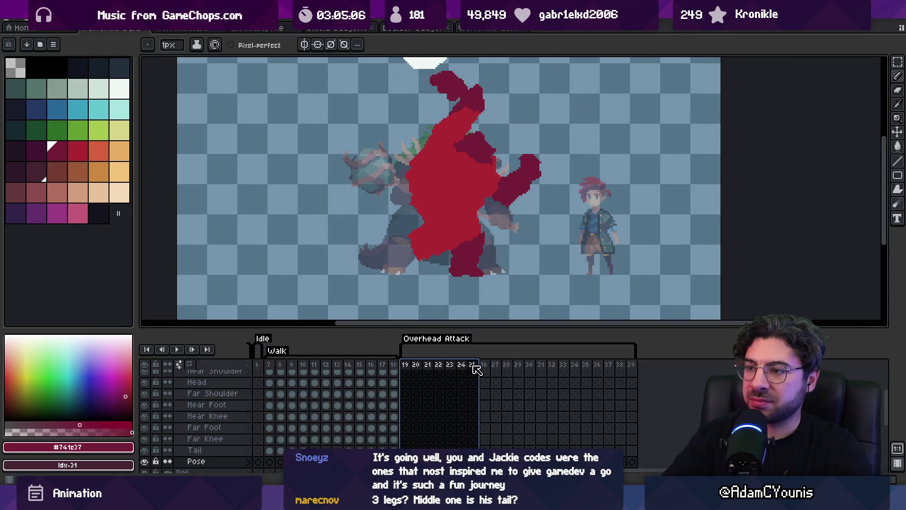
{"action": "left_click", "coordinate": [416, 206], "text": "alt"}
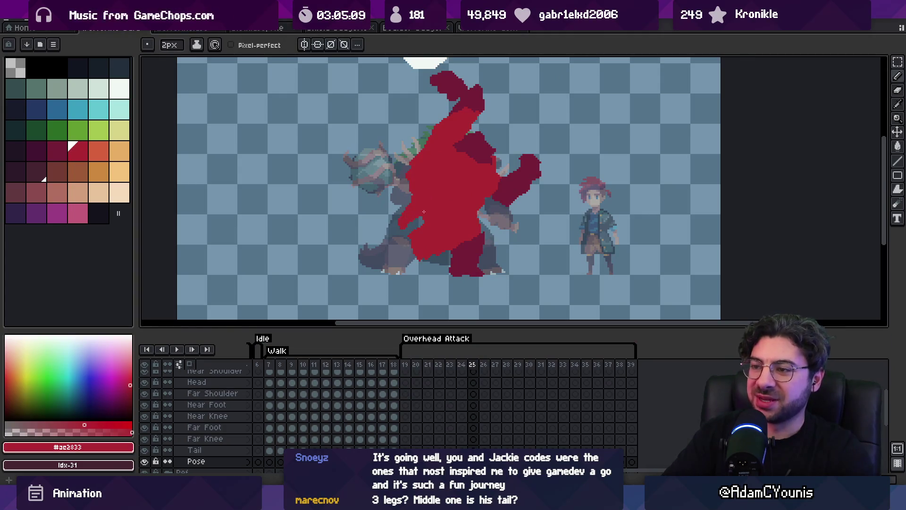
{"action": "key", "text": "Right"}
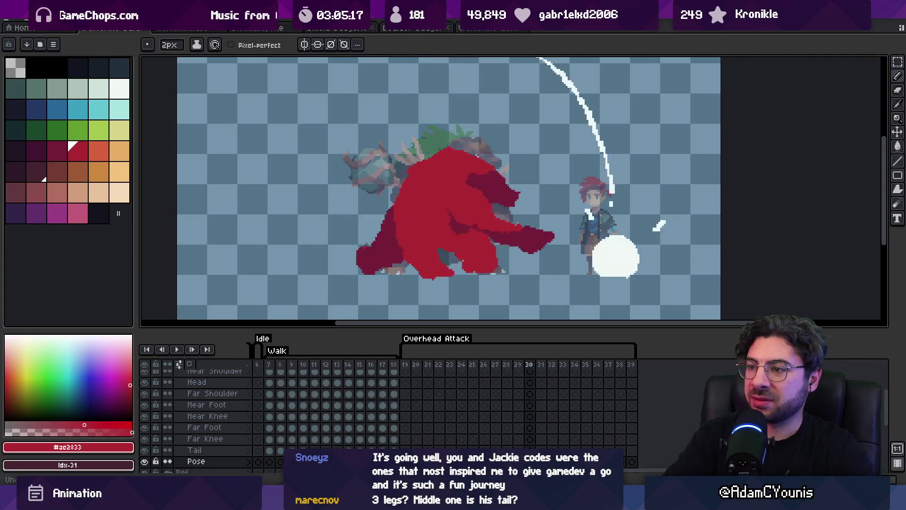
{"action": "left_click", "coordinate": [415, 257], "text": "alt"}
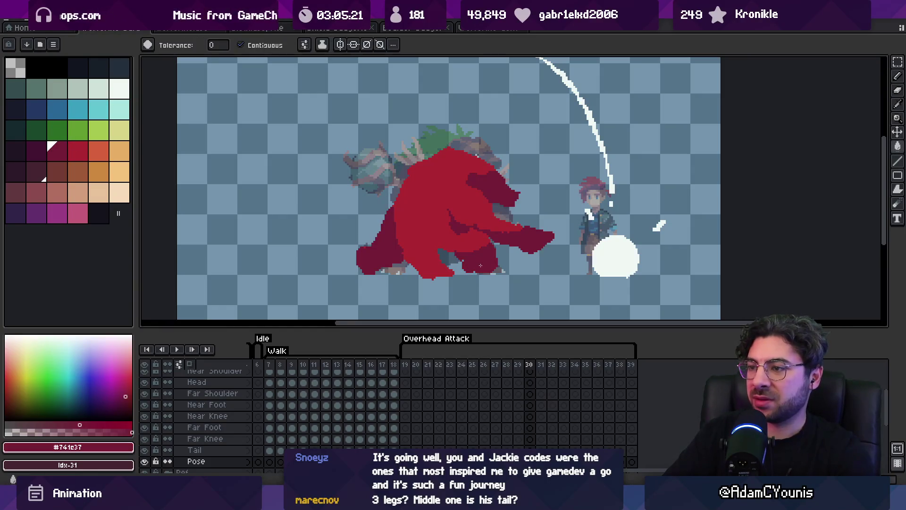
Step: Zoom out repeatedly to judge the silhouette, then return to frame 29
{"action": "key", "text": "z"}
{"action": "scroll", "coordinate": [492, 243], "scroll_direction": "down", "scroll_amount": 3}
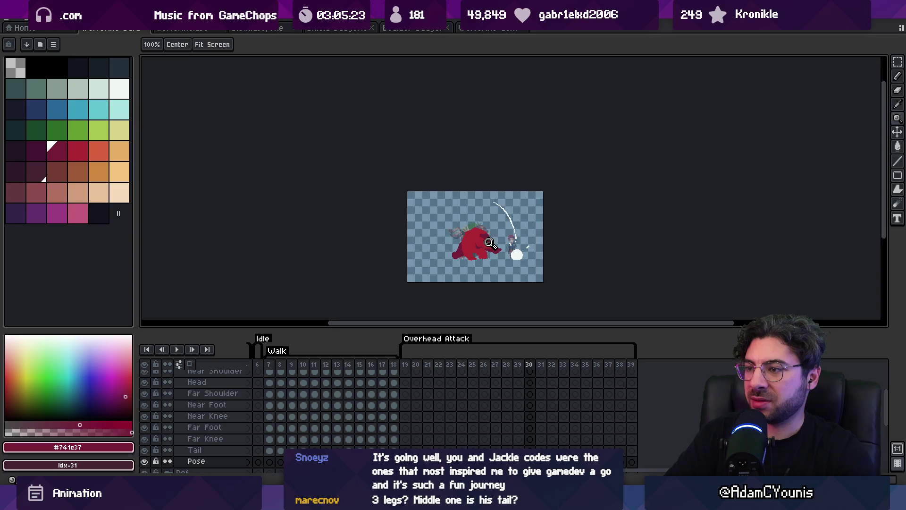
{"action": "scroll", "coordinate": [491, 236], "scroll_direction": "up", "scroll_amount": 3}
{"action": "key", "text": "b"}
{"action": "key", "text": "z"}
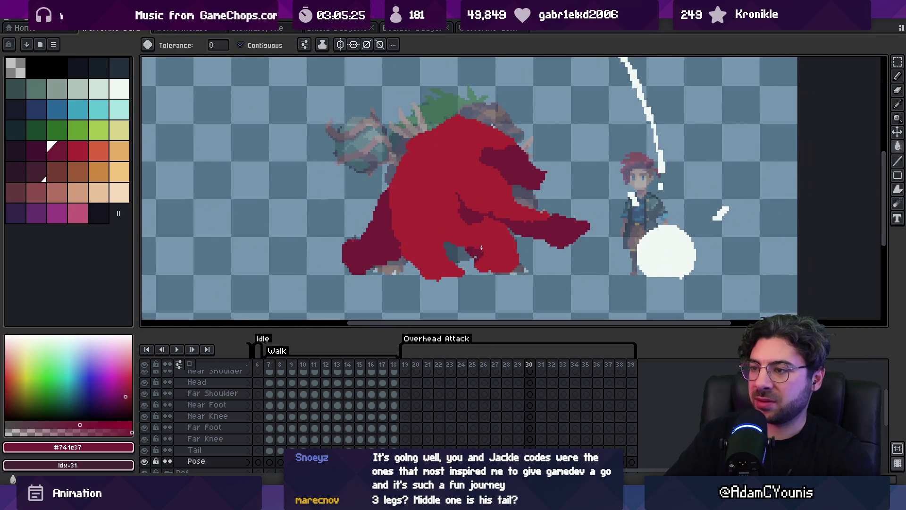
{"action": "scroll", "coordinate": [480, 209], "scroll_direction": "down", "scroll_amount": 3}
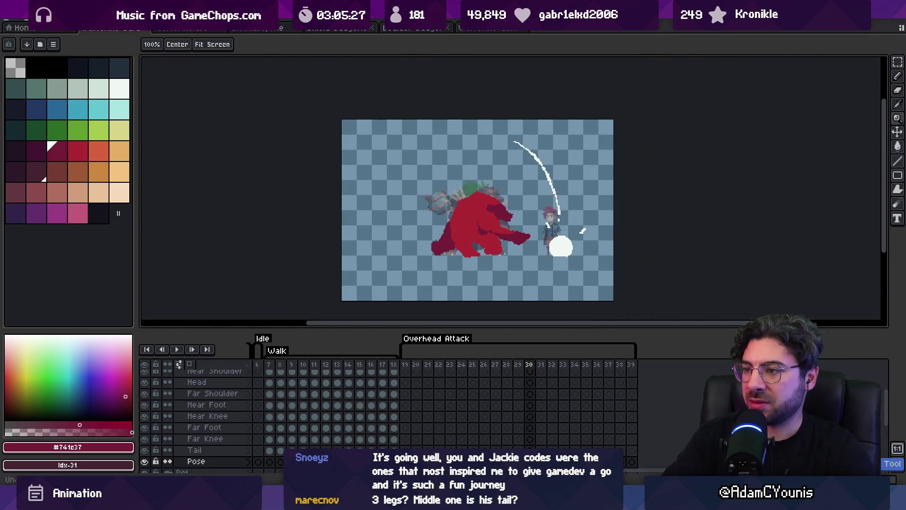
{"action": "scroll", "coordinate": [465, 235], "scroll_direction": "up", "scroll_amount": 3}
{"action": "key", "text": "b"}
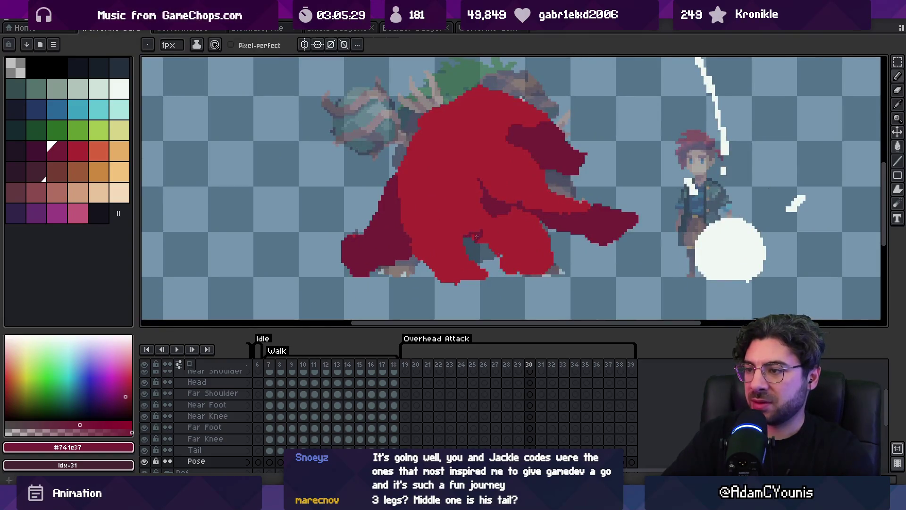
{"action": "key", "text": "z"}
{"action": "scroll", "coordinate": [486, 217], "scroll_direction": "down", "scroll_amount": 3}
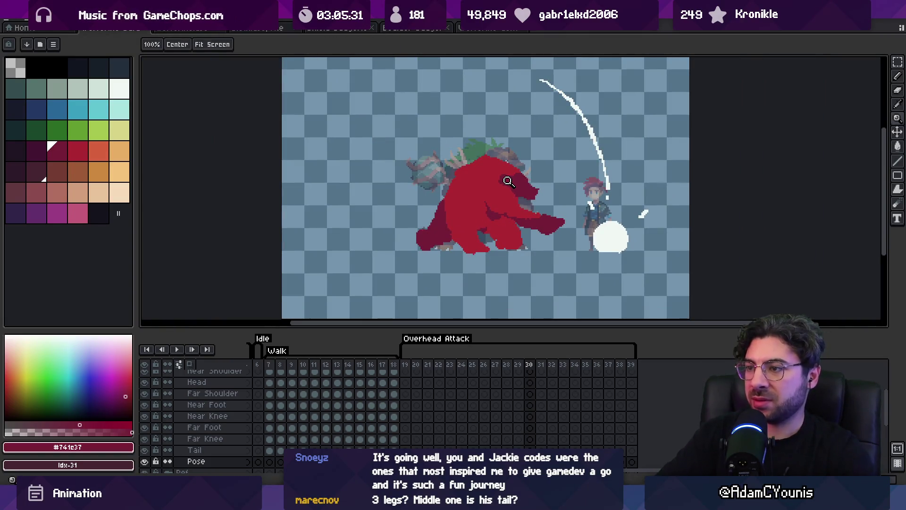
{"action": "key", "text": "Left"}
Step: Step through frames 30–35 and loop playback of frames 32–35 to judge the swipe timing
{"action": "key", "text": "Right"}
{"action": "key", "text": "Right"}
{"action": "key", "text": "Right"}
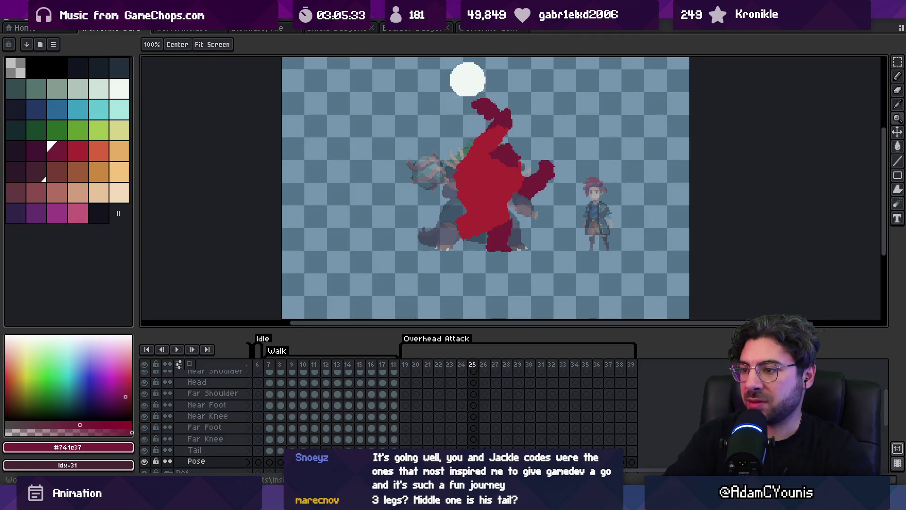
{"action": "key", "text": "Left"}
{"action": "key", "text": "Left"}
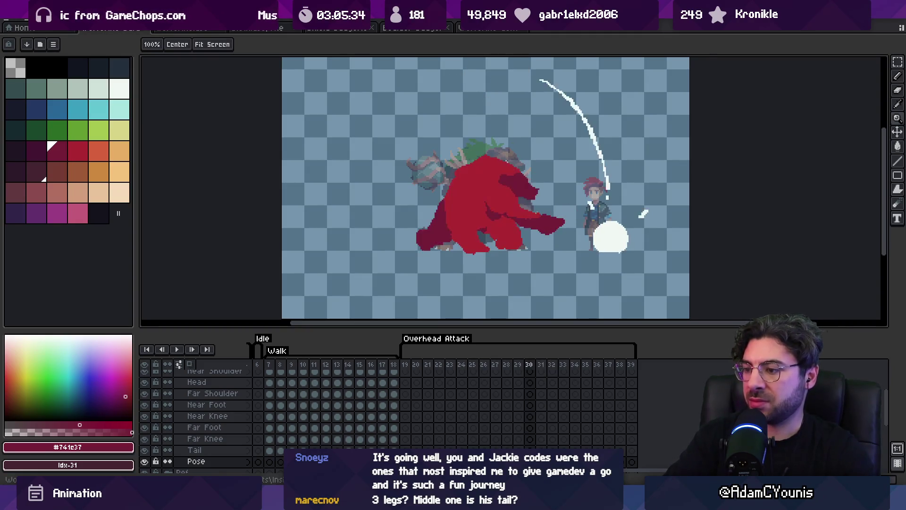
{"action": "key", "text": "Right"}
{"action": "key", "text": "Right"}
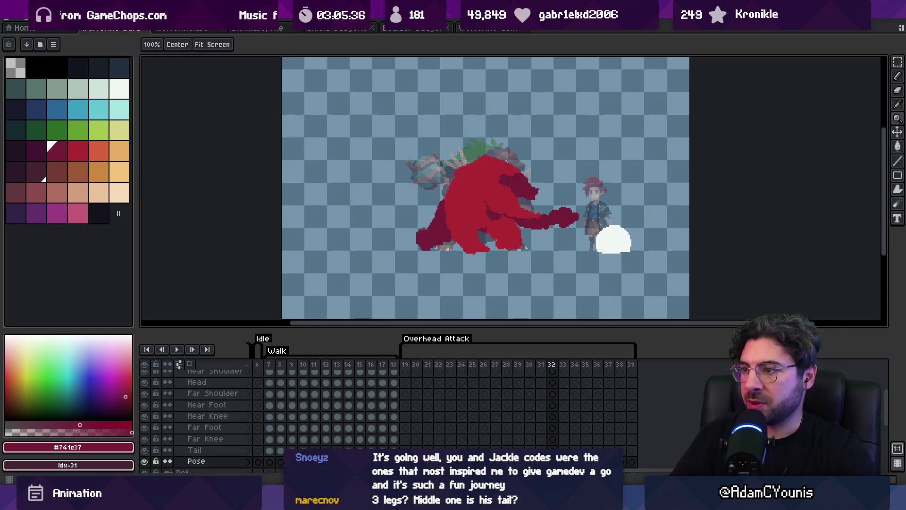
{"action": "key", "text": "Right"}
{"action": "key", "text": "Right"}
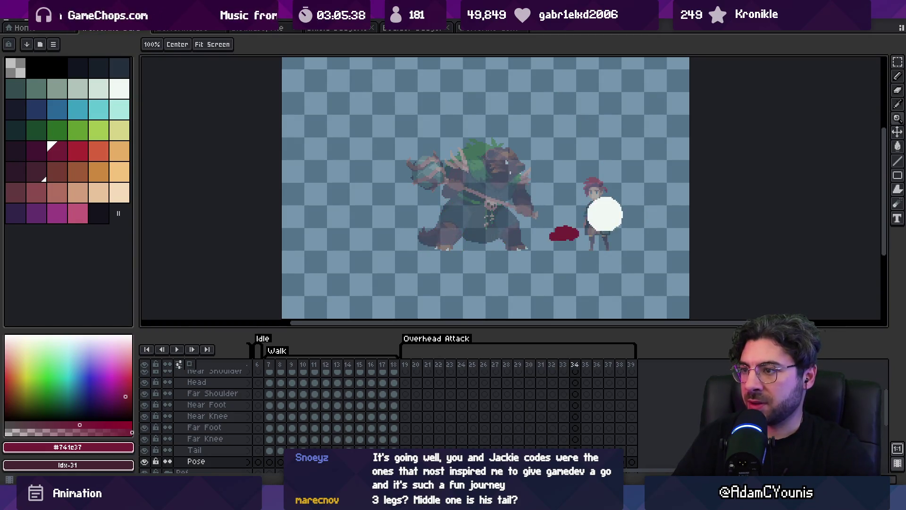
{"action": "key", "text": "Right"}
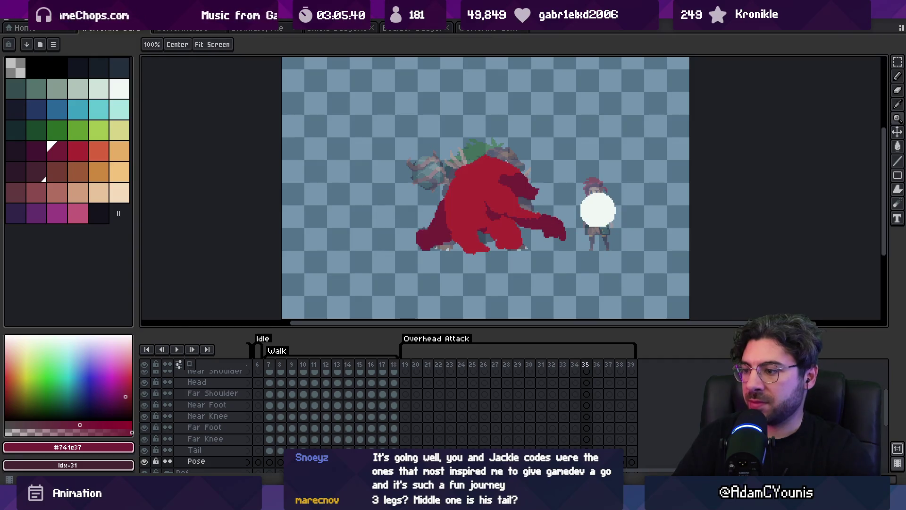
{"action": "key", "text": "Right"}
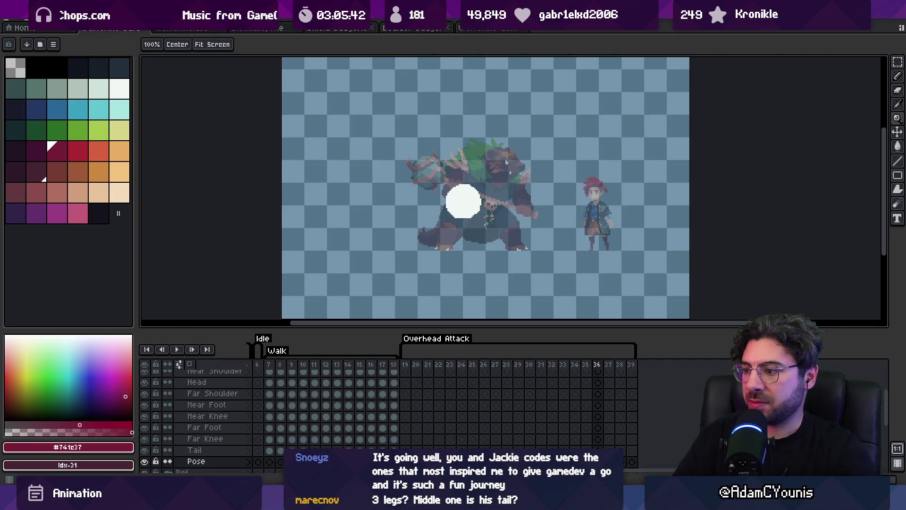
{"action": "key", "text": "Return"}
Step: Stop on frame 31, shift the red Far Hand down and left, and replay
{"action": "scroll", "coordinate": [203, 415], "scroll_direction": "down", "scroll_amount": 3}
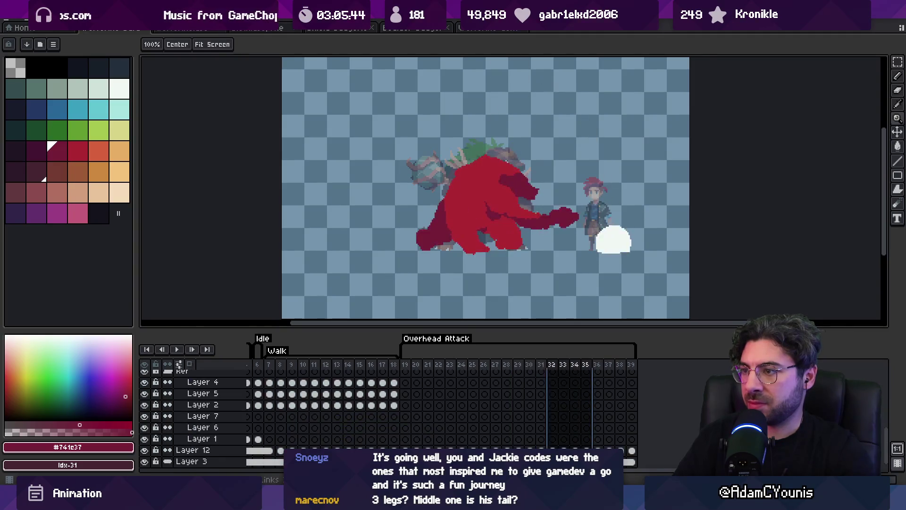
{"action": "left_click_drag", "start_coordinate": [522, 367], "coordinate": [561, 375]}
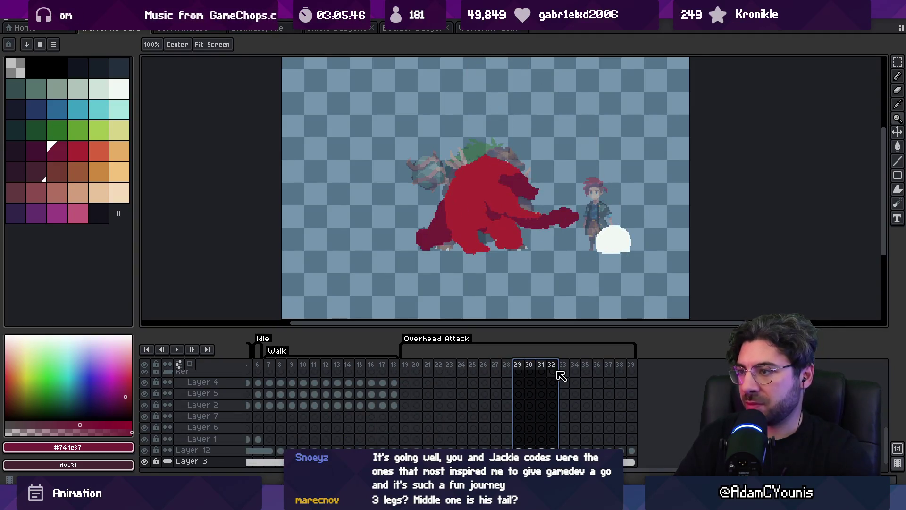
{"action": "left_click", "coordinate": [542, 373]}
{"action": "key", "text": "v"}
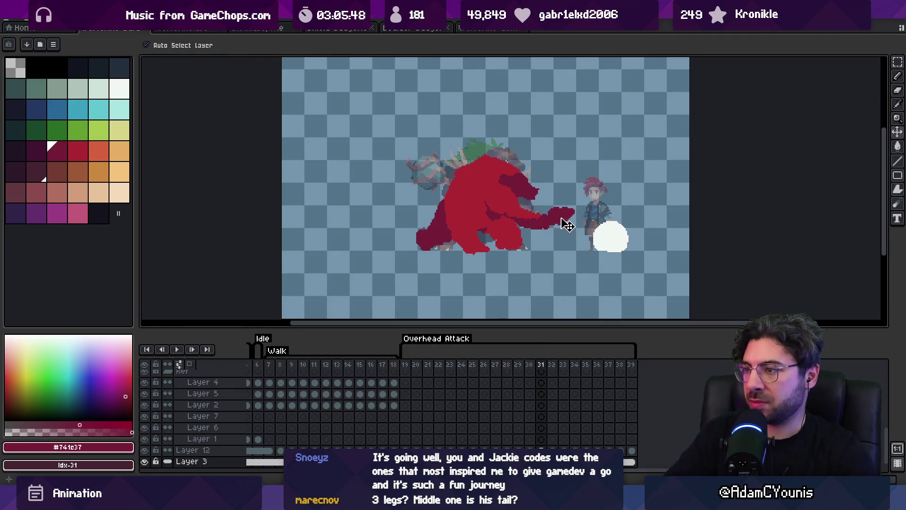
{"action": "left_click_drag", "start_coordinate": [568, 226], "coordinate": [560, 232]}
{"action": "key", "text": "Return"}
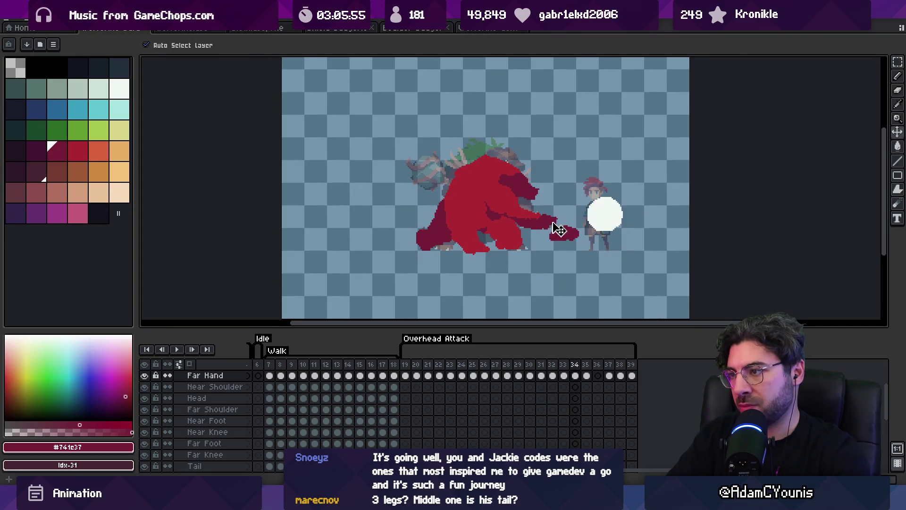
Step: Select and transform the red hand on the Pose layer, then replay the attack from frame 36
{"action": "left_click", "coordinate": [538, 219]}
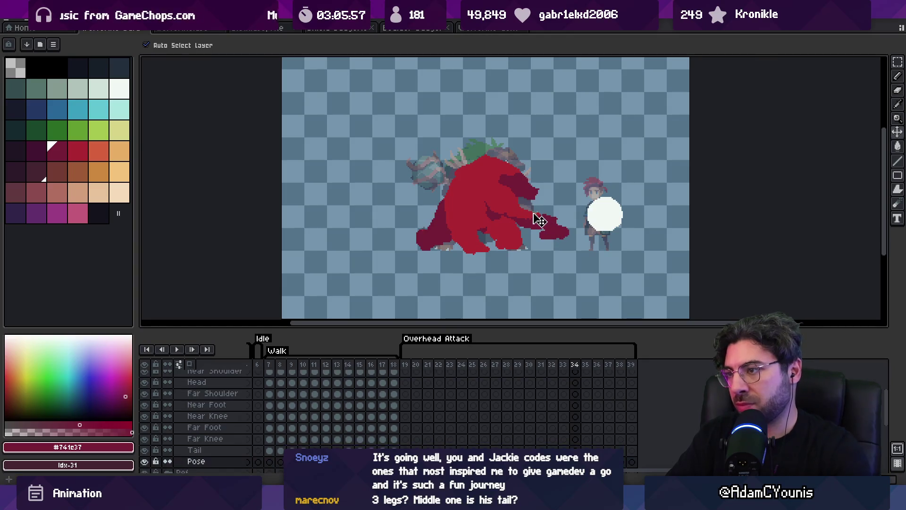
{"action": "key", "text": "m"}
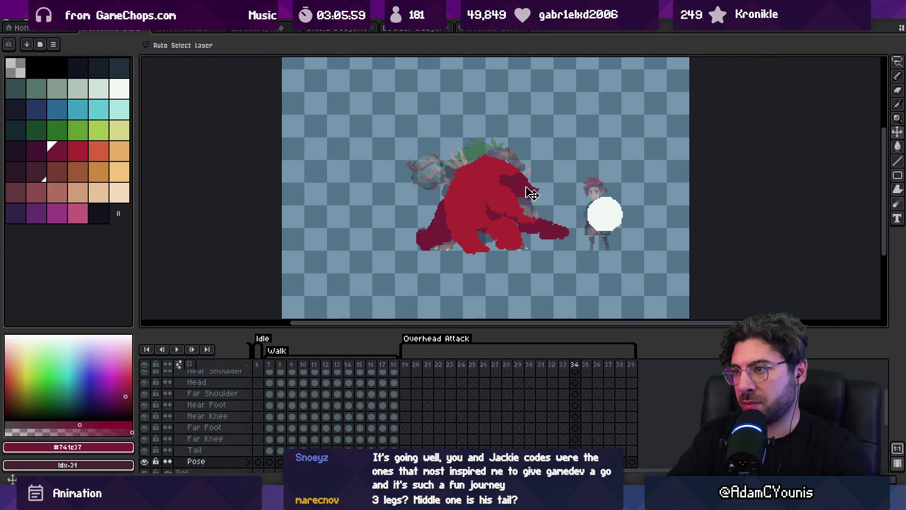
{"action": "left_click", "coordinate": [531, 190]}
{"action": "key", "text": "Return"}
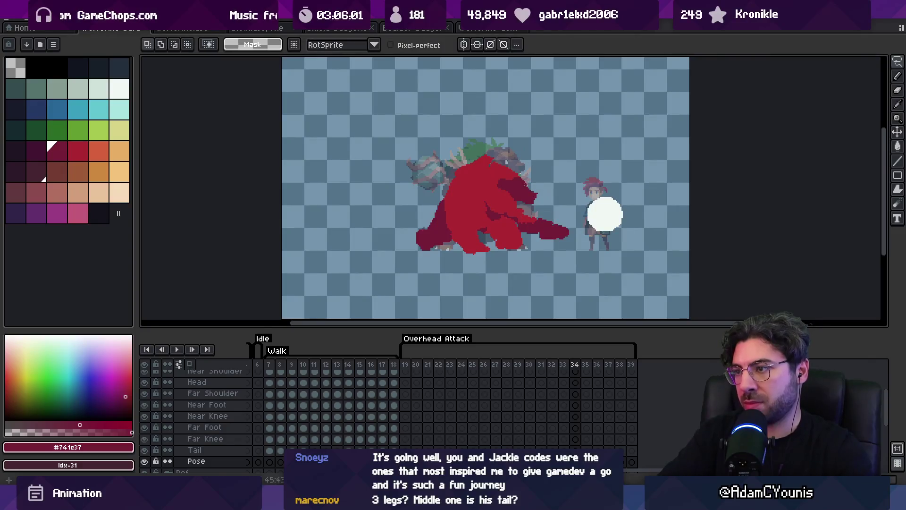
{"action": "key", "text": "Right"}
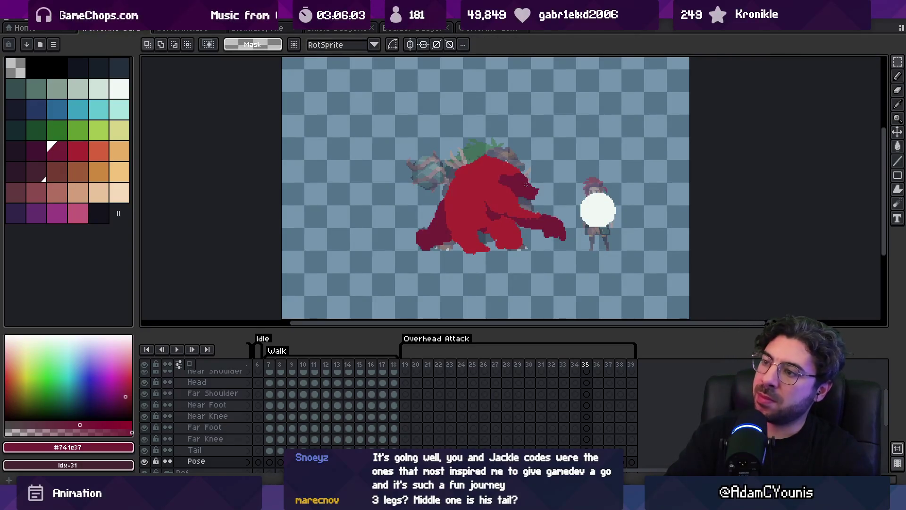
{"action": "key", "text": "Right"}
{"action": "key", "text": "Return"}
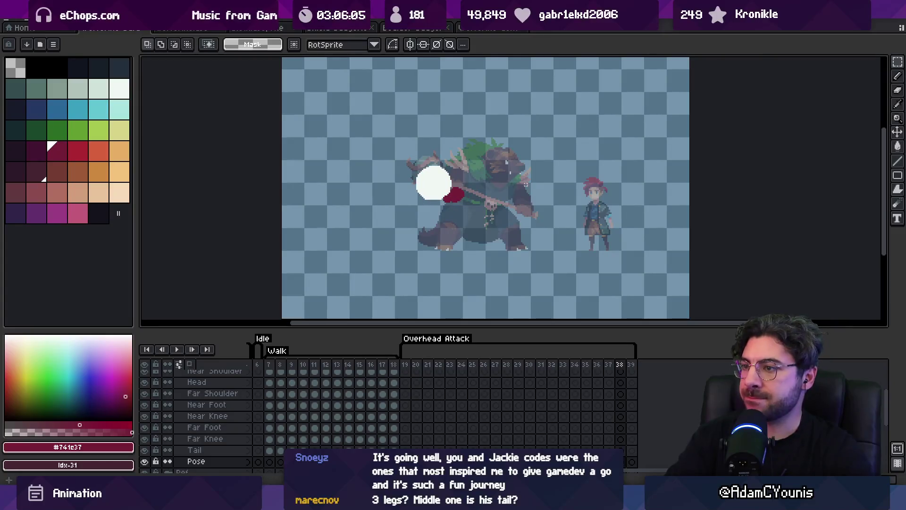
{"action": "key", "text": "z"}
{"action": "scroll", "coordinate": [492, 109], "scroll_direction": "down", "scroll_amount": 2}
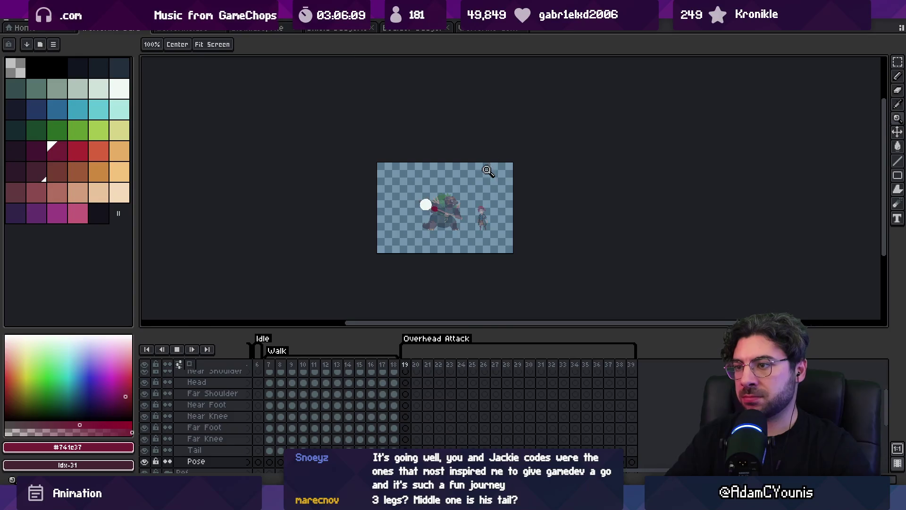
Step: Stop on frame 30, select the Far Hand layer on frame 31, and replay at full-scene zoom
{"action": "scroll", "coordinate": [491, 170], "scroll_direction": "up", "scroll_amount": 2}
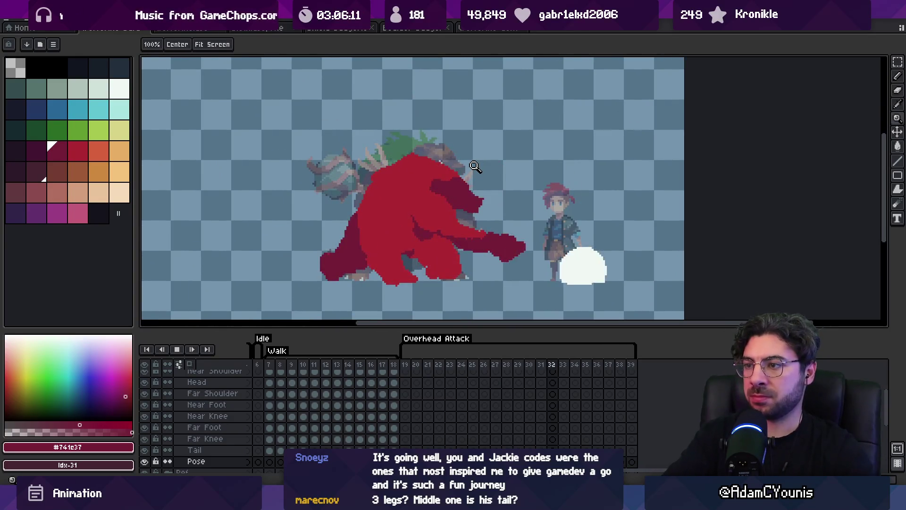
{"action": "key", "text": "Return"}
{"action": "key", "text": "period"}
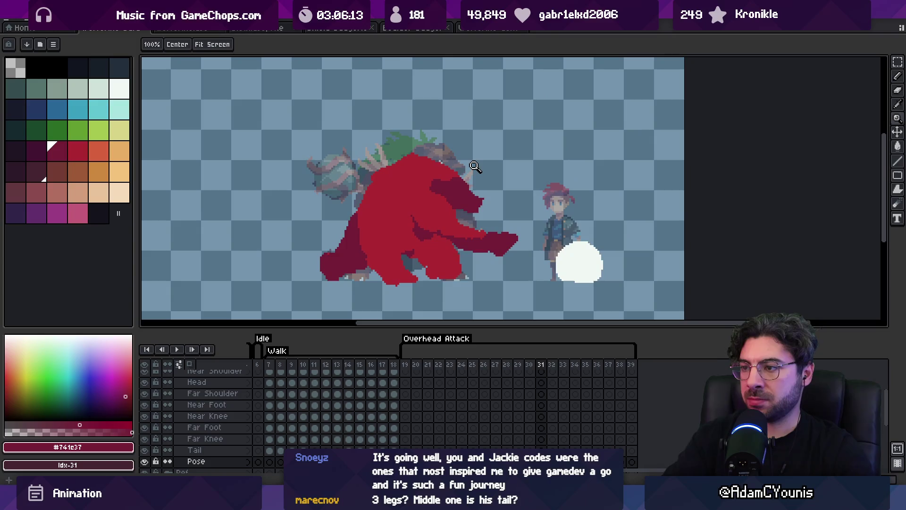
{"action": "key", "text": "v"}
{"action": "left_click", "coordinate": [508, 247]}
{"action": "key", "text": "Return"}
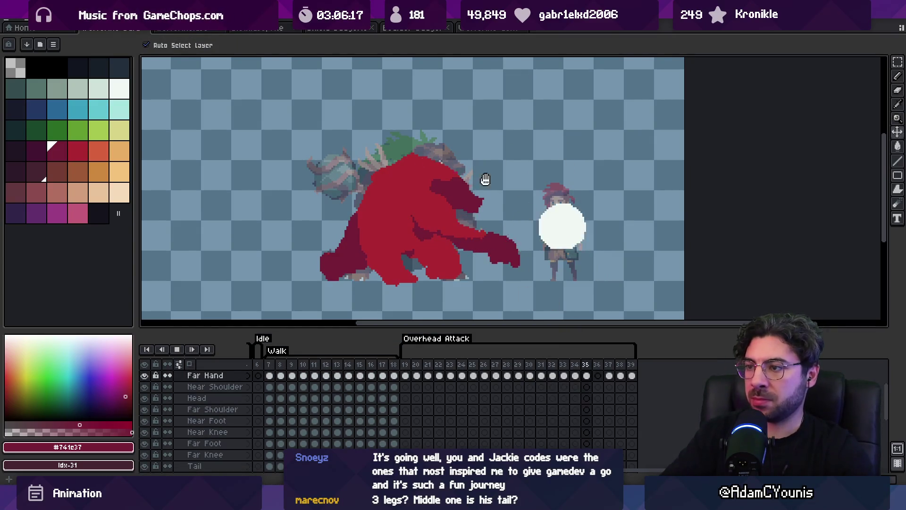
{"action": "key", "text": "z"}
{"action": "scroll", "coordinate": [486, 178], "scroll_direction": "down", "scroll_amount": 3}
{"action": "left_click", "coordinate": [523, 222]}
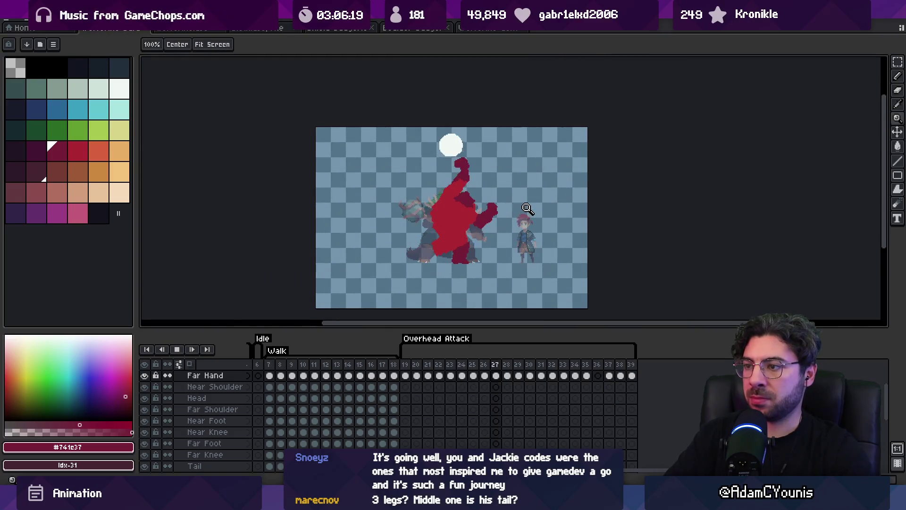
Step: Go back to frame 33 and repaint the far arm with the 5px brush
{"action": "key", "text": "Return"}
{"action": "key", "text": "b"}
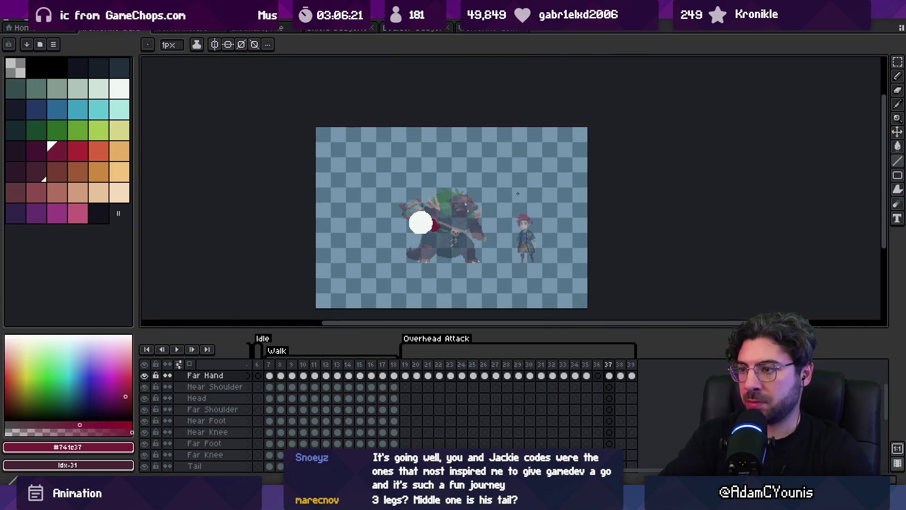
{"action": "key", "text": "Left"}
{"action": "key", "text": "Left"}
{"action": "key", "text": "Left"}
{"action": "key", "text": "Left"}
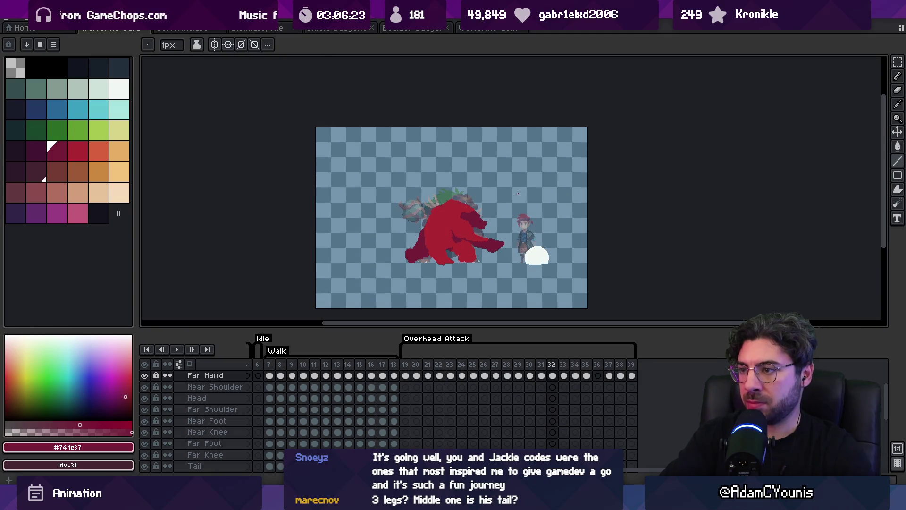
{"action": "key", "text": "v"}
{"action": "scroll", "coordinate": [514, 272], "scroll_direction": "up", "scroll_amount": 2}
{"action": "key", "text": "b"}
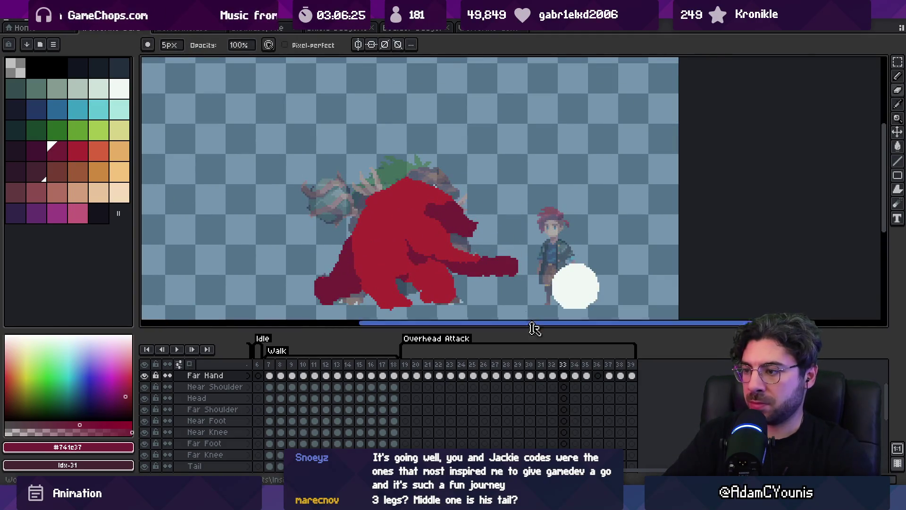
{"action": "left_click", "coordinate": [564, 376]}
Step: Check frame 35 on Far Hand, play the loop and stop on frame 34 to inspect the creature
{"action": "left_click", "coordinate": [578, 376]}
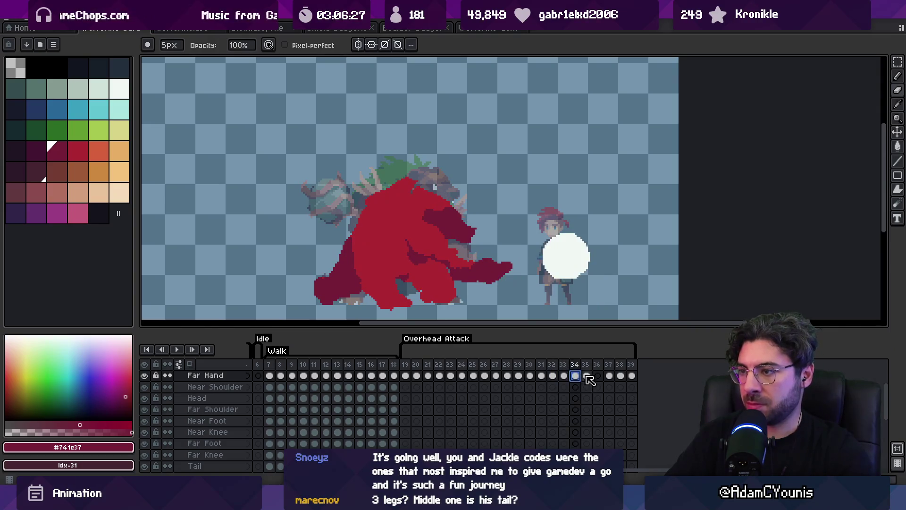
{"action": "left_click", "coordinate": [587, 376]}
{"action": "key", "text": "z"}
{"action": "scroll", "coordinate": [537, 261], "scroll_direction": "down", "scroll_amount": 2}
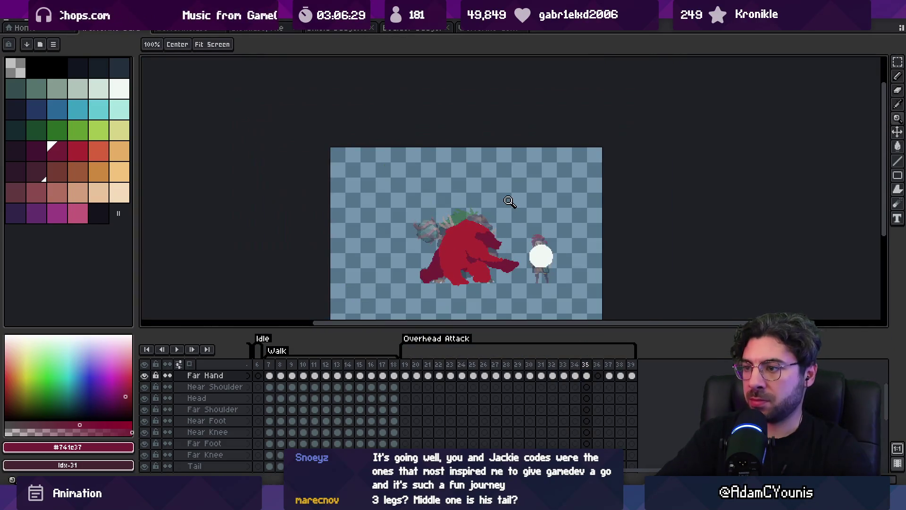
{"action": "key", "text": "Return"}
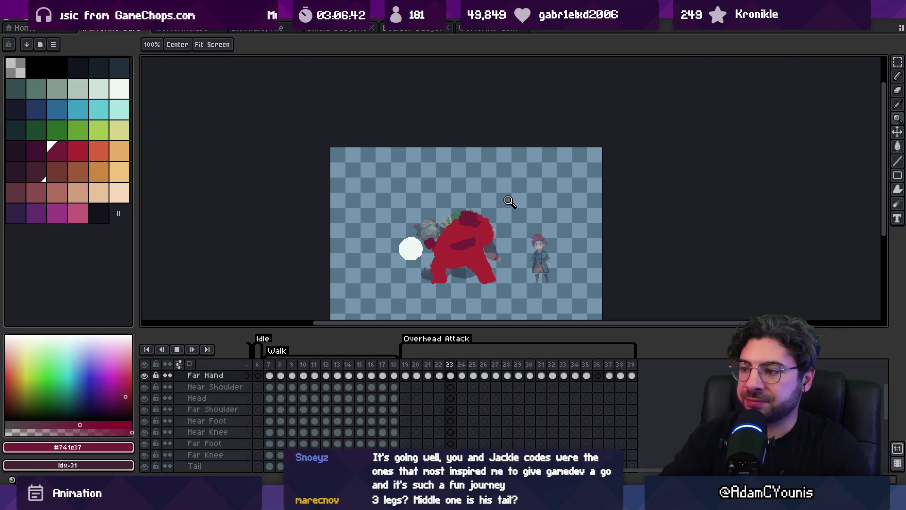
{"action": "key", "text": "space"}
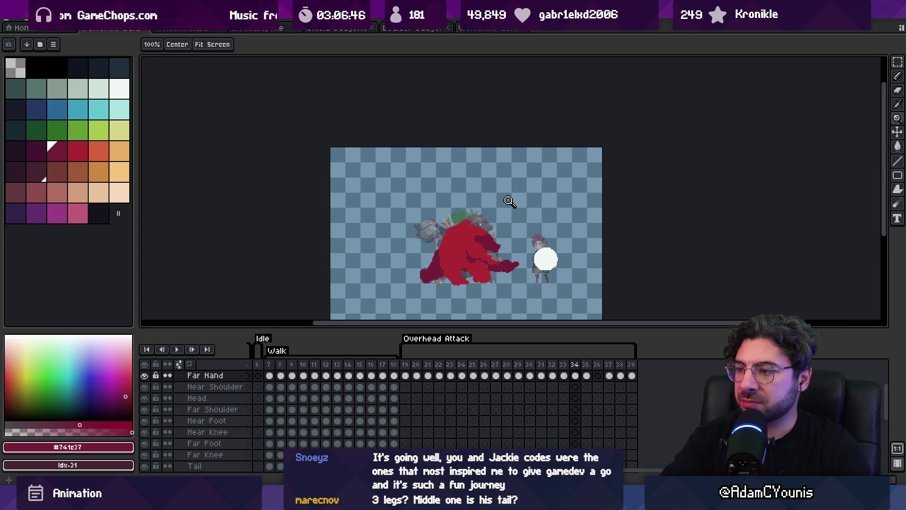
{"action": "left_click", "coordinate": [520, 241]}
Step: Sample the creature's bright red and the dark red #741c37 as drawing colours
{"action": "left_click", "coordinate": [470, 229]}
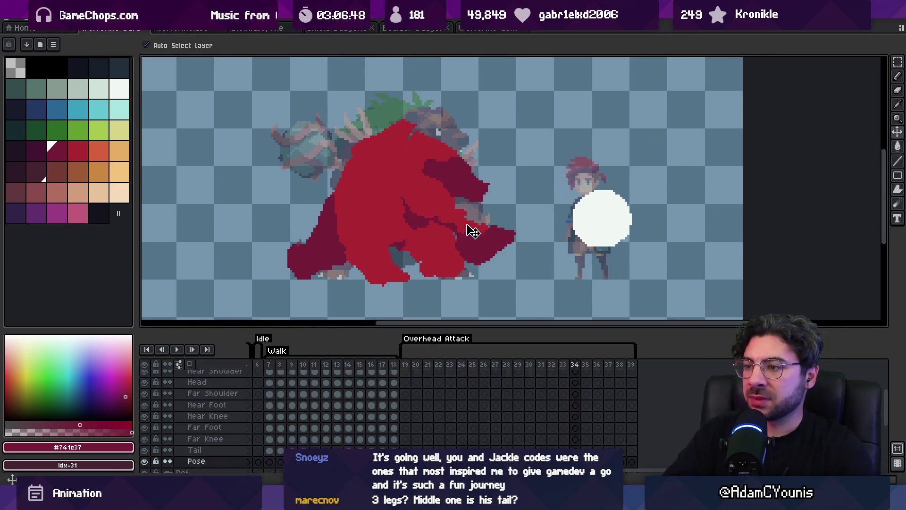
{"action": "left_click", "coordinate": [451, 214], "text": "alt"}
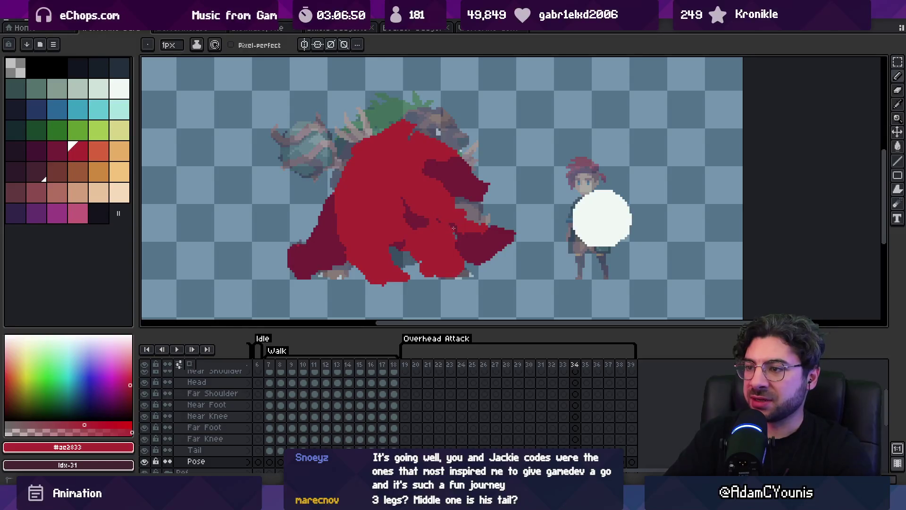
{"action": "left_click", "coordinate": [431, 228], "text": "alt"}
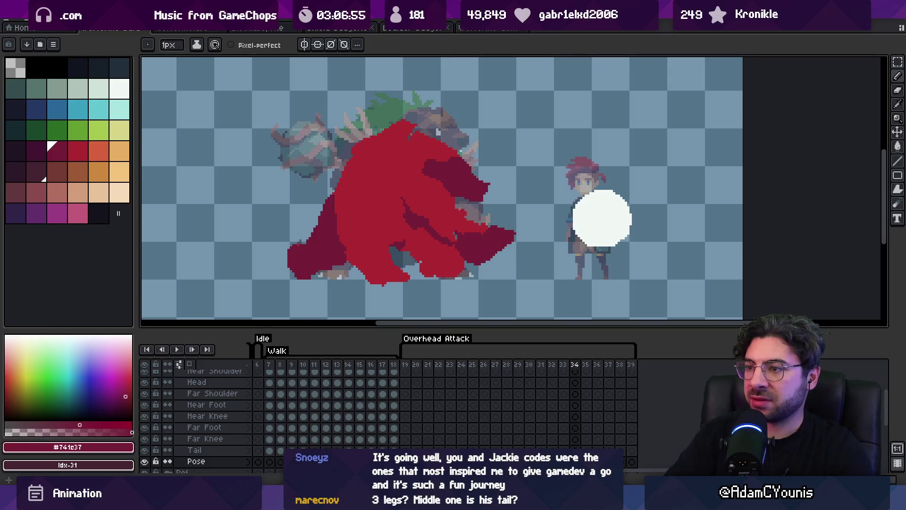
Step: Switch to the rectangular marquee and step forward to frame 36
{"action": "key", "text": "m"}
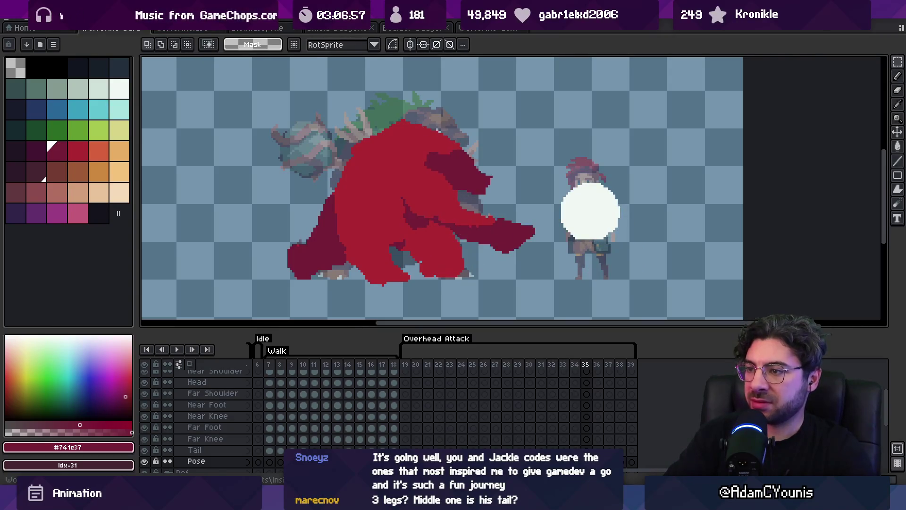
{"action": "key", "text": "Right"}
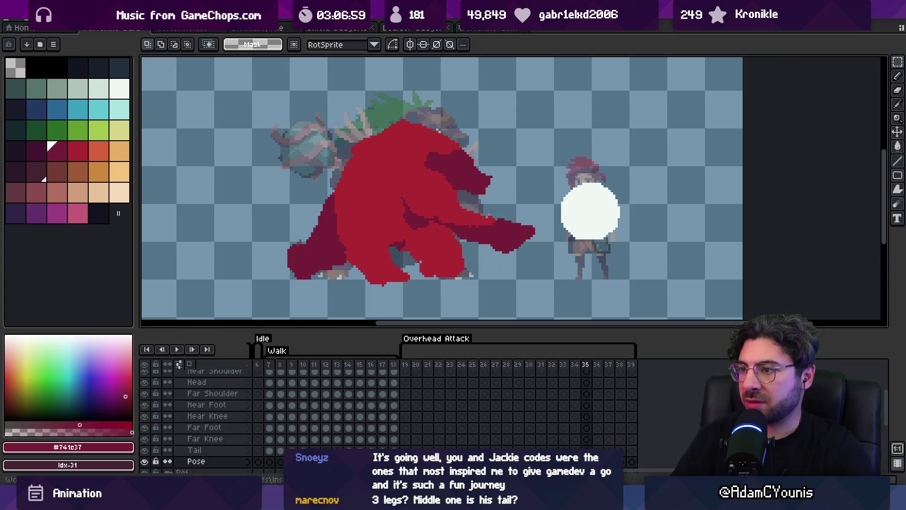
{"action": "key", "text": "Right"}
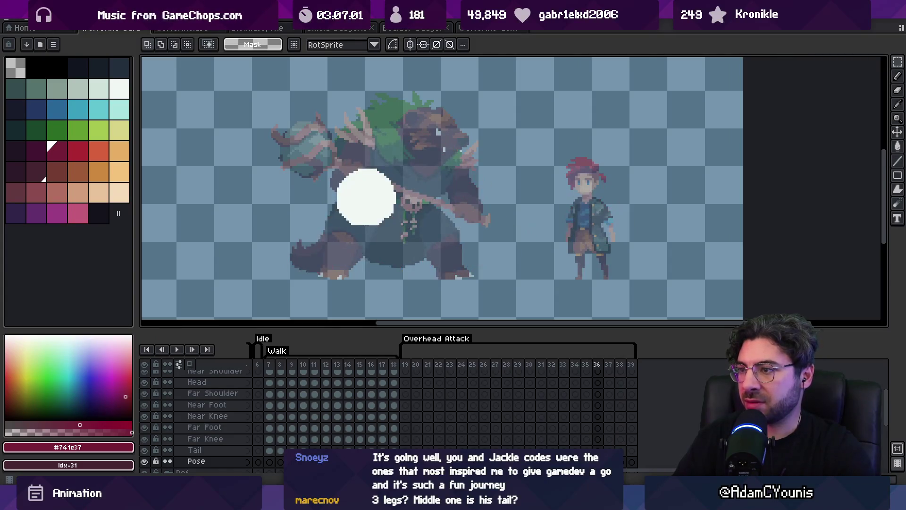
{"action": "scroll", "coordinate": [453, 245], "scroll_direction": "down", "scroll_amount": 2}
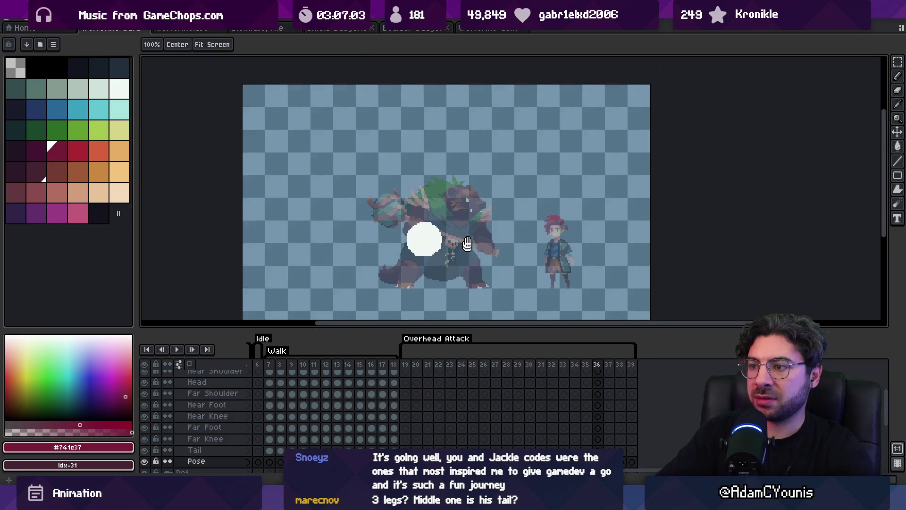
{"action": "scroll", "coordinate": [454, 246], "scroll_direction": "up", "scroll_amount": 1}
Step: Paint the red lower body, leg, pointed head and arm on frame 36 with the pencil
{"action": "left_click", "coordinate": [78, 151]}
{"action": "key", "text": "b"}
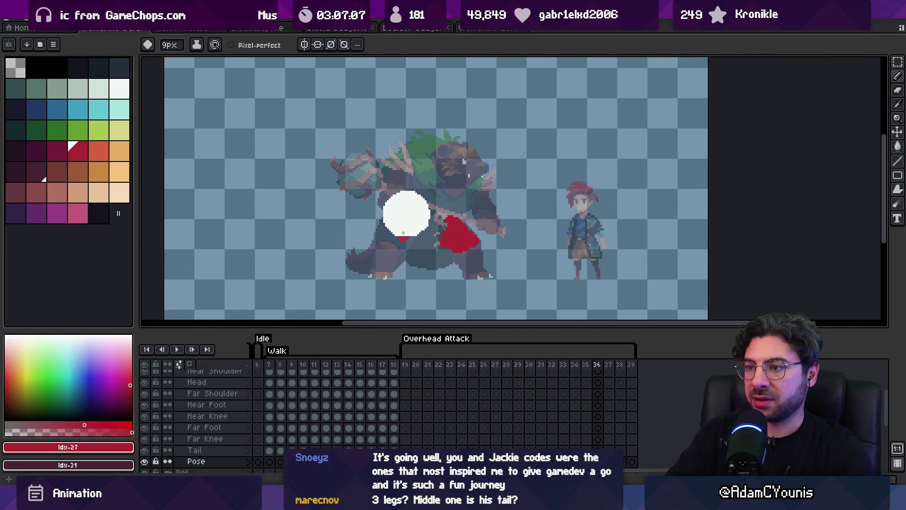
{"action": "left_click_drag", "start_coordinate": [403, 233], "coordinate": [376, 259]}
{"action": "mouse_move", "coordinate": [437, 249]}
{"action": "left_mouse_down"}
{"action": "mouse_move", "coordinate": [446, 260]}
{"action": "mouse_move", "coordinate": [463, 250]}
{"action": "left_mouse_up"}
{"action": "left_click_drag", "start_coordinate": [435, 222], "coordinate": [403, 195]}
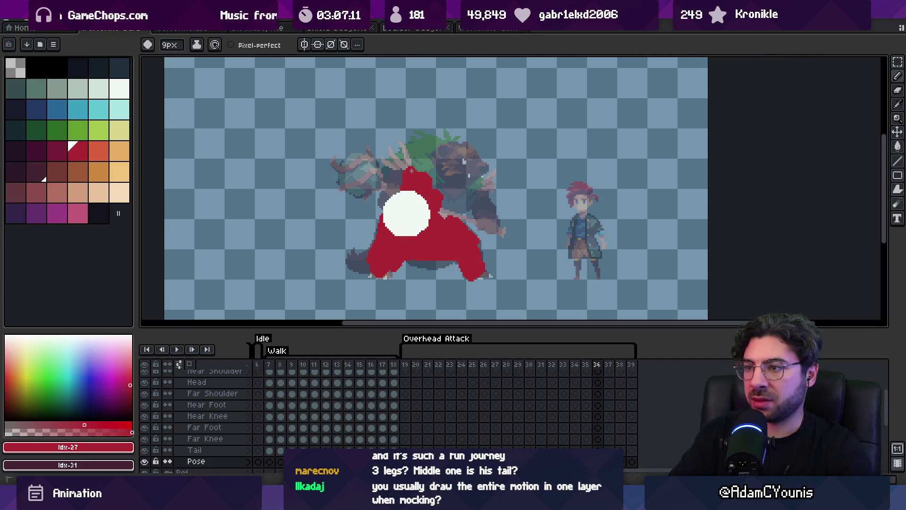
{"action": "mouse_move", "coordinate": [402, 163]}
{"action": "left_mouse_down"}
{"action": "mouse_move", "coordinate": [437, 151]}
{"action": "mouse_move", "coordinate": [447, 198]}
{"action": "left_mouse_up"}
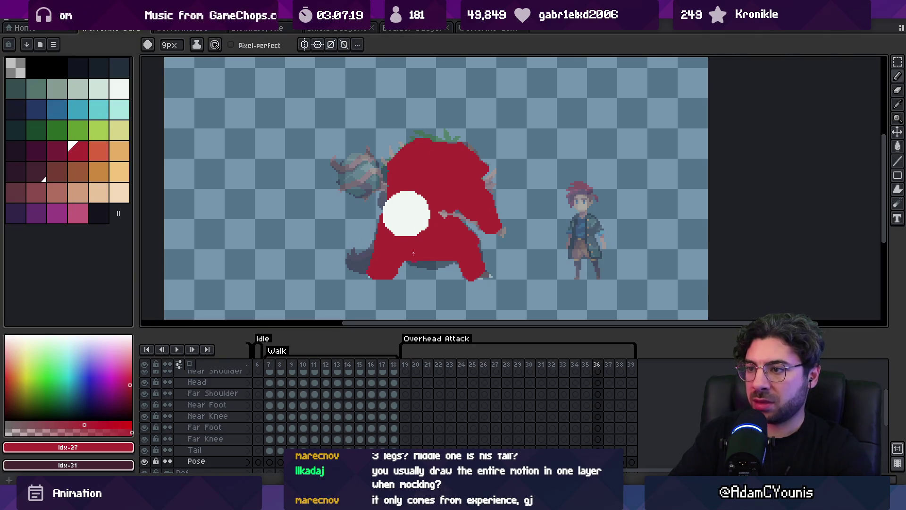
{"action": "key", "text": "e"}
{"action": "key", "text": "b"}
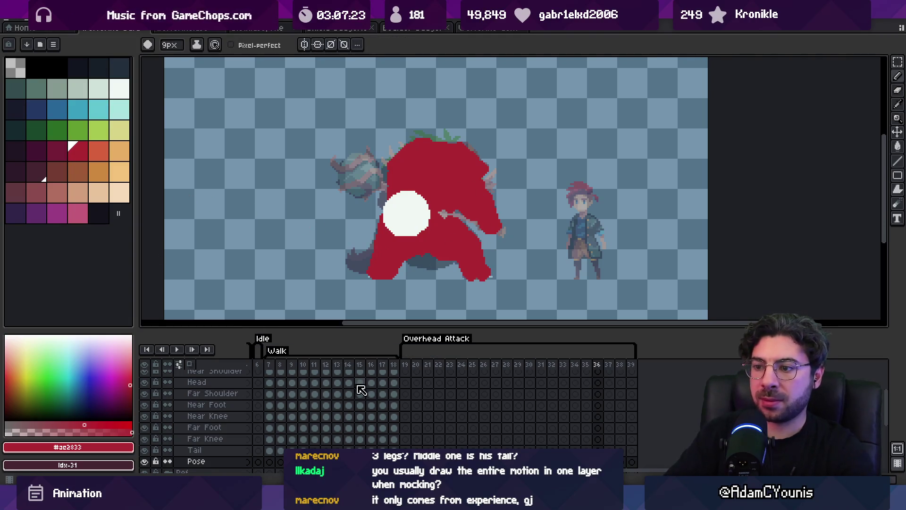
Step: Compare the frame 36 silhouette against the block-out poses on frames 18 and 17
{"action": "left_click", "coordinate": [394, 383]}
{"action": "left_click", "coordinate": [600, 427]}
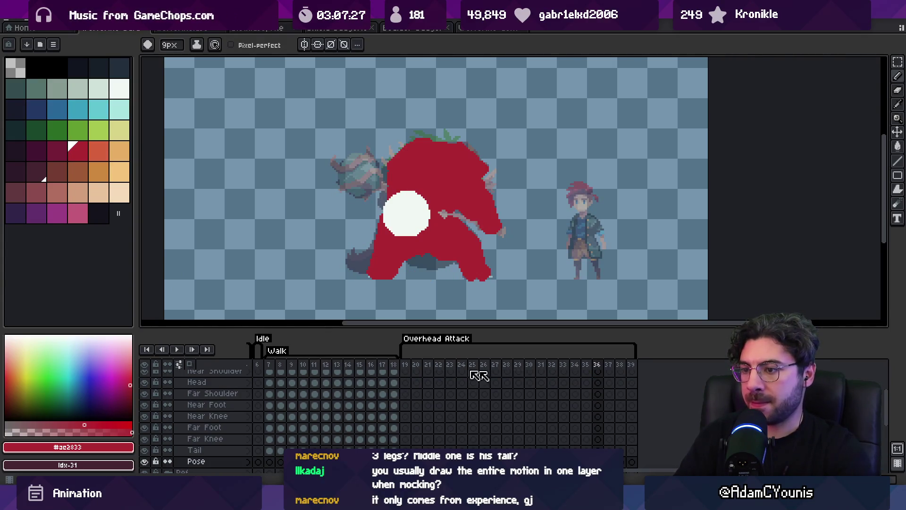
{"action": "left_click", "coordinate": [383, 383]}
Step: Select Head cels 15–18, then step back and select the frame 8 Head cel
{"action": "key", "text": "v"}
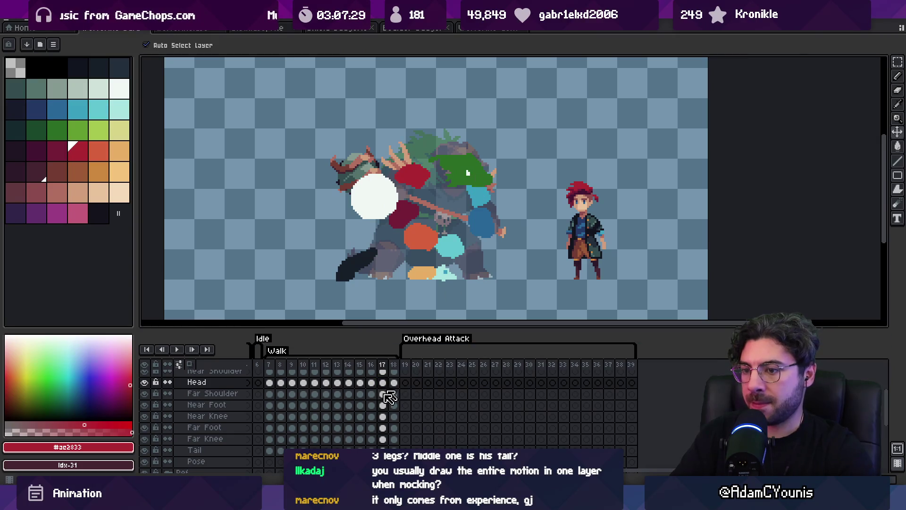
{"action": "scroll", "coordinate": [390, 397], "scroll_direction": "up", "scroll_amount": 1}
{"action": "left_click_drag", "start_coordinate": [393, 397], "coordinate": [316, 395]}
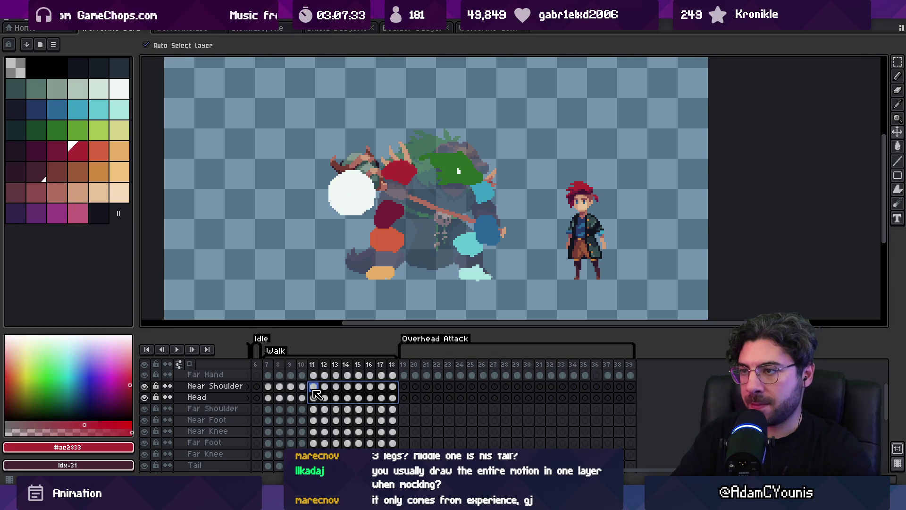
{"action": "key", "text": "Left"}
{"action": "key", "text": "Left"}
{"action": "key", "text": "Left"}
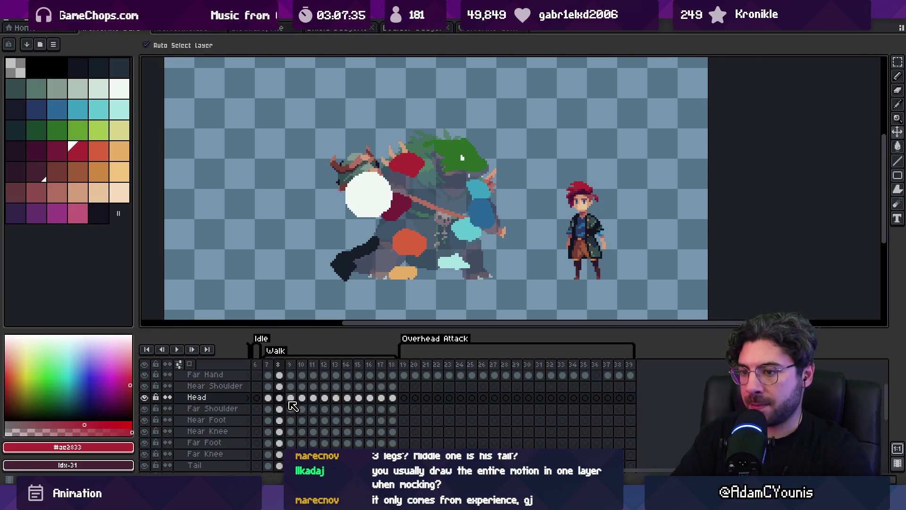
{"action": "left_click", "coordinate": [279, 398]}
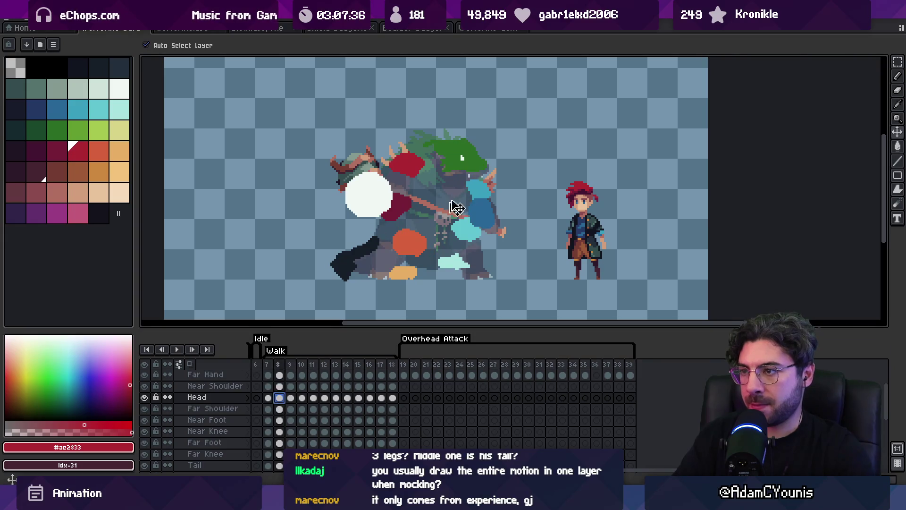
{"action": "key", "text": "m"}
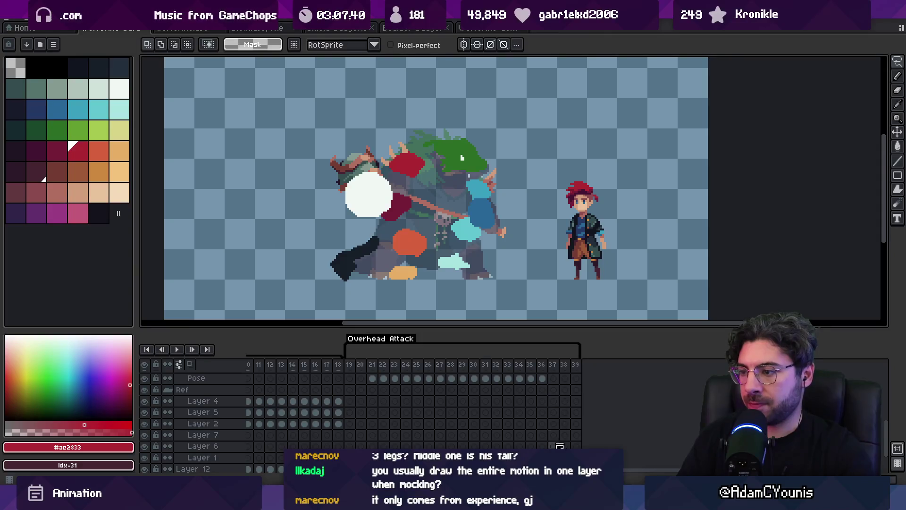
Step: Compare frames 36 and 37, then paste the copied head onto frame 36 in place
{"action": "scroll", "coordinate": [548, 424], "scroll_direction": "up", "scroll_amount": 3}
{"action": "left_click", "coordinate": [541, 427]}
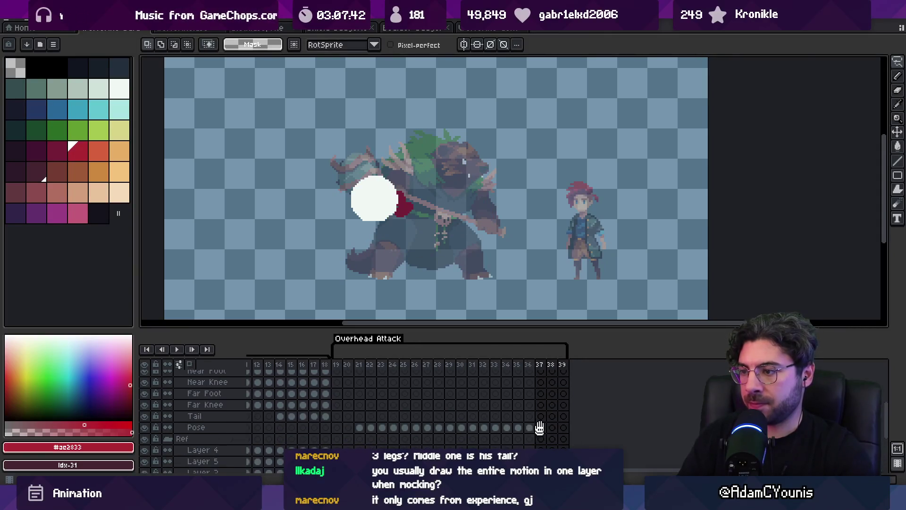
{"action": "left_click", "coordinate": [529, 428]}
{"action": "left_click", "coordinate": [540, 428]}
{"action": "left_click", "coordinate": [529, 428]}
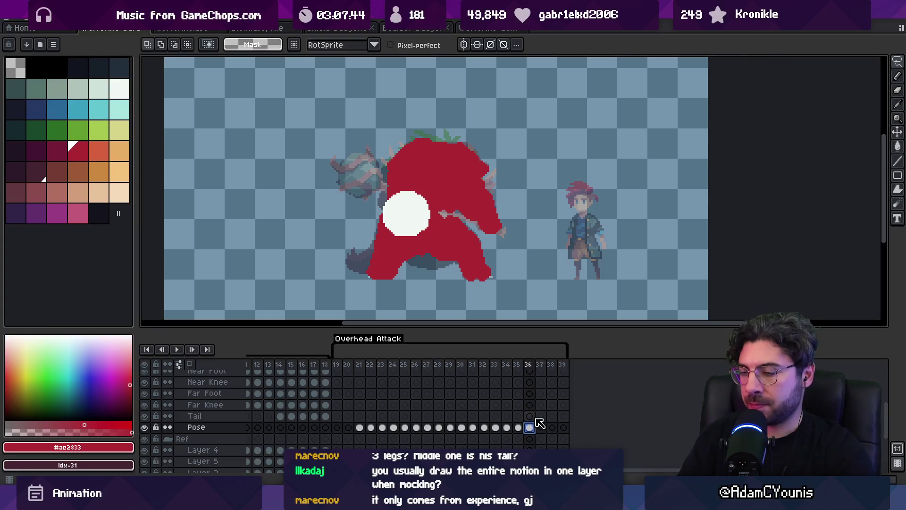
{"action": "key", "text": "ctrl+v"}
{"action": "left_click", "coordinate": [60, 150]}
{"action": "key", "text": "Return"}
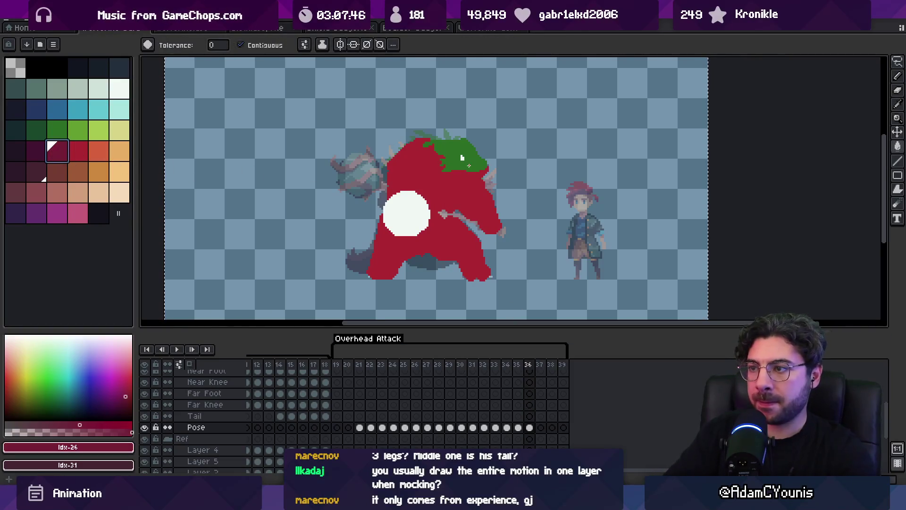
Step: Clear the selection and sample the body's bright red and the dark maroon back
{"action": "key", "text": "w"}
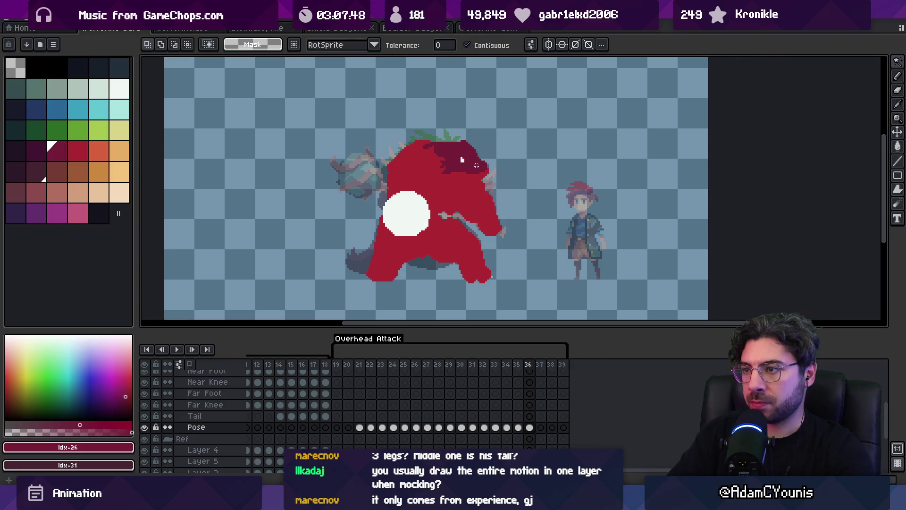
{"action": "key", "text": "ctrl+d"}
{"action": "key", "text": "b"}
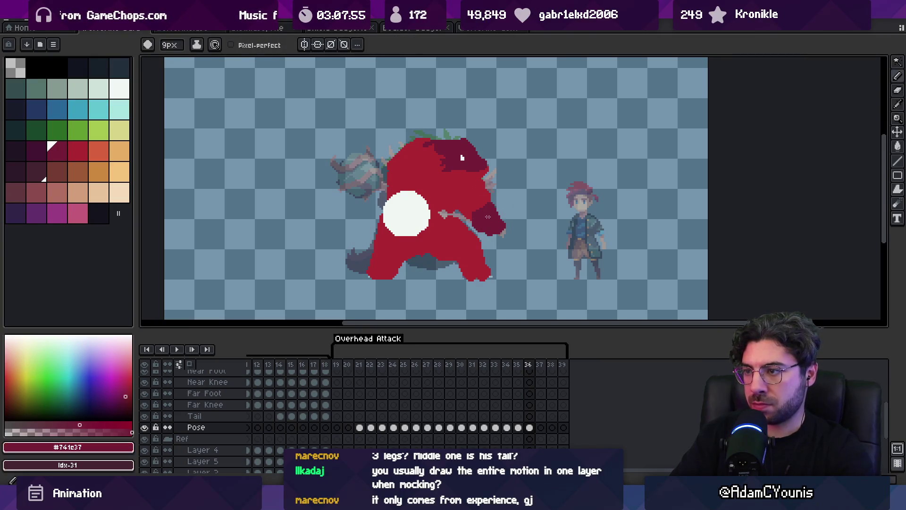
{"action": "left_click", "coordinate": [481, 210], "text": "alt"}
{"action": "left_click", "coordinate": [491, 213], "text": "alt"}
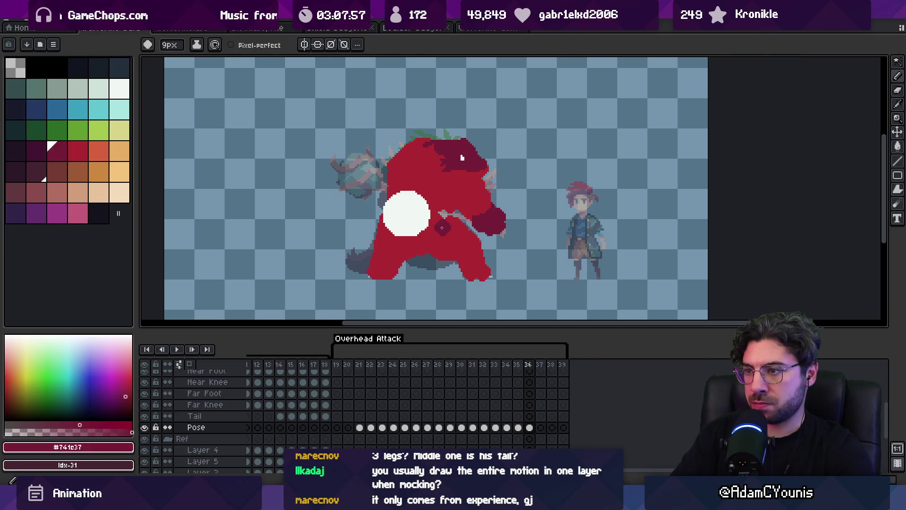
{"action": "left_click", "coordinate": [444, 216], "text": "alt"}
{"action": "left_click", "coordinate": [482, 224], "text": "alt"}
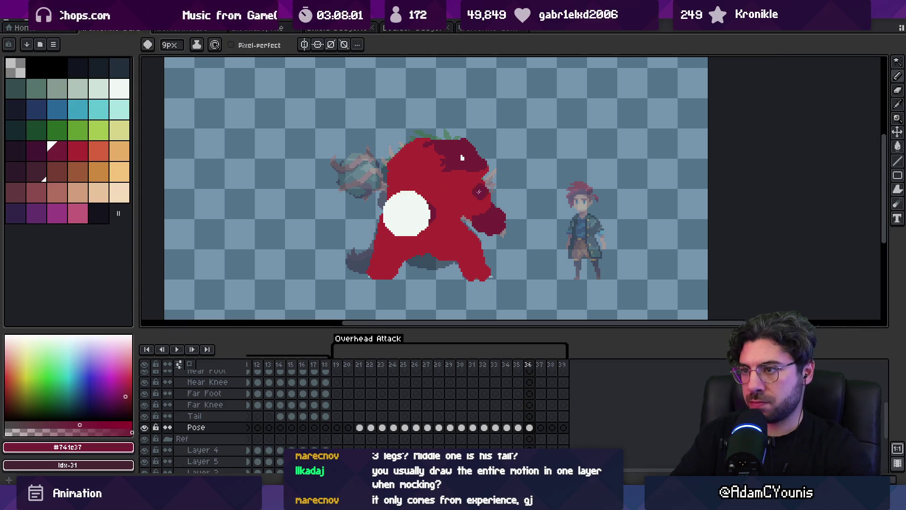
Step: Move the frame 36 pose cel to frame 39 and extend the dark red fist right and down
{"action": "left_click_drag", "start_coordinate": [517, 364], "coordinate": [533, 365]}
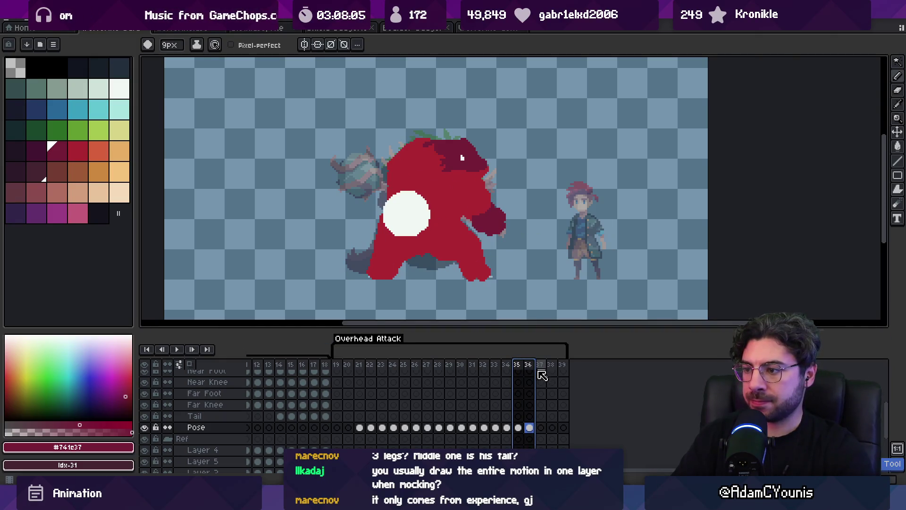
{"action": "mouse_move", "coordinate": [533, 429]}
{"action": "left_mouse_down"}
{"action": "mouse_move", "coordinate": [524, 429]}
{"action": "mouse_move", "coordinate": [568, 431]}
{"action": "left_mouse_up"}
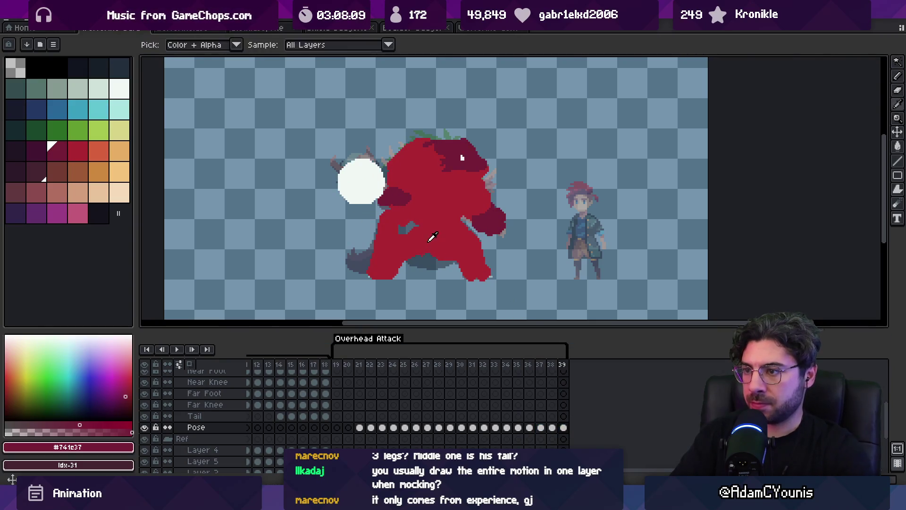
{"action": "left_click", "coordinate": [399, 233], "text": "alt"}
{"action": "left_click", "coordinate": [390, 206], "text": "ctrl"}
{"action": "left_click", "coordinate": [390, 207], "text": "alt"}
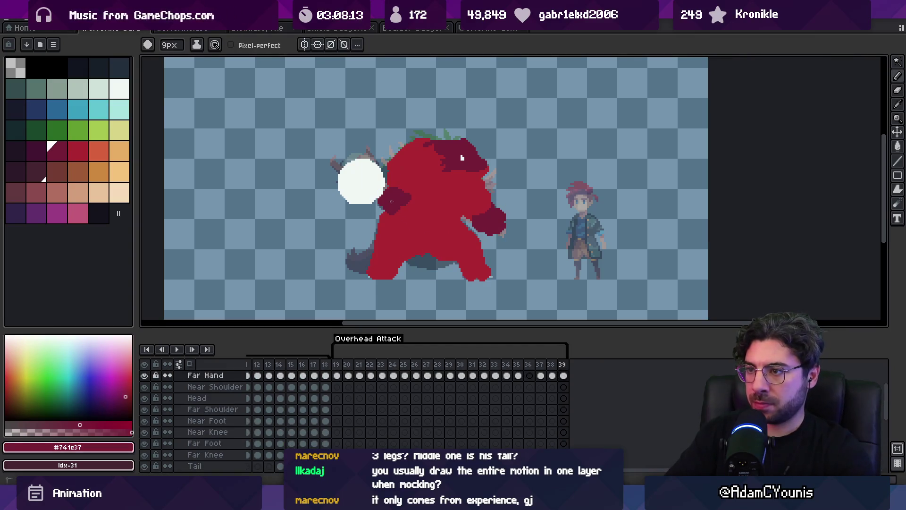
{"action": "left_click", "coordinate": [490, 222], "text": "ctrl"}
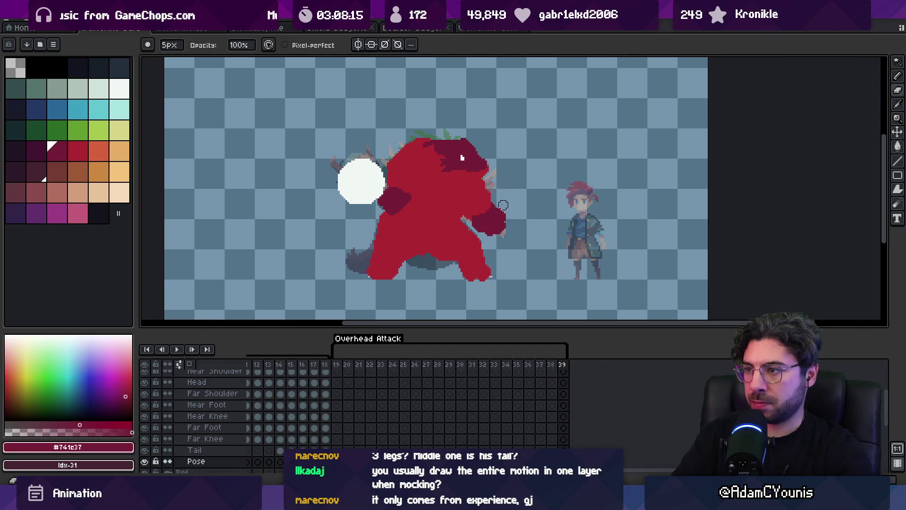
{"action": "left_click_drag", "start_coordinate": [492, 222], "coordinate": [507, 231]}
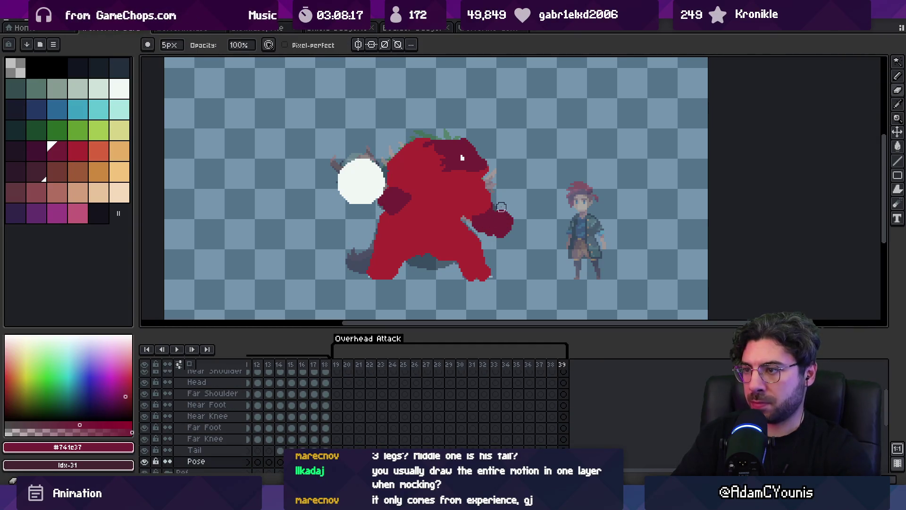
Step: Sample the body and head reds, then step back through frames 38 and 37
{"action": "left_click", "coordinate": [473, 215], "text": "alt"}
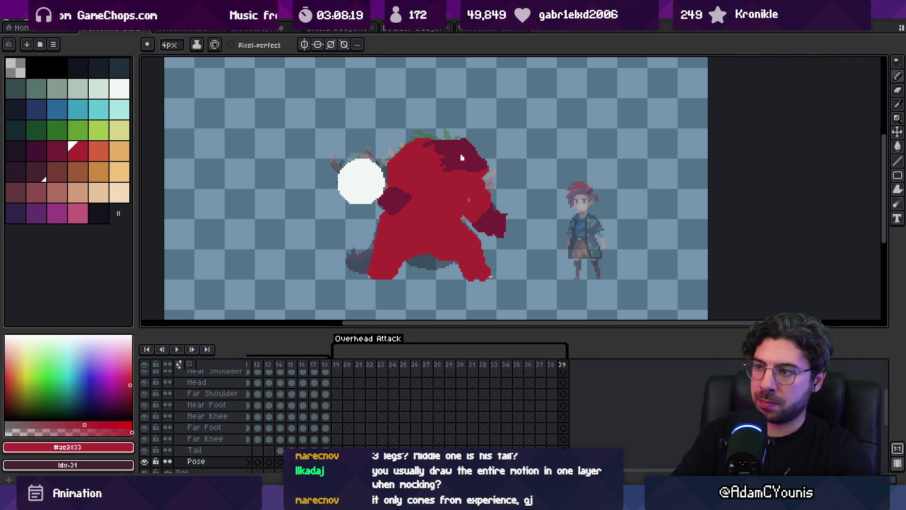
{"action": "left_click", "coordinate": [466, 168], "text": "alt"}
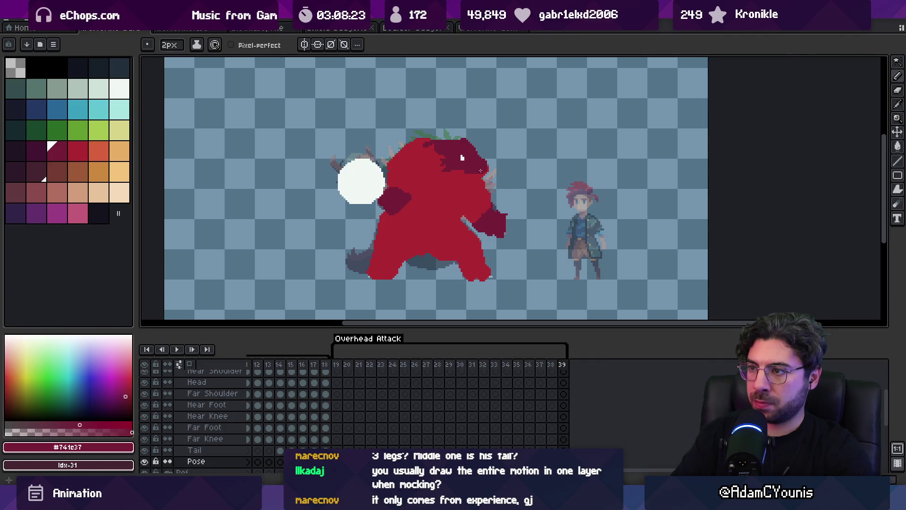
{"action": "key", "text": "e"}
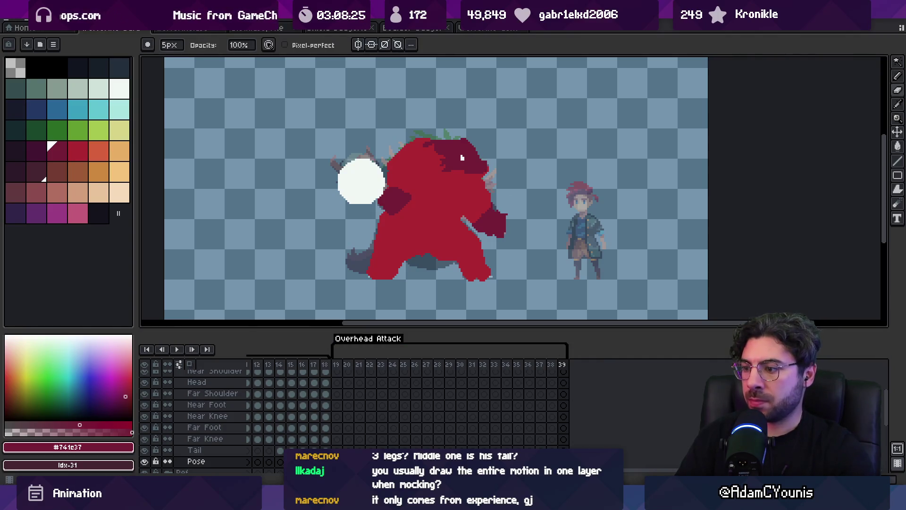
{"action": "key", "text": "Left"}
{"action": "key", "text": "Left"}
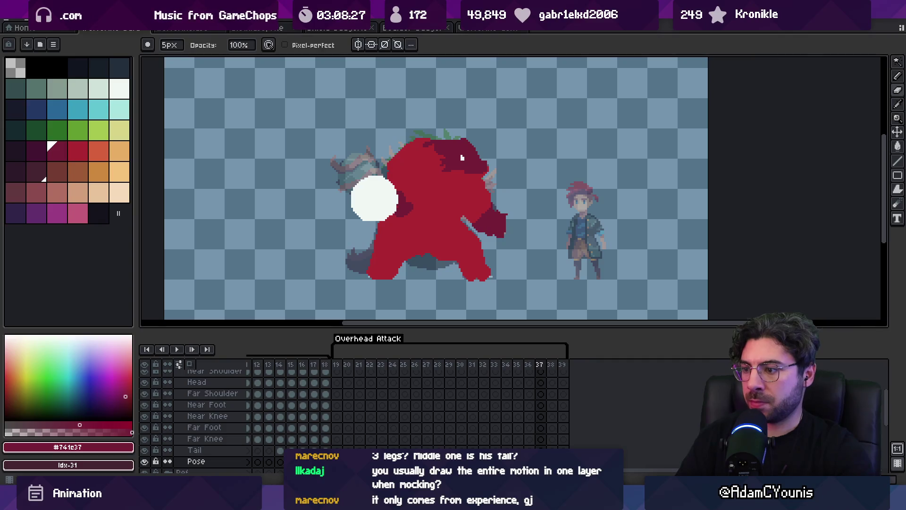
{"action": "key", "text": "Left"}
{"action": "key", "text": "Left"}
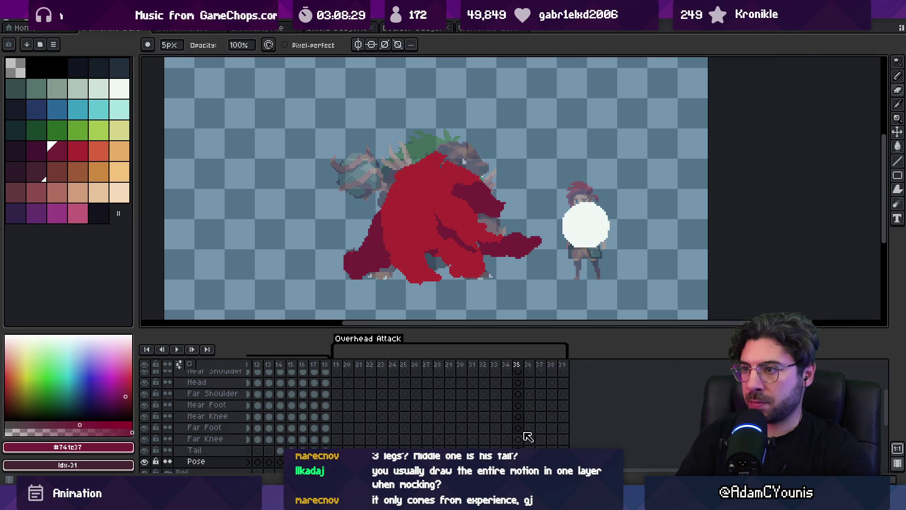
{"action": "key", "text": "Return"}
{"action": "key", "text": "z"}
{"action": "scroll", "coordinate": [480, 189], "scroll_direction": "down", "scroll_amount": 2}
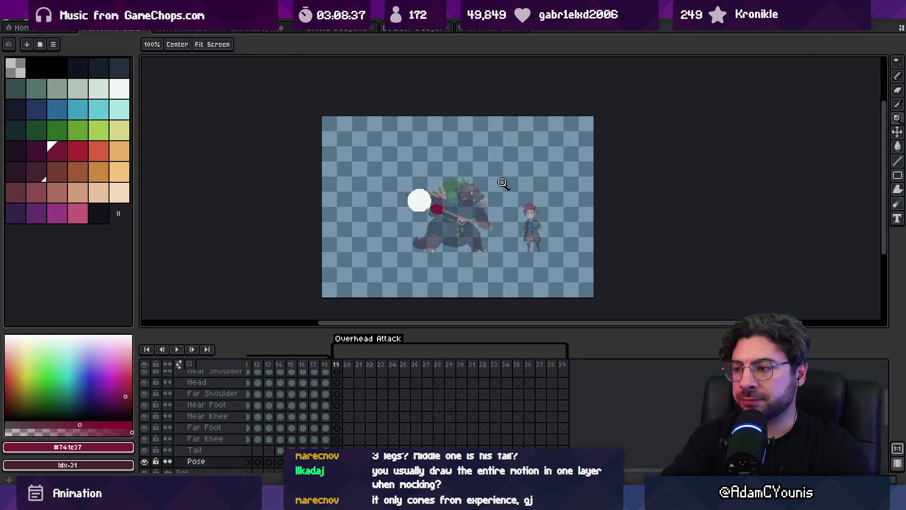
{"action": "left_click", "coordinate": [563, 450]}
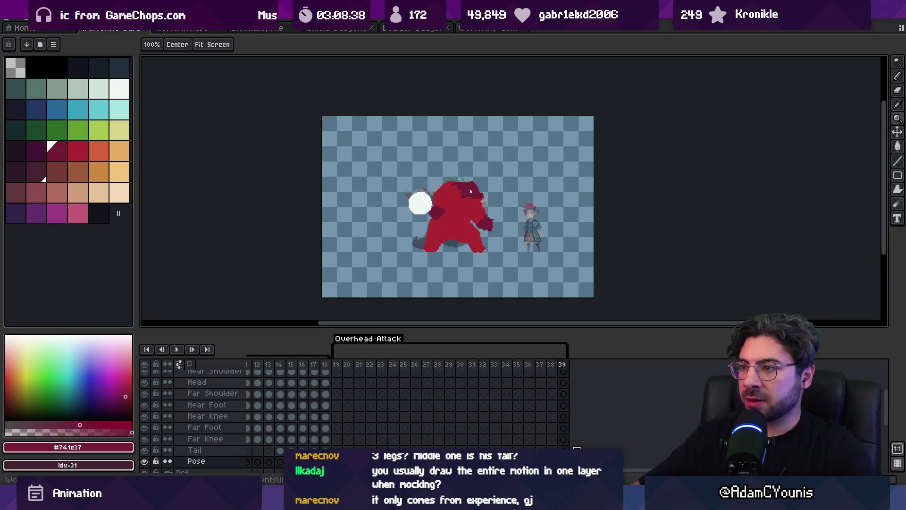
{"action": "key", "text": "v"}
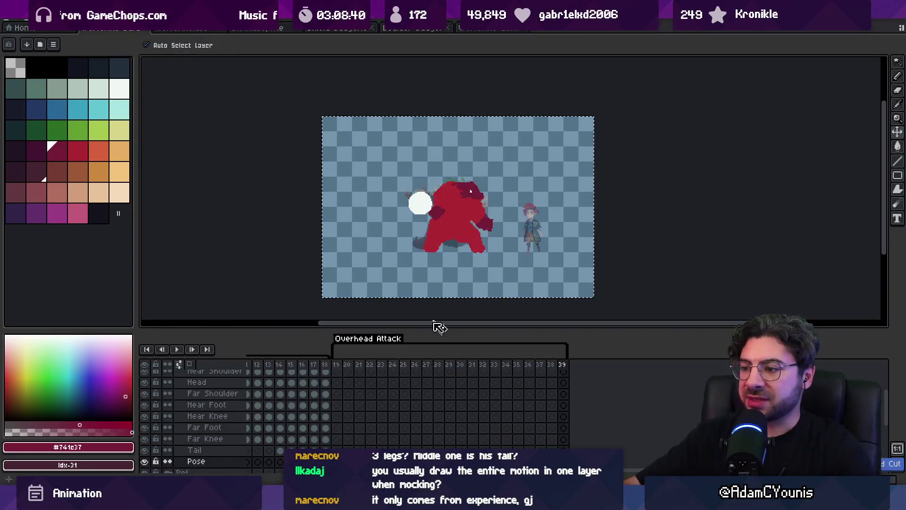
{"action": "left_click", "coordinate": [348, 428]}
{"action": "key", "text": "ctrl+a"}
{"action": "key", "text": "ctrl+d"}
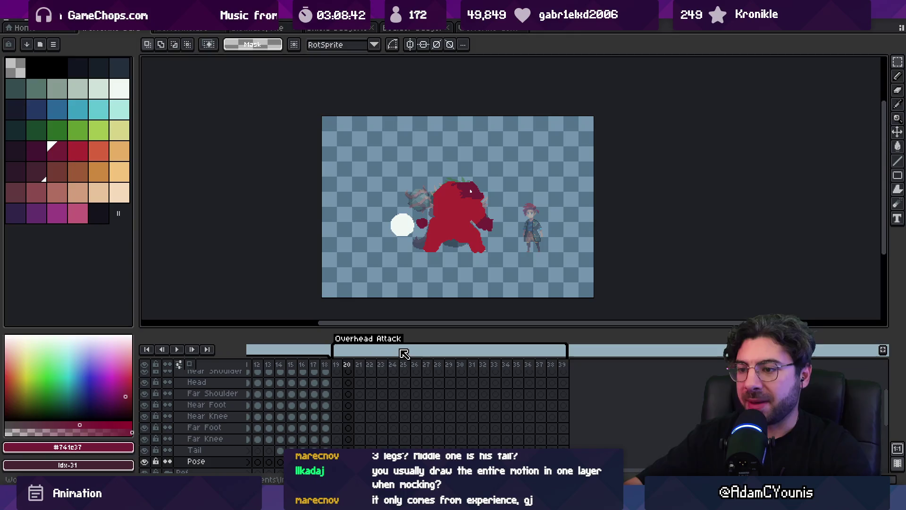
{"action": "key", "text": "Return"}
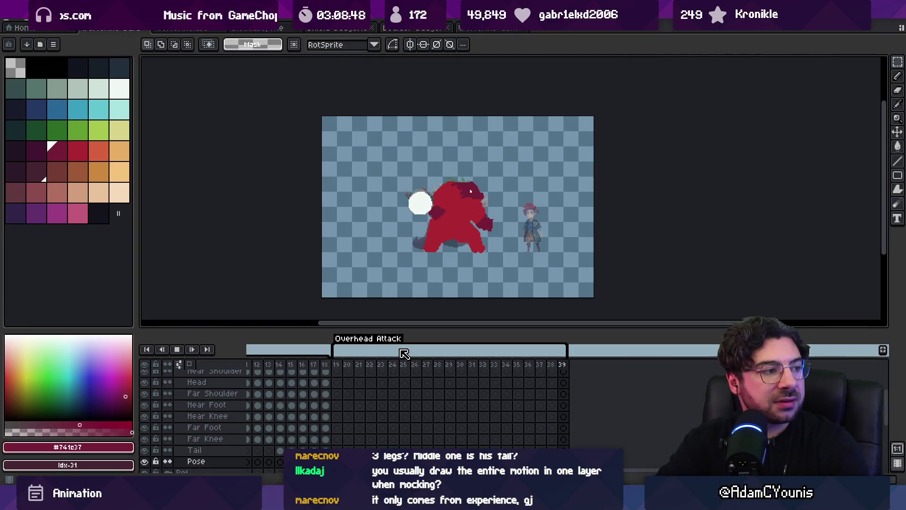
{"action": "key", "text": "Return"}
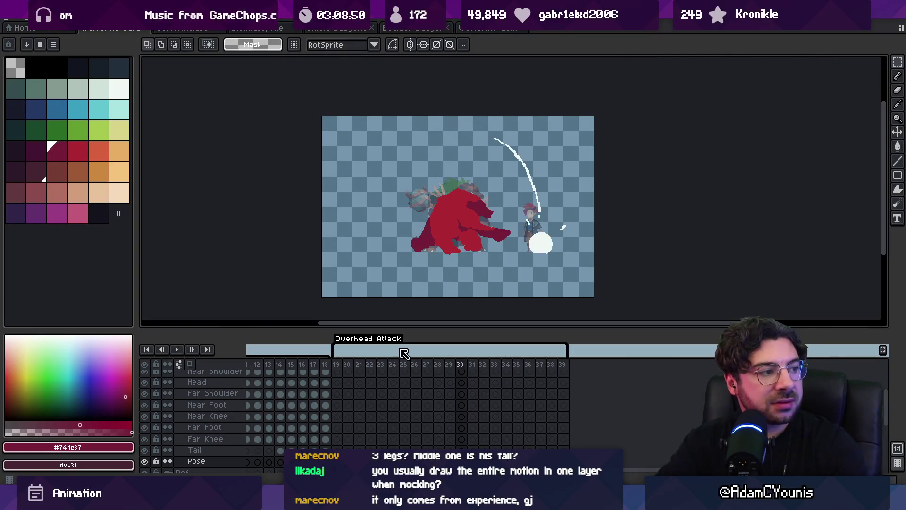
{"action": "key", "text": "Right"}
{"action": "key", "text": "Right"}
{"action": "key", "text": "Right"}
{"action": "key", "text": "Right"}
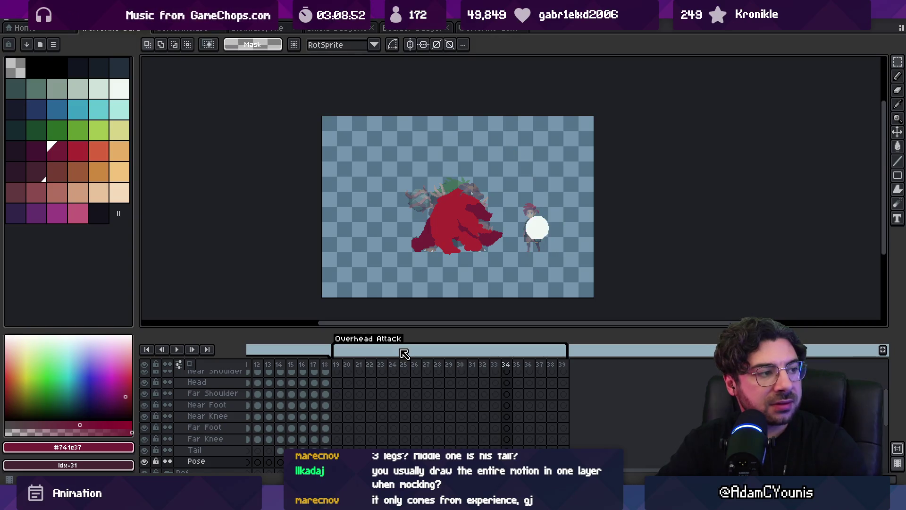
{"action": "key", "text": "Left"}
{"action": "key", "text": "Right"}
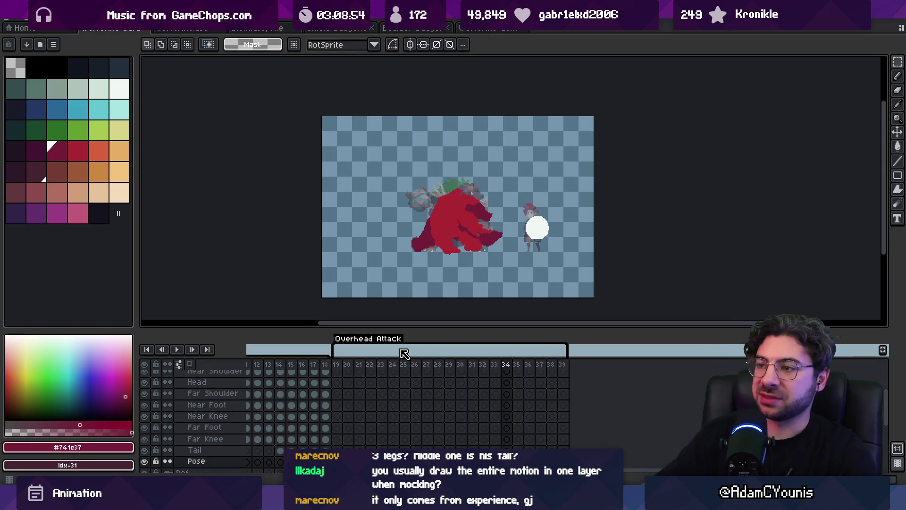
{"action": "key", "text": "z"}
{"action": "left_click", "coordinate": [436, 220]}
Step: Nudge the red creature silhouette on frame 34 a few pixels to the right
{"action": "key", "text": "b"}
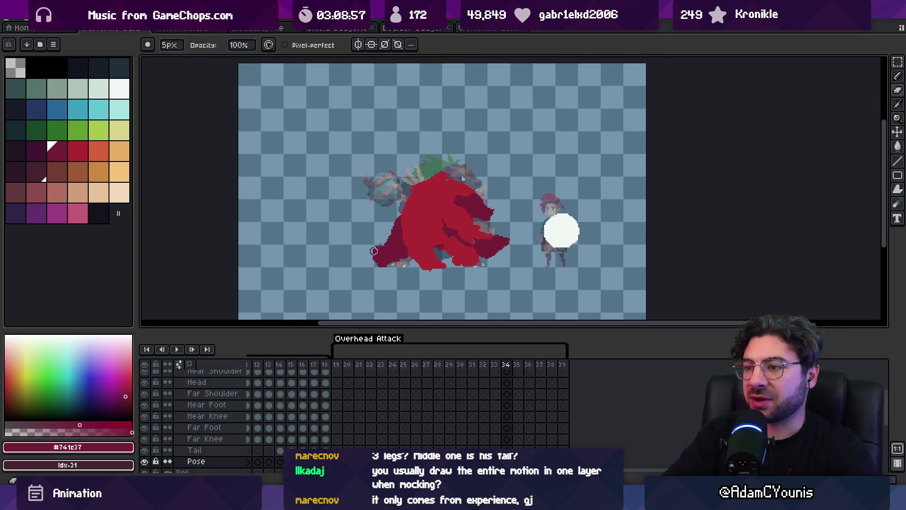
{"action": "key", "text": "v"}
{"action": "left_click_drag", "start_coordinate": [394, 258], "coordinate": [397, 255]}
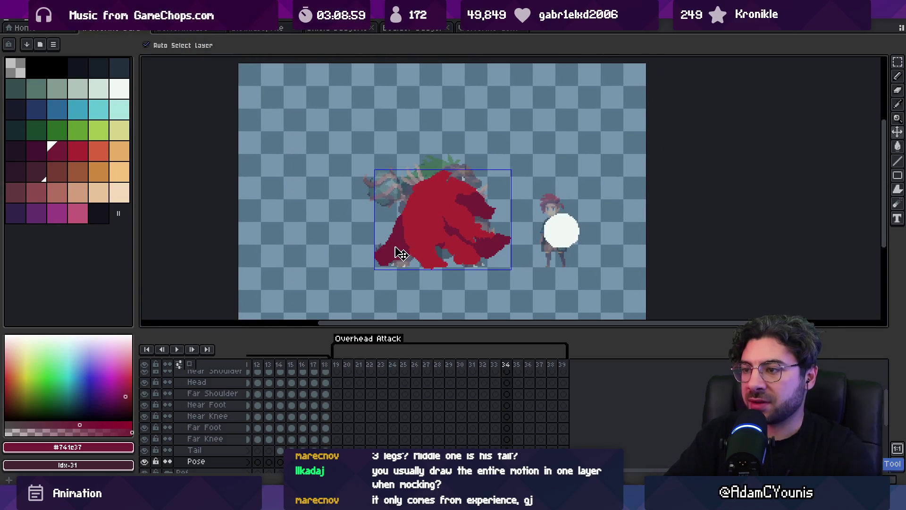
{"action": "left_click_drag", "start_coordinate": [495, 365], "coordinate": [513, 368]}
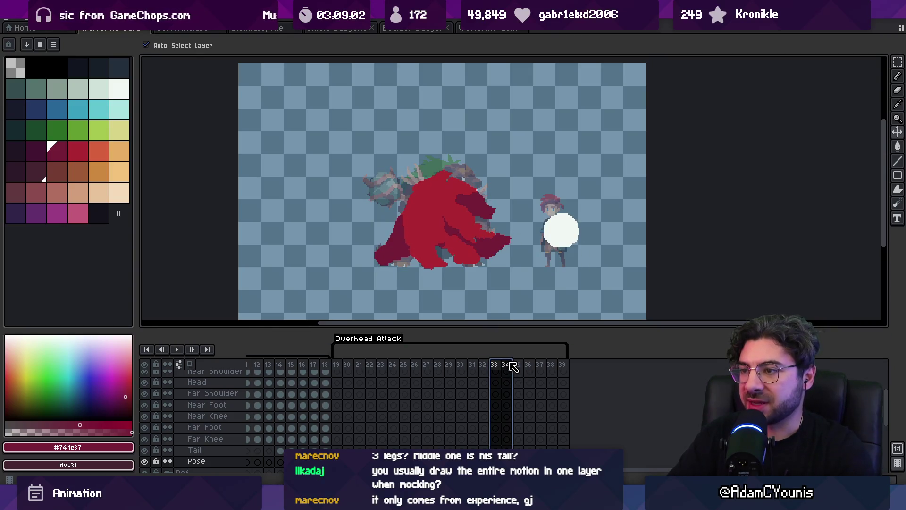
Step: Zoom in on the reaching arm and flip between frames 33, 34 and 35 to compare the reach
{"action": "left_click", "coordinate": [476, 231]}
{"action": "key", "text": "b"}
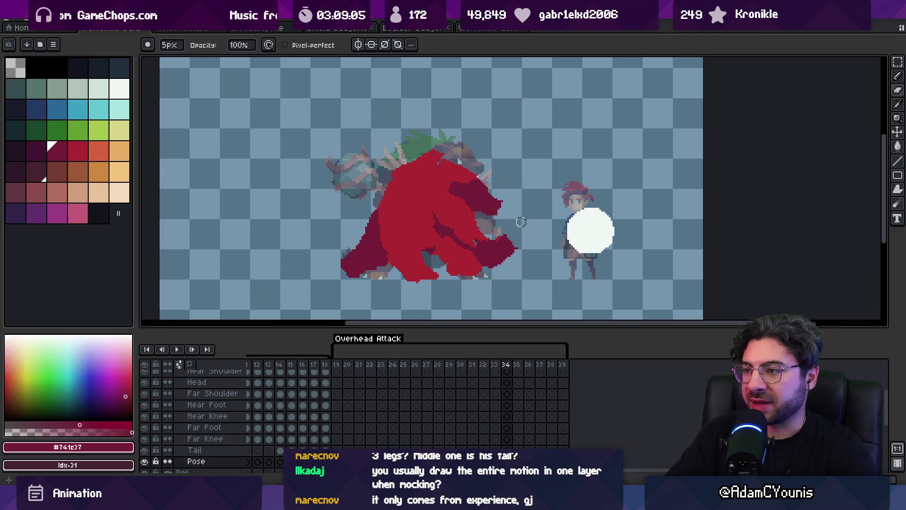
{"action": "left_click", "coordinate": [488, 268], "text": "ctrl"}
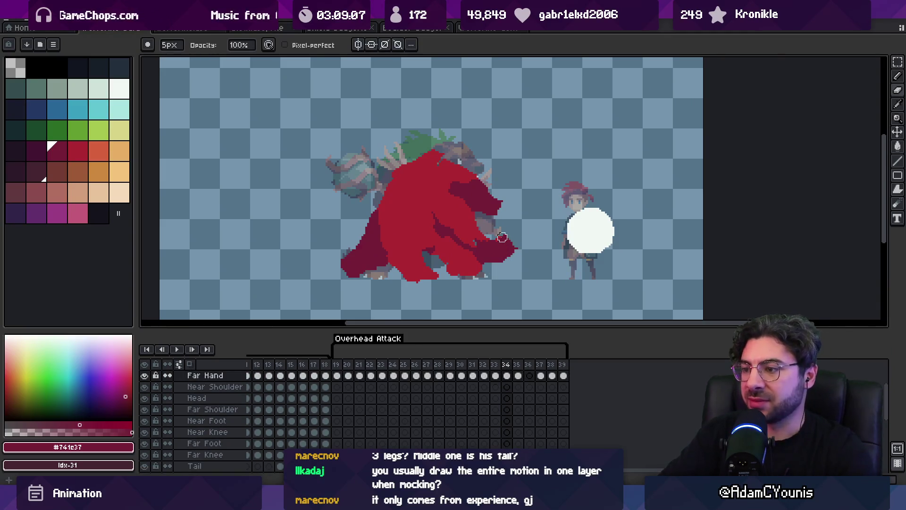
{"action": "key", "text": "comma"}
{"action": "key", "text": "period"}
{"action": "key", "text": "period"}
{"action": "key", "text": "period"}
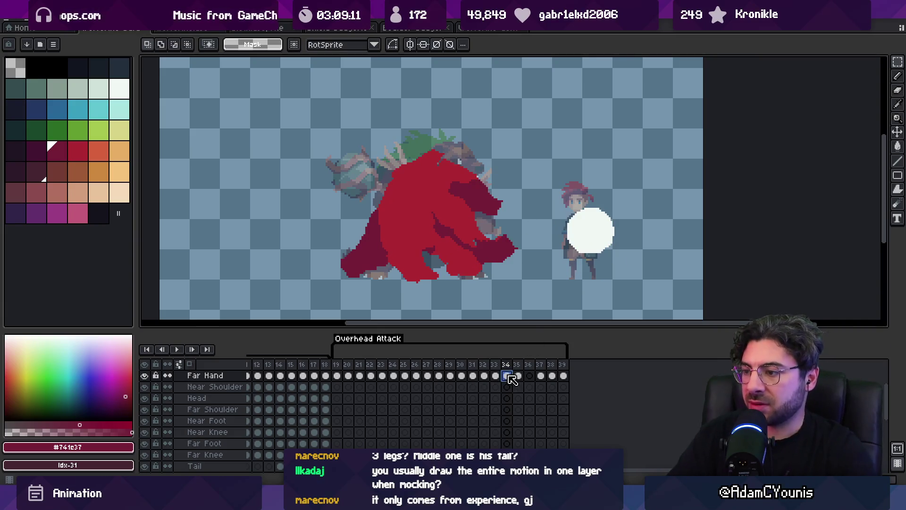
{"action": "scroll", "coordinate": [514, 427], "scroll_direction": "up", "scroll_amount": 5}
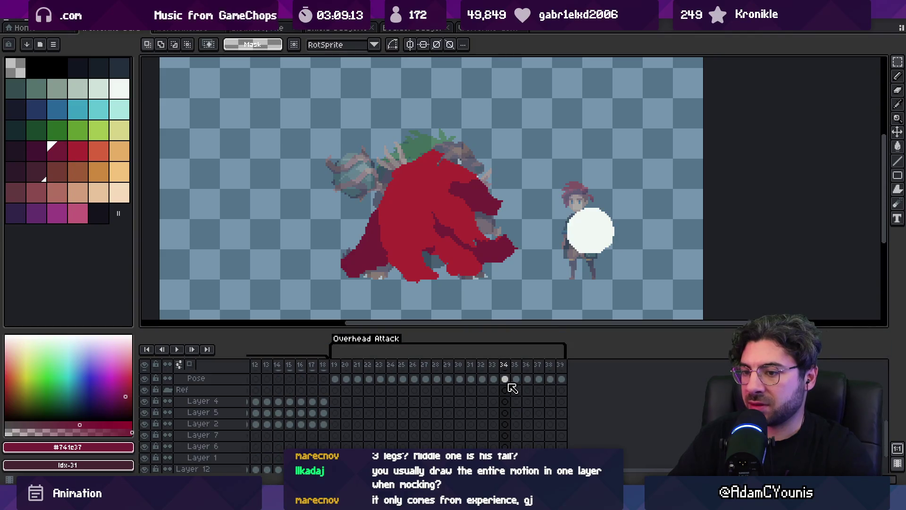
{"action": "left_click", "coordinate": [517, 379]}
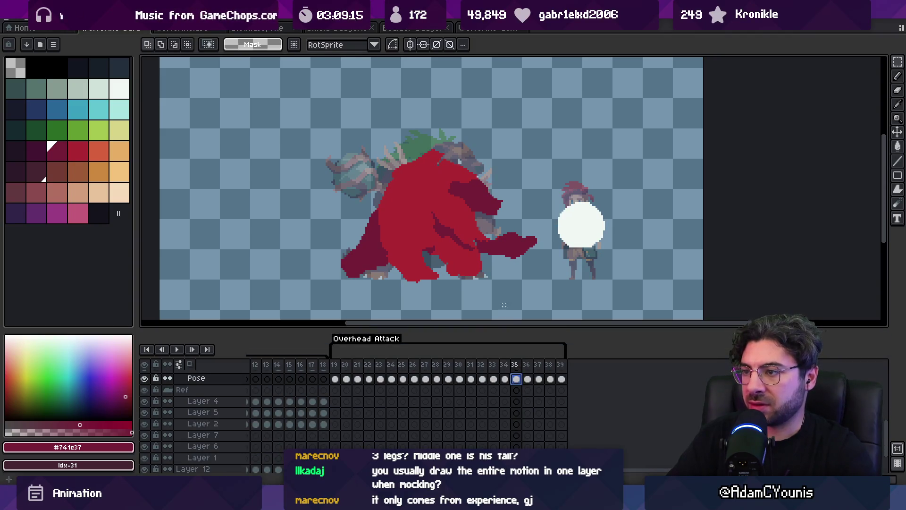
{"action": "key", "text": "v"}
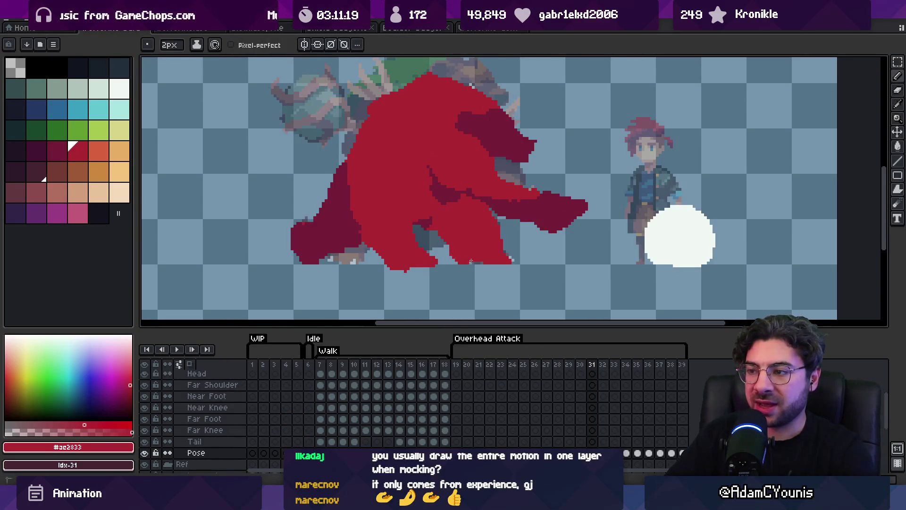
Step: Shift the translucent reference creature lower-left on Walk frames 7–10, then play the Walk animation
{"action": "left_click_drag", "start_coordinate": [497, 249], "coordinate": [438, 273]}
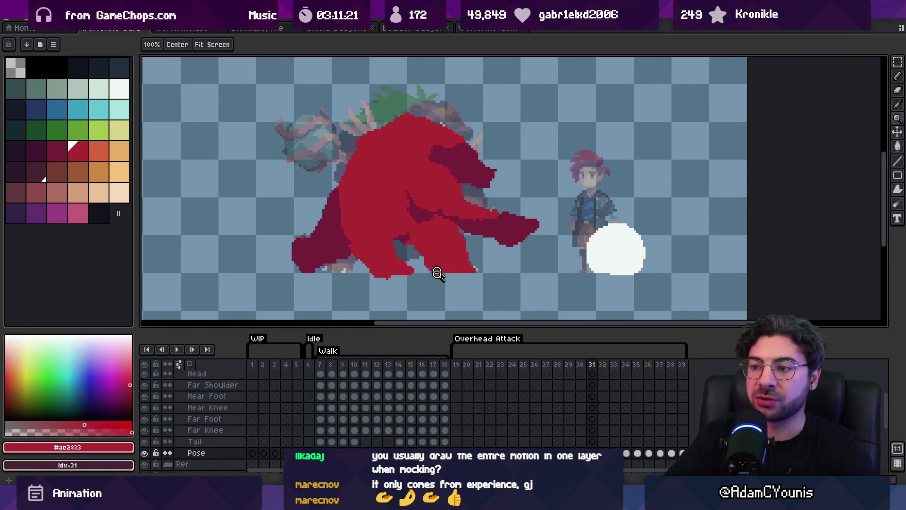
{"action": "mouse_move", "coordinate": [326, 373]}
{"action": "left_mouse_down"}
{"action": "mouse_move", "coordinate": [445, 378]}
{"action": "mouse_move", "coordinate": [354, 378]}
{"action": "left_mouse_up"}
{"action": "left_click", "coordinate": [324, 372]}
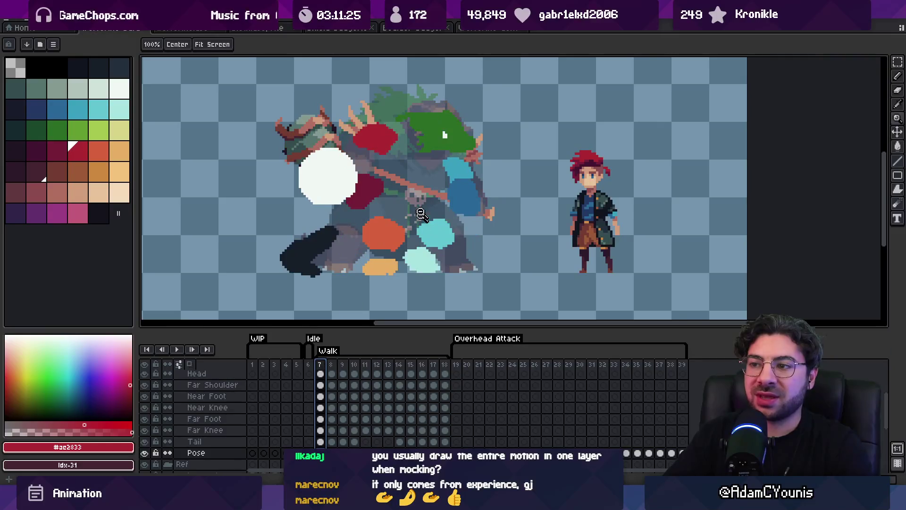
{"action": "key", "text": "v"}
{"action": "scroll", "coordinate": [419, 208], "scroll_direction": "down", "scroll_amount": 2}
{"action": "left_click", "coordinate": [504, 161]}
{"action": "mouse_move", "coordinate": [504, 162]}
{"action": "left_mouse_down"}
{"action": "mouse_move", "coordinate": [496, 151]}
{"action": "mouse_move", "coordinate": [411, 196]}
{"action": "mouse_move", "coordinate": [419, 121]}
{"action": "mouse_move", "coordinate": [446, 194]}
{"action": "left_mouse_up"}
{"action": "key", "text": "Return"}
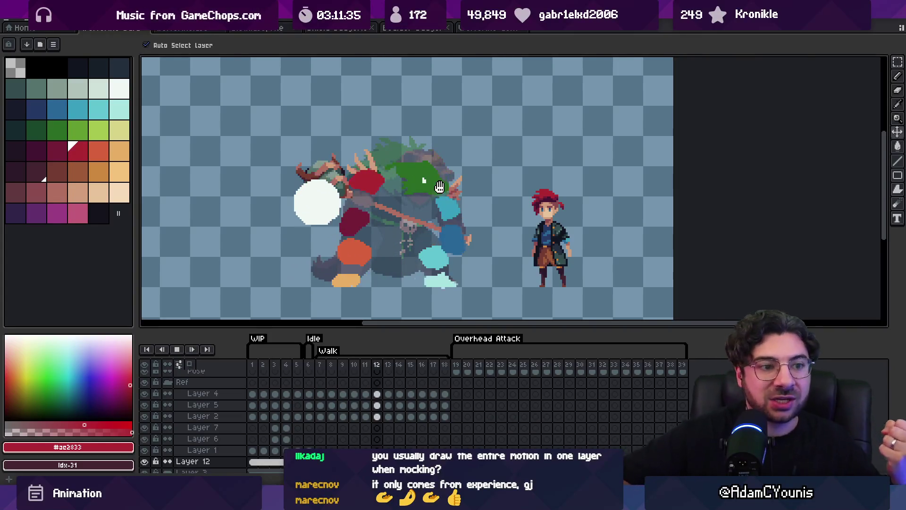
{"action": "key", "text": "Return"}
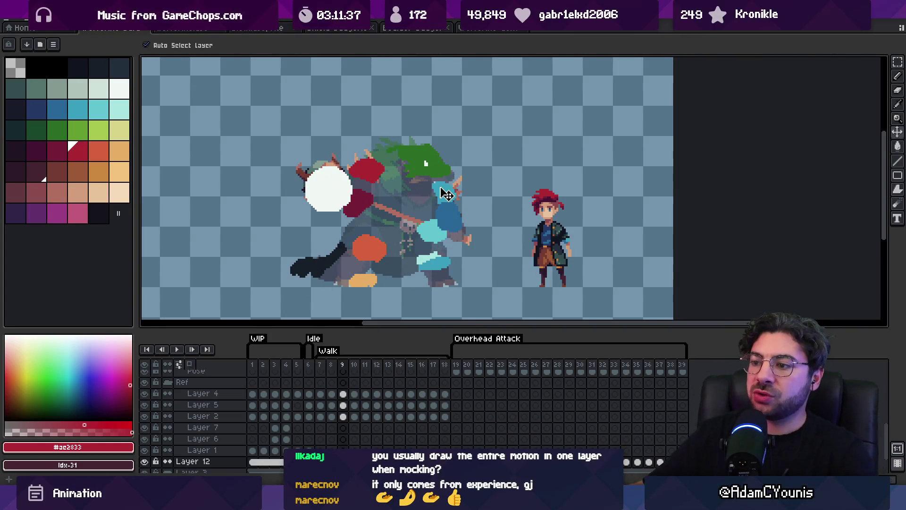
Step: Select Overhead Attack frames 19 through 23 in the timeline
{"action": "left_click_drag", "start_coordinate": [457, 371], "coordinate": [520, 366]}
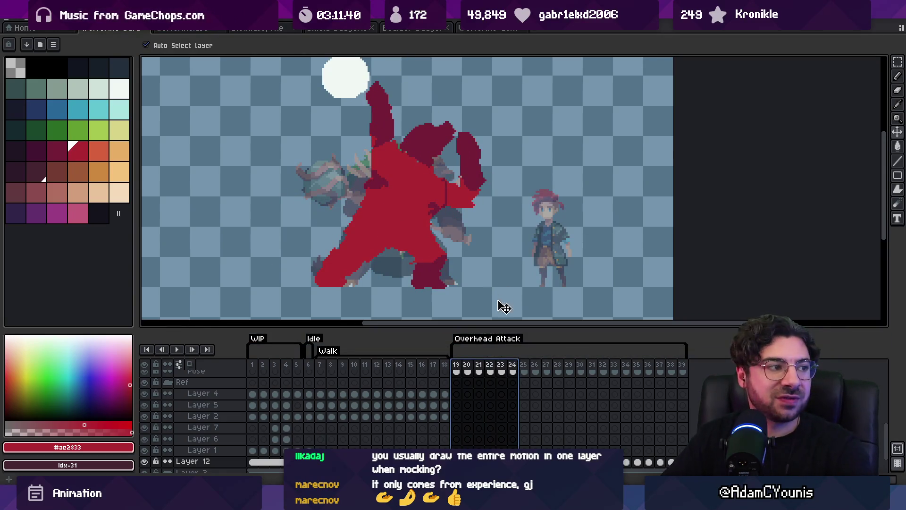
{"action": "mouse_move", "coordinate": [466, 368]}
{"action": "left_mouse_down"}
{"action": "mouse_move", "coordinate": [458, 367]}
{"action": "mouse_move", "coordinate": [517, 362]}
{"action": "left_mouse_up"}
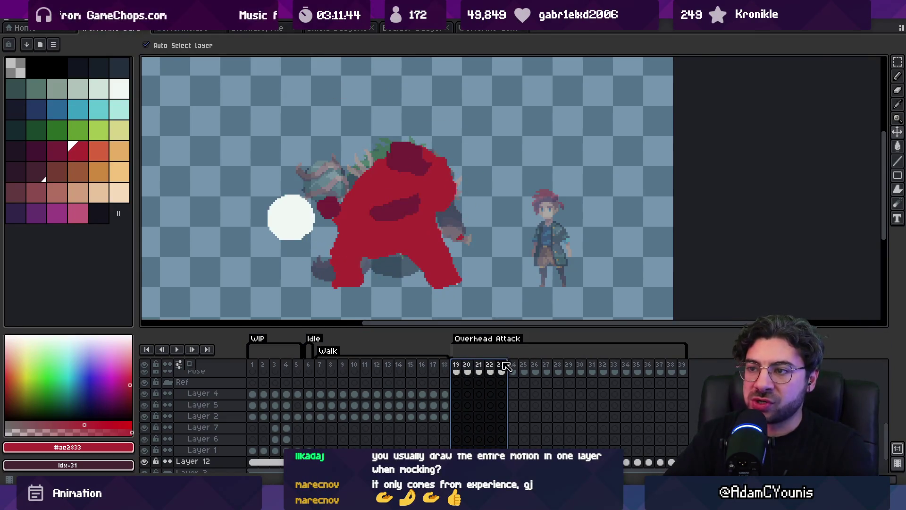
{"action": "mouse_move", "coordinate": [515, 367]}
{"action": "left_mouse_down"}
{"action": "mouse_move", "coordinate": [465, 373]}
{"action": "mouse_move", "coordinate": [473, 373]}
{"action": "left_mouse_up"}
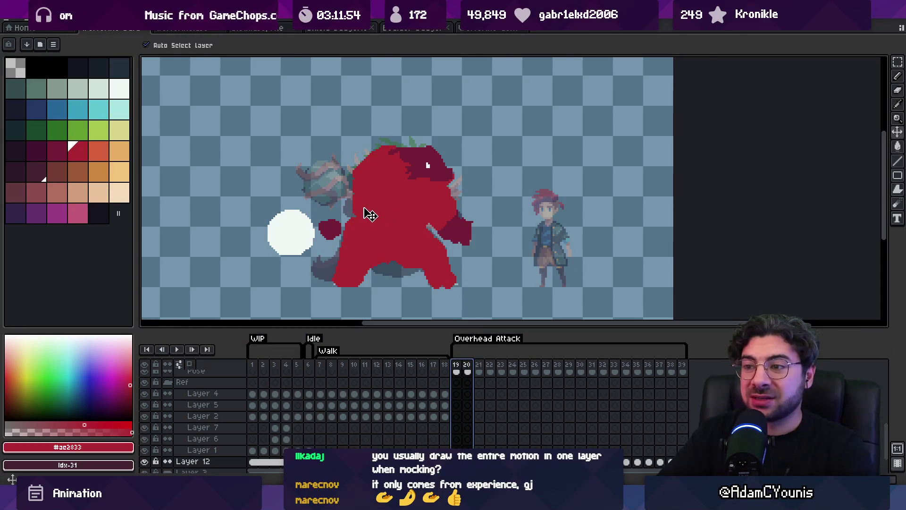
{"action": "key", "text": "b"}
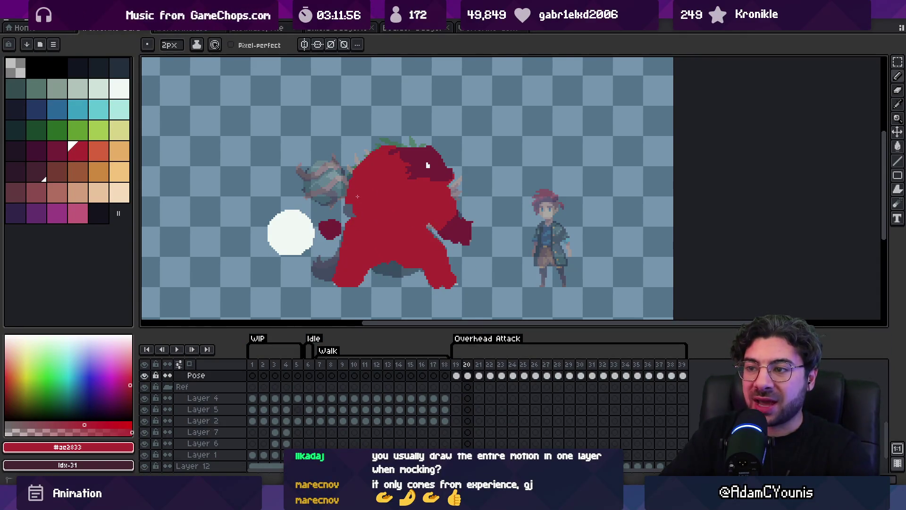
{"action": "key", "text": "ctrl+s"}
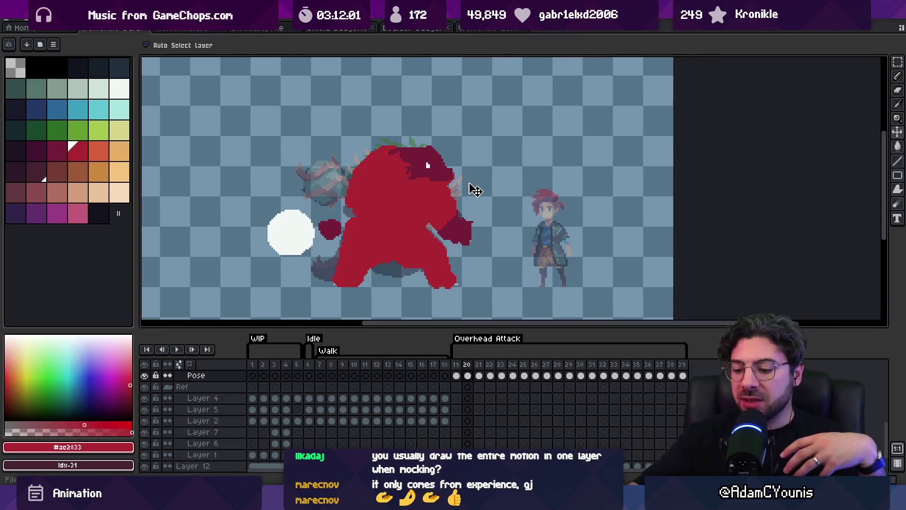
{"action": "key", "text": "Right"}
{"action": "key", "text": "Right"}
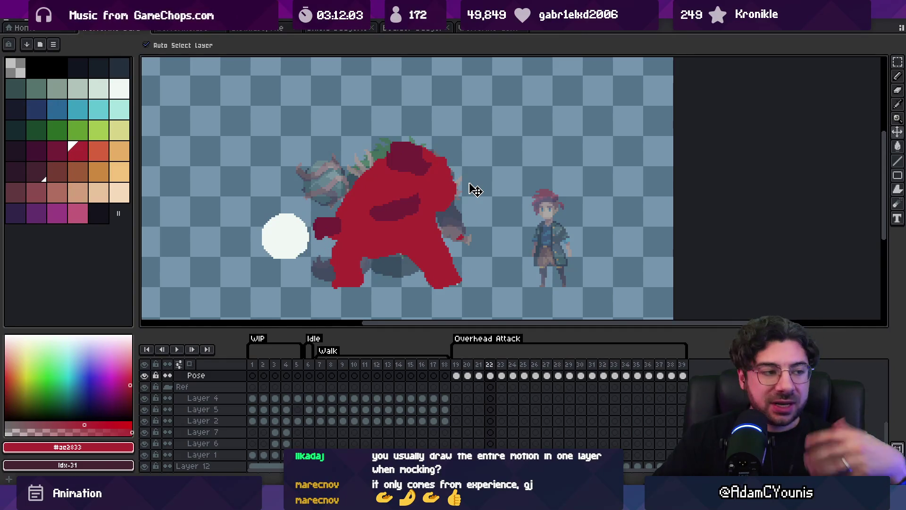
{"action": "key", "text": "Left"}
{"action": "key", "text": "Left"}
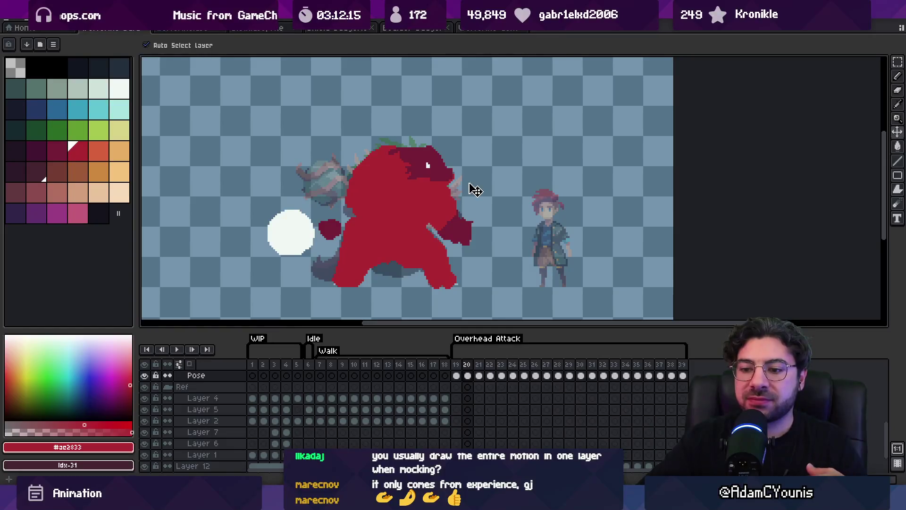
{"action": "key", "text": "Left"}
{"action": "key", "text": "Right"}
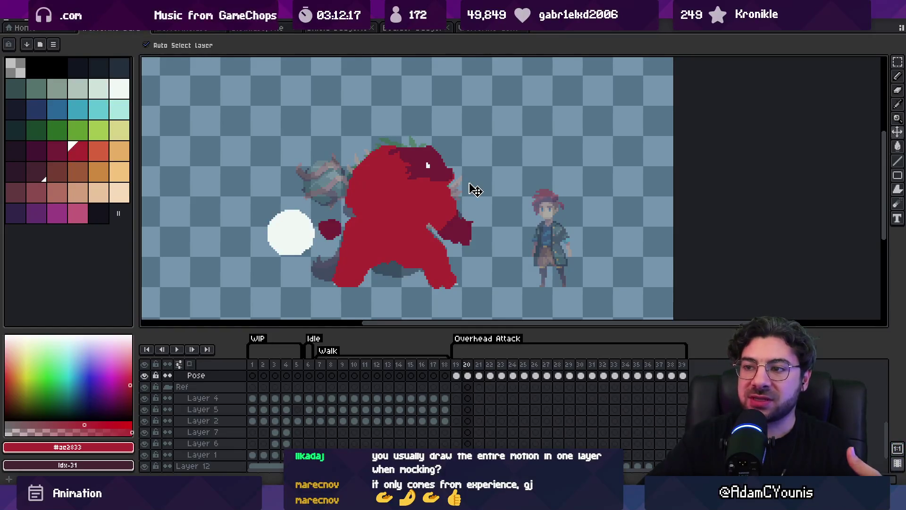
{"action": "key", "text": "Right"}
{"action": "key", "text": "Right"}
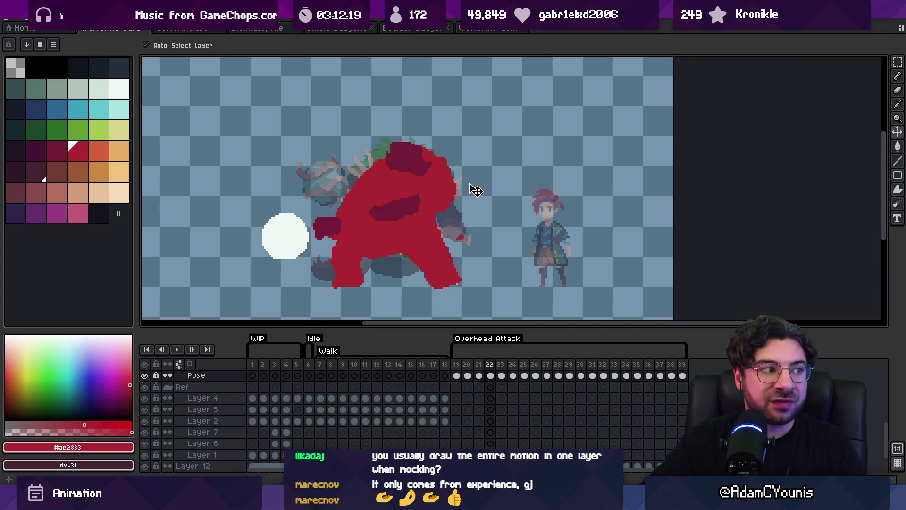
{"action": "key", "text": "Right"}
{"action": "key", "text": "Right"}
{"action": "key", "text": "Right"}
{"action": "key", "text": "Right"}
{"action": "key", "text": "Right"}
{"action": "key", "text": "Right"}
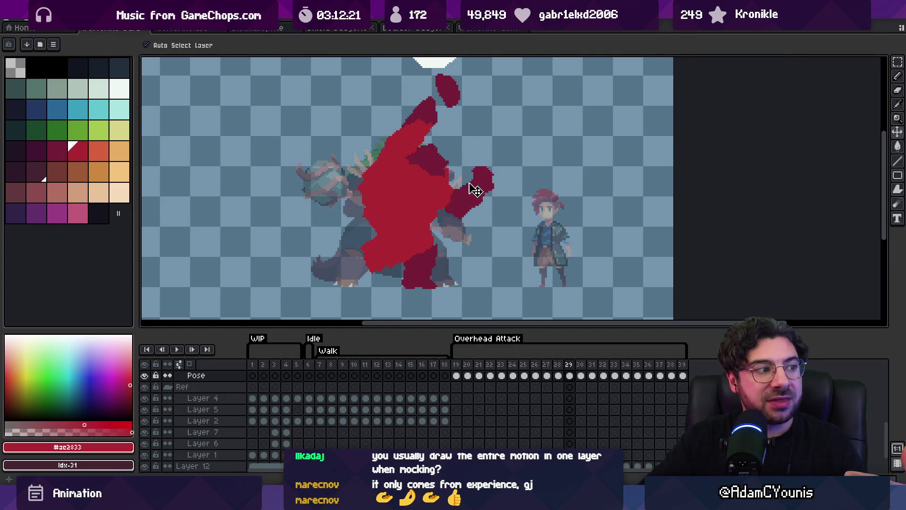
{"action": "key", "text": "Right"}
{"action": "key", "text": "Right"}
{"action": "key", "text": "Right"}
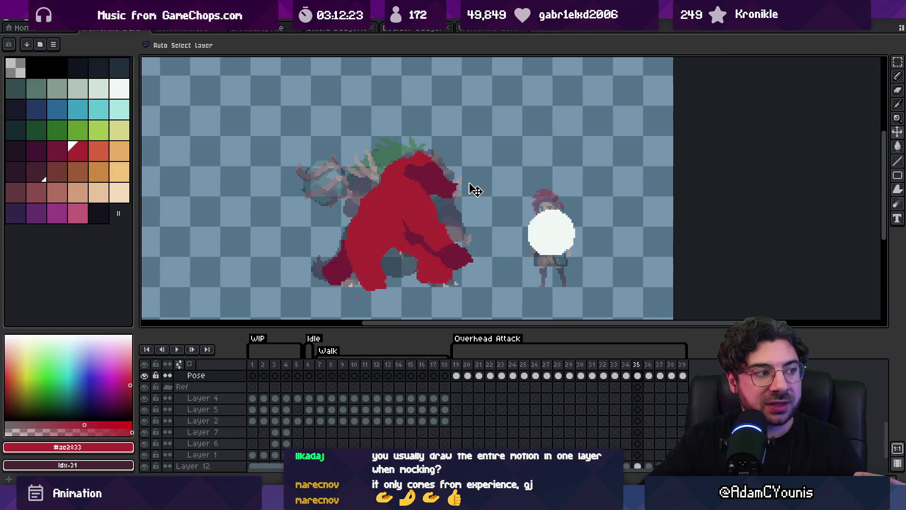
{"action": "key", "text": "Left"}
{"action": "key", "text": "Left"}
{"action": "key", "text": "Left"}
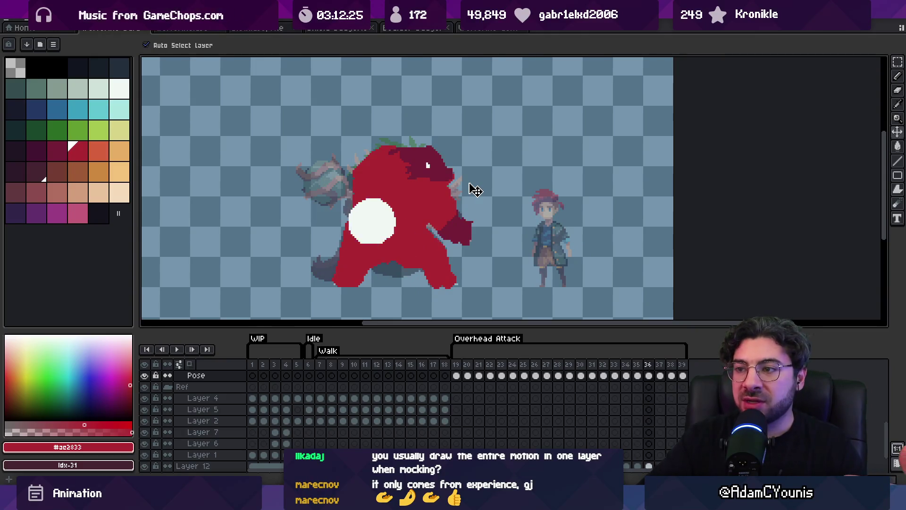
{"action": "key", "text": "Left"}
{"action": "key", "text": "Left"}
{"action": "key", "text": "Left"}
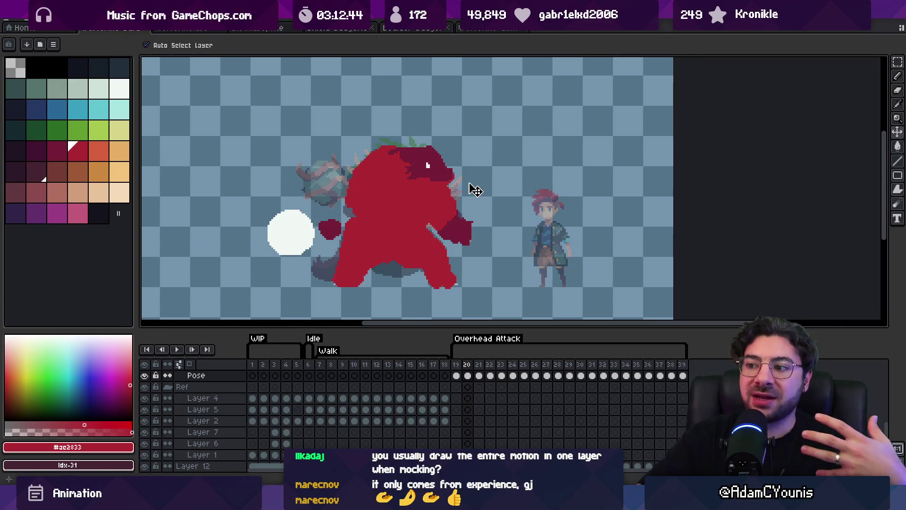
{"action": "key", "text": "Return"}
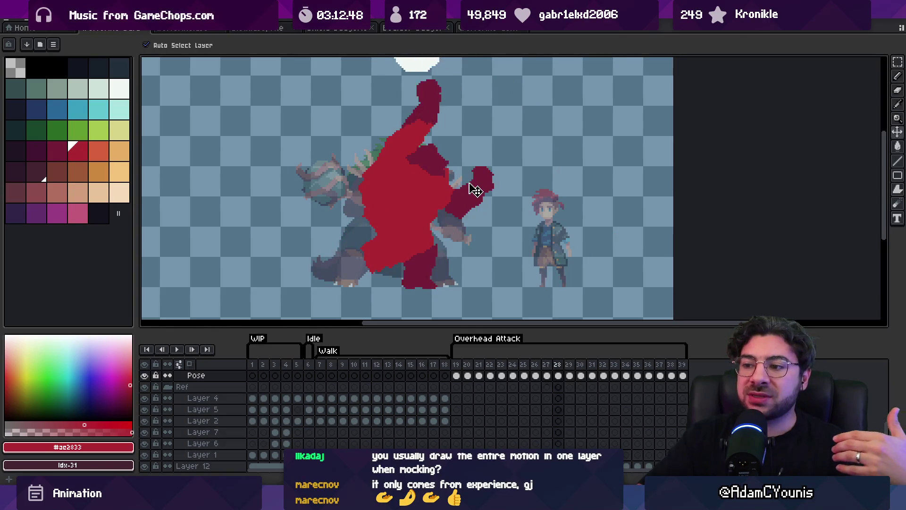
{"action": "key", "text": "Return"}
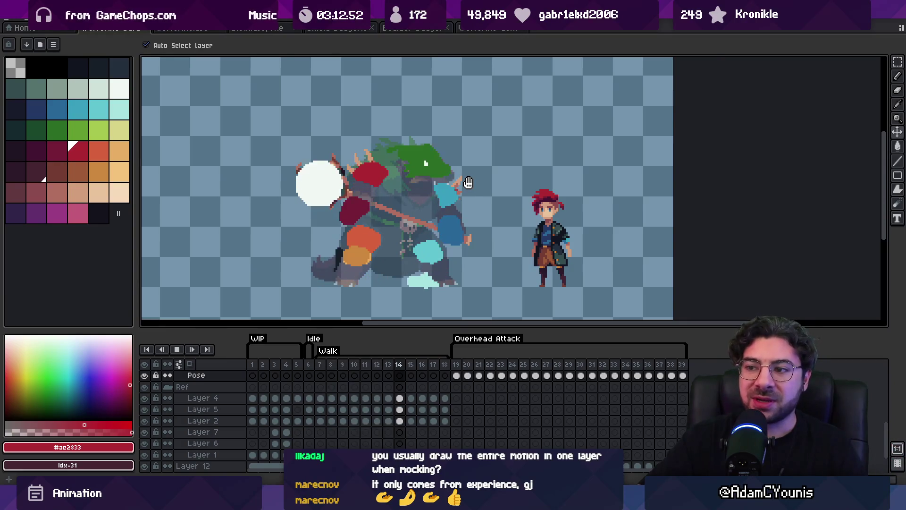
{"action": "key", "text": "Return"}
{"action": "key", "text": "Right"}
{"action": "key", "text": "Right"}
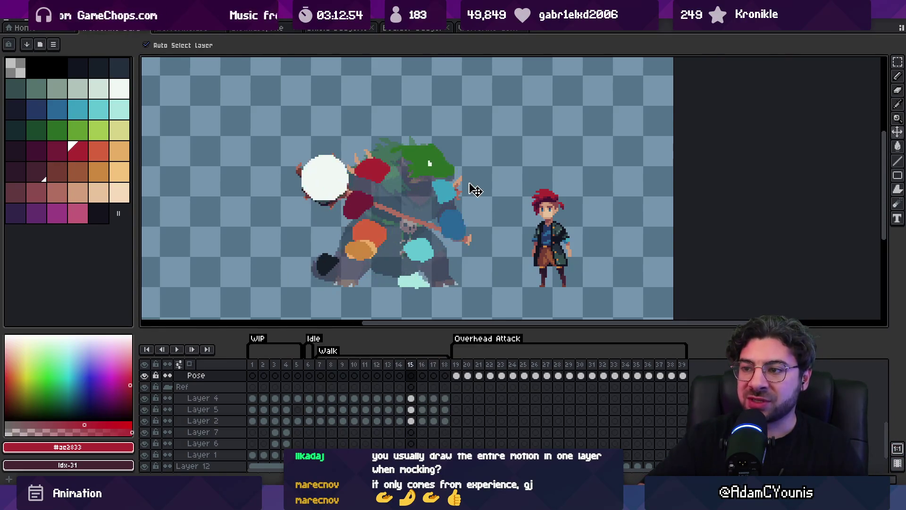
{"action": "key", "text": "Right"}
{"action": "key", "text": "Right"}
{"action": "key", "text": "Right"}
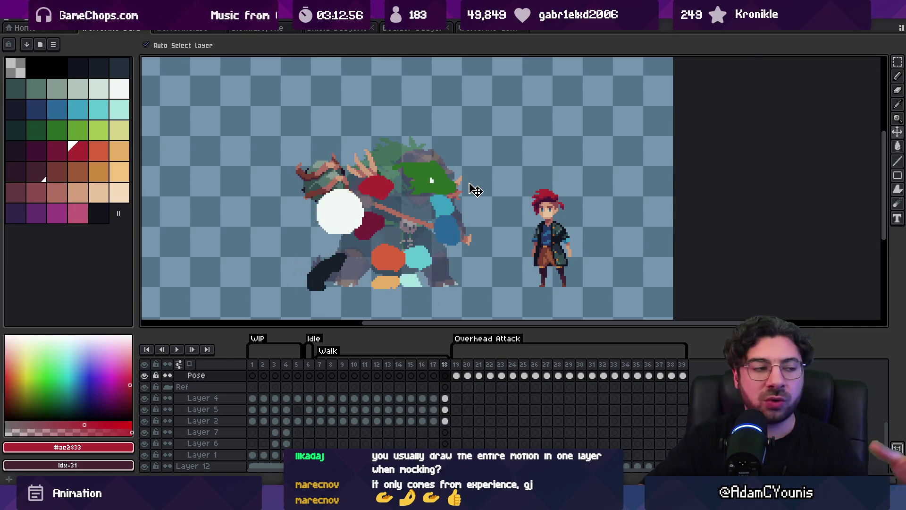
{"action": "key", "text": "Right"}
{"action": "key", "text": "Right"}
{"action": "key", "text": "Right"}
{"action": "key", "text": "Right"}
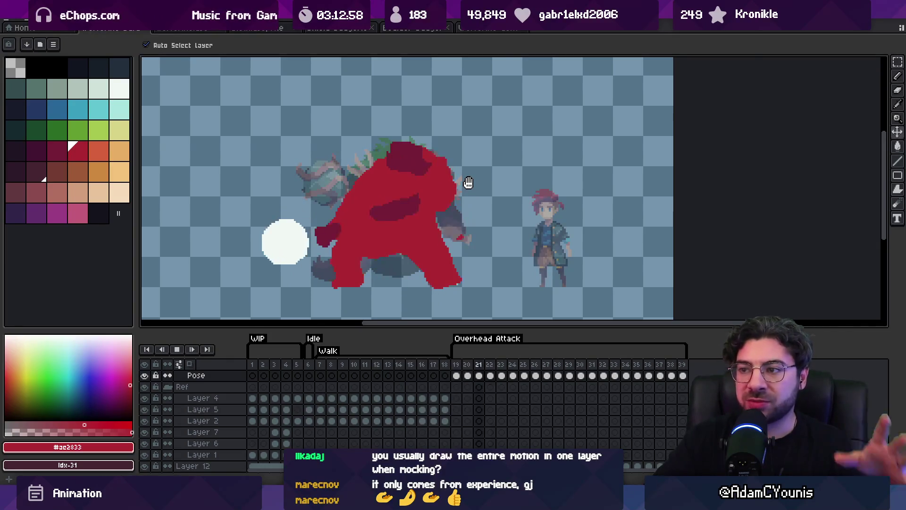
{"action": "key", "text": "Right"}
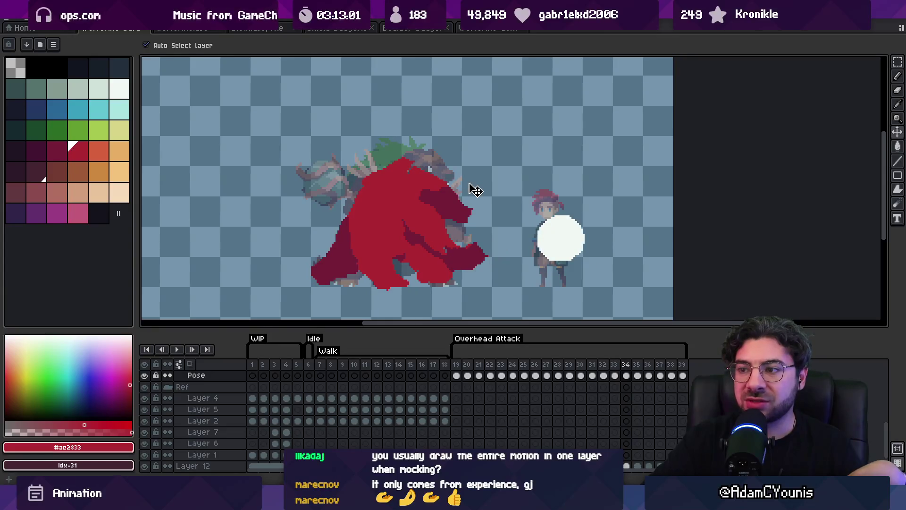
{"action": "key", "text": "Return"}
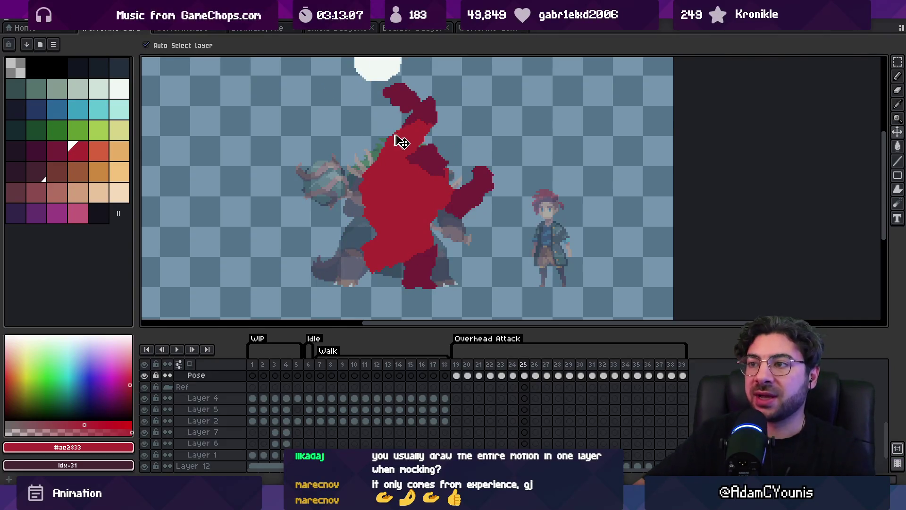
{"action": "key", "text": "b"}
{"action": "key", "text": "z"}
{"action": "scroll", "coordinate": [451, 110], "scroll_direction": "down", "scroll_amount": 1}
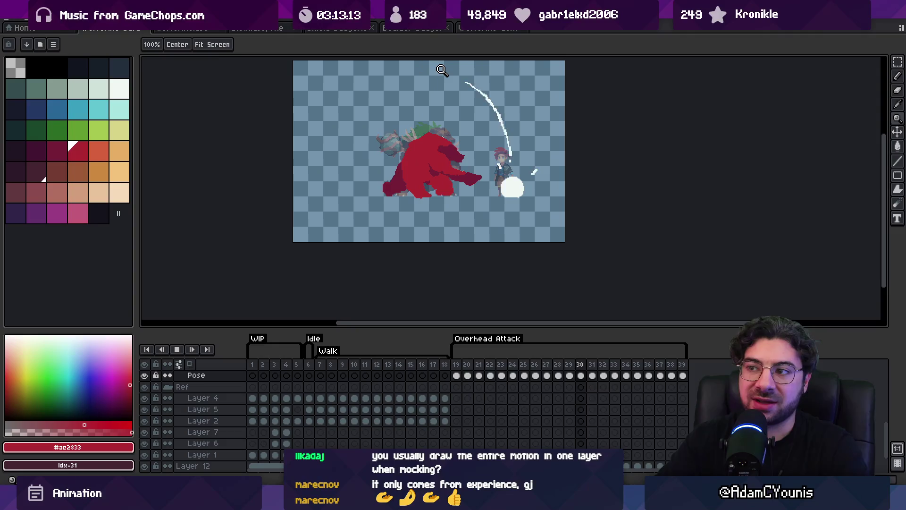
{"action": "key", "text": "Return"}
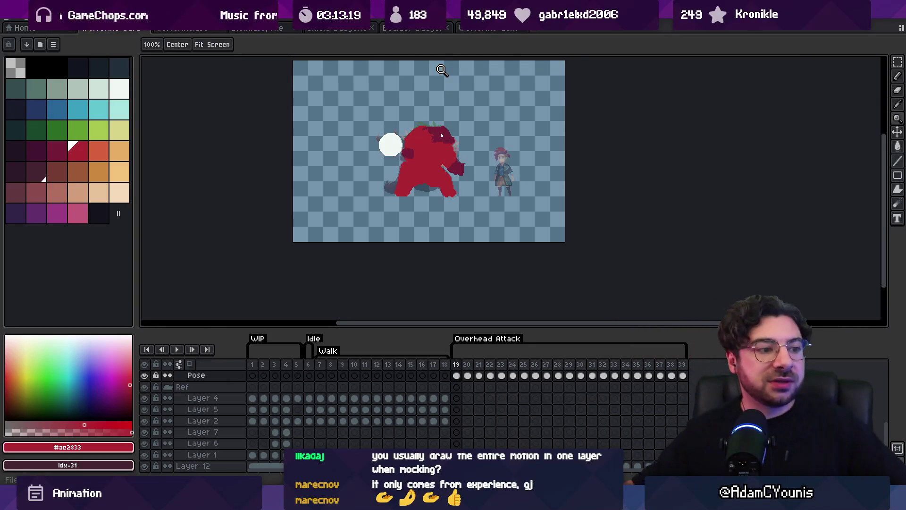
{"action": "left_click_drag", "start_coordinate": [467, 364], "coordinate": [594, 373]}
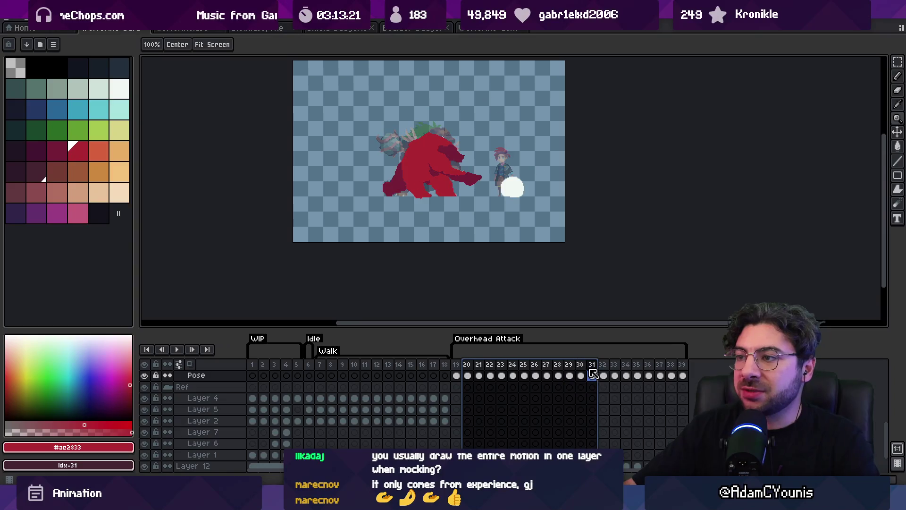
{"action": "left_click", "coordinate": [356, 375]}
{"action": "left_click_drag", "start_coordinate": [320, 369], "coordinate": [659, 369]}
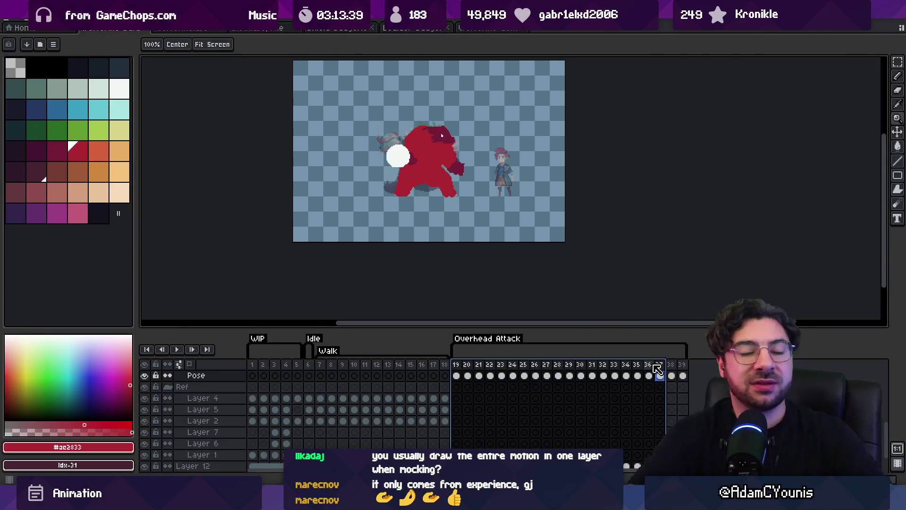
{"action": "scroll", "coordinate": [417, 202], "scroll_direction": "up", "scroll_amount": 1}
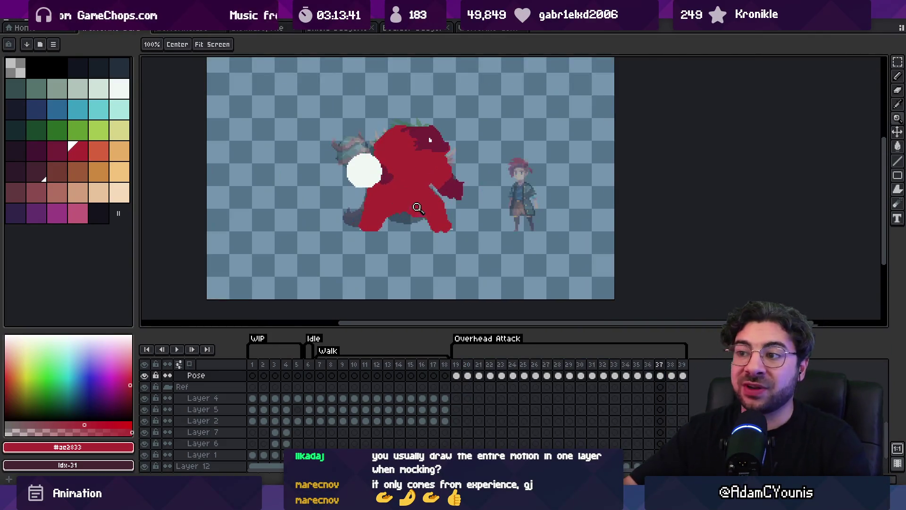
{"action": "left_click_drag", "start_coordinate": [418, 203], "coordinate": [424, 224]}
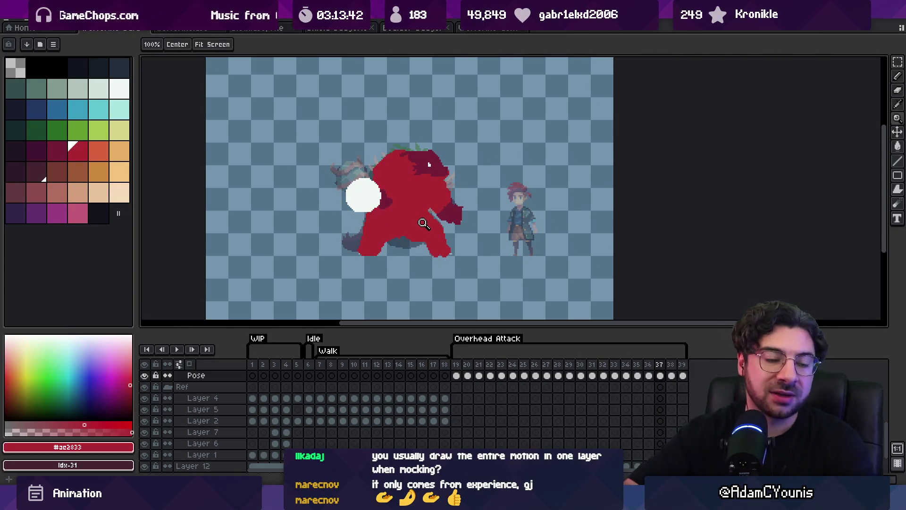
{"action": "scroll", "coordinate": [179, 454], "scroll_direction": "down", "scroll_amount": 1}
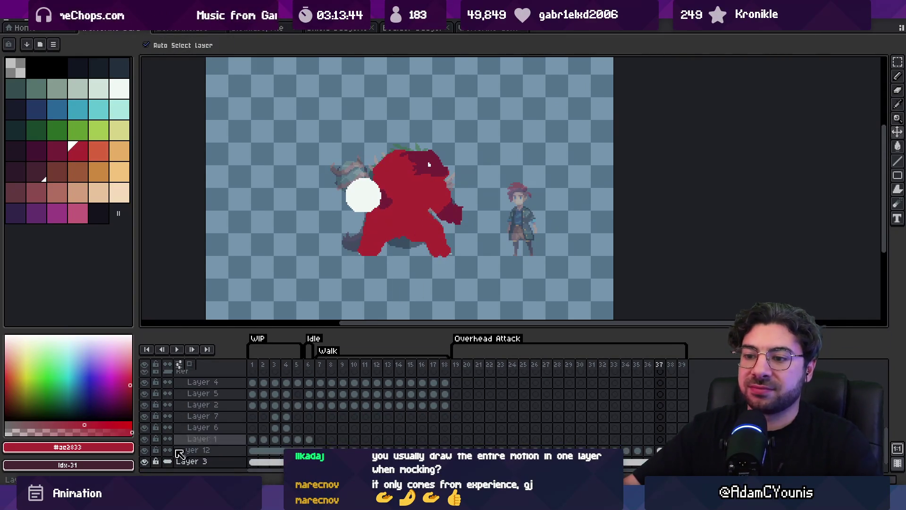
Step: Lasso the small hero across frames 1–18 and paste it into a new layer
{"action": "left_click", "coordinate": [146, 461]}
{"action": "left_click", "coordinate": [145, 462]}
{"action": "left_click_drag", "start_coordinate": [253, 368], "coordinate": [570, 373]}
{"action": "left_click", "coordinate": [526, 234]}
{"action": "key", "text": "q"}
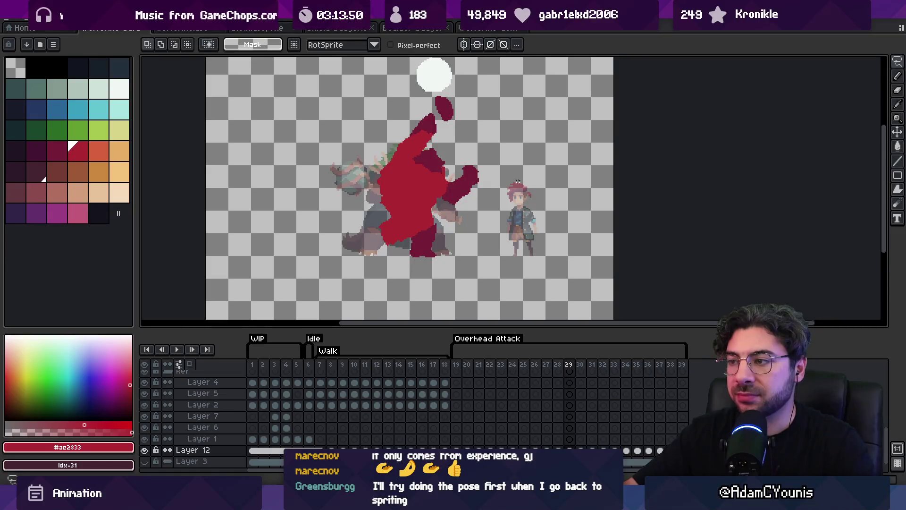
{"action": "left_click_drag", "start_coordinate": [509, 272], "coordinate": [562, 182]}
{"action": "key", "text": "Delete"}
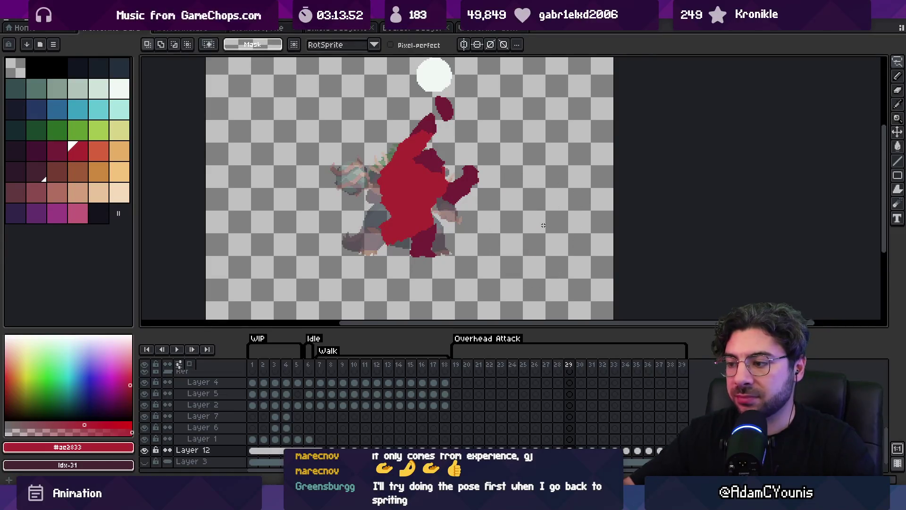
{"action": "key", "text": "ctrl+z"}
{"action": "key", "text": "ctrl+shift+j"}
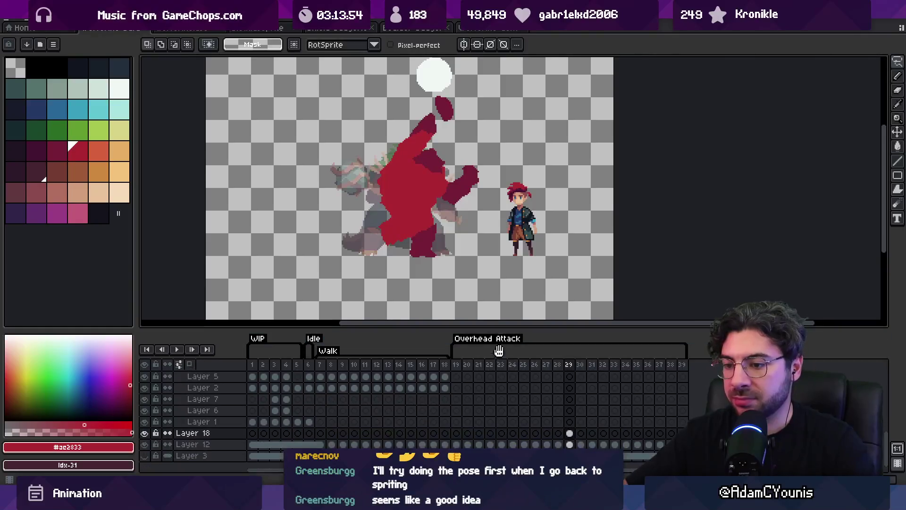
Step: Open Layer 18's context menu, then dismiss it again
{"action": "right_click", "coordinate": [221, 432]}
{"action": "mouse_move", "coordinate": [283, 433]}
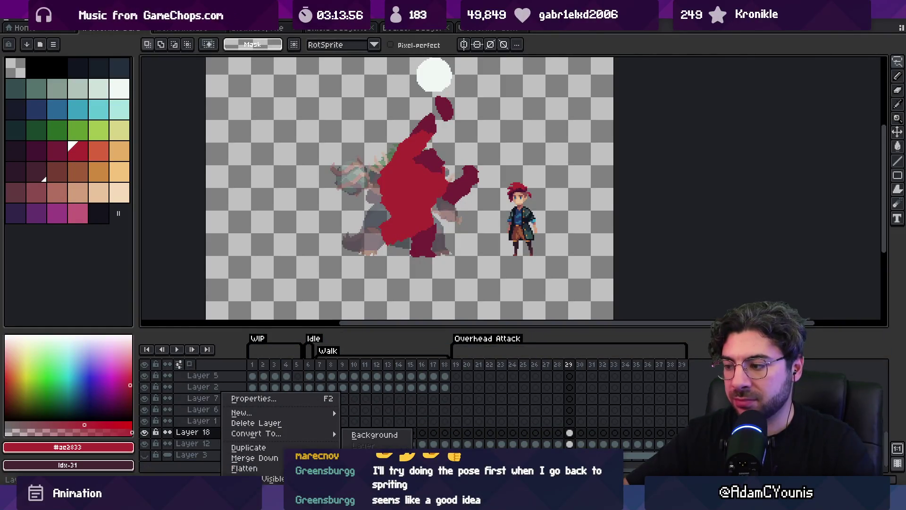
{"action": "key", "text": "alt+Tab"}
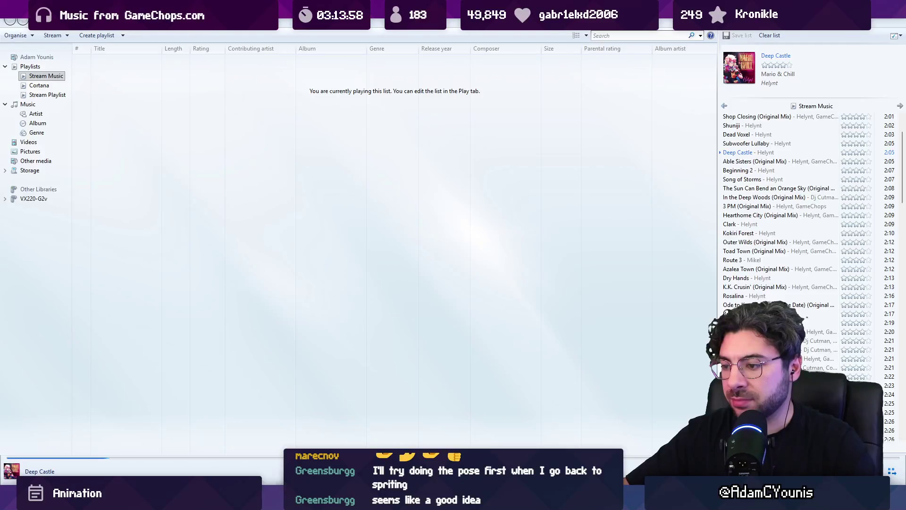
{"action": "key", "text": "alt+Tab"}
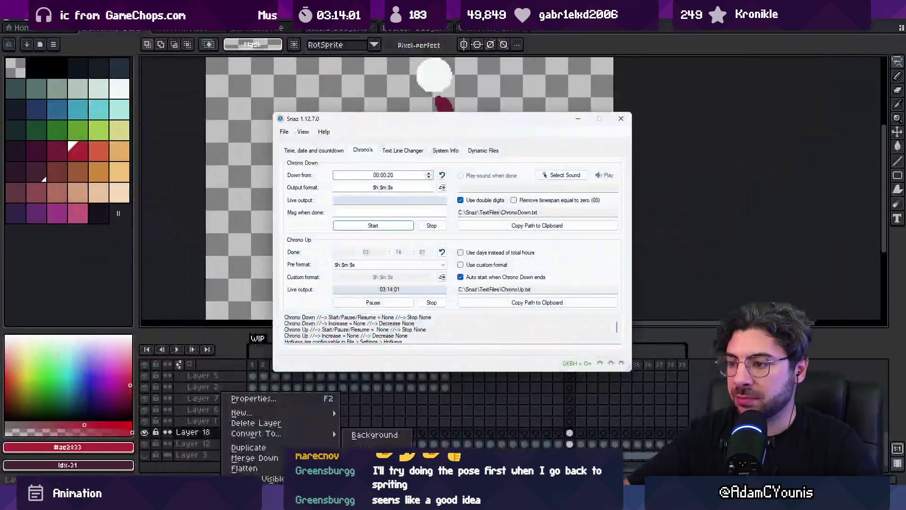
{"action": "left_click", "coordinate": [600, 61]}
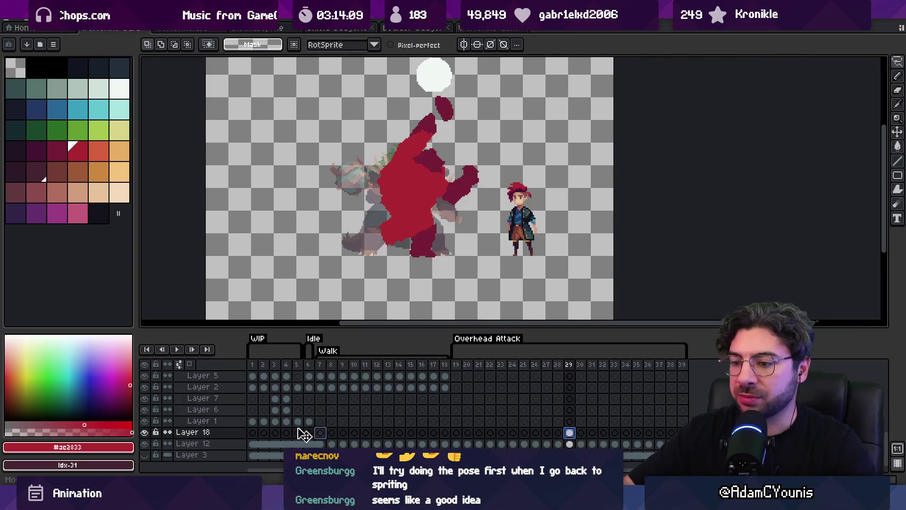
Step: Delete all of Layer 18's cels
{"action": "left_click", "coordinate": [252, 432]}
{"action": "left_click", "coordinate": [683, 432], "text": "shift"}
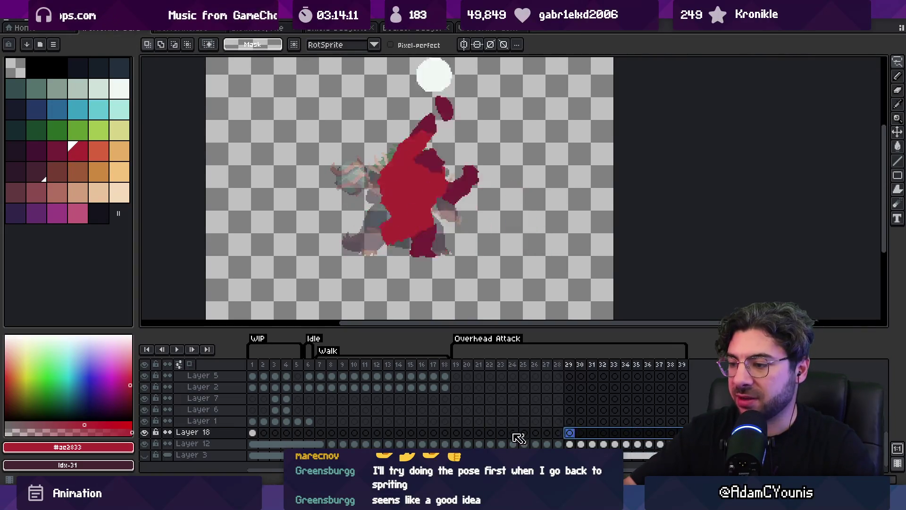
{"action": "right_click", "coordinate": [262, 433]}
{"action": "left_click", "coordinate": [279, 433]}
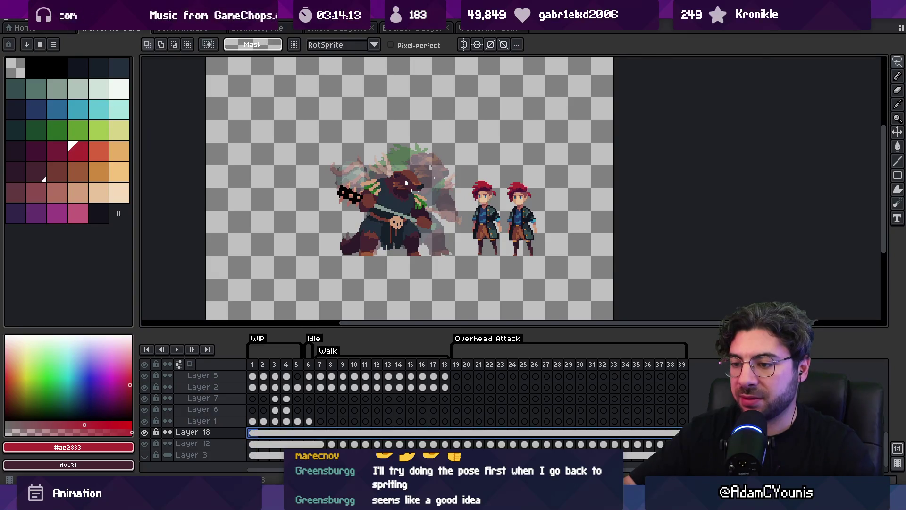
Step: Inspect Layer 12's frame 7 cel options, then select frames 7 through 17
{"action": "left_click", "coordinate": [324, 375]}
{"action": "left_click", "coordinate": [332, 444]}
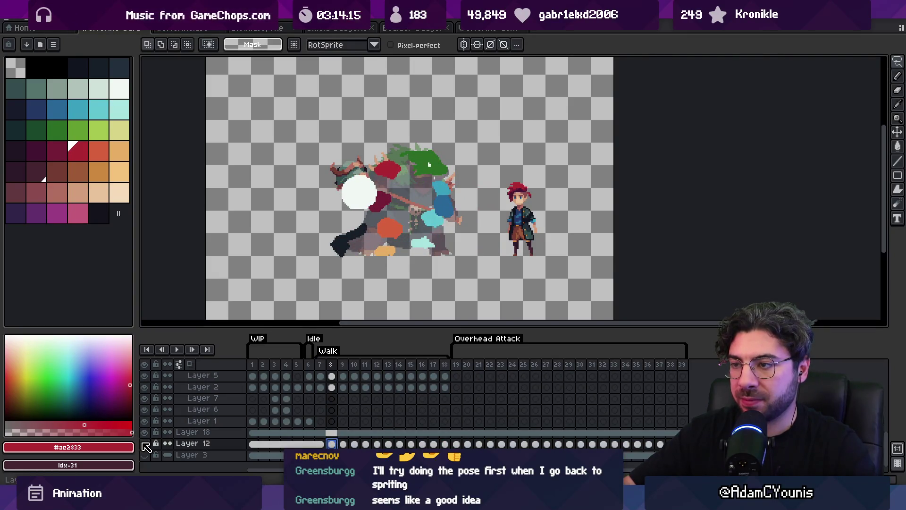
{"action": "left_click", "coordinate": [321, 443]}
{"action": "right_click", "coordinate": [321, 444]}
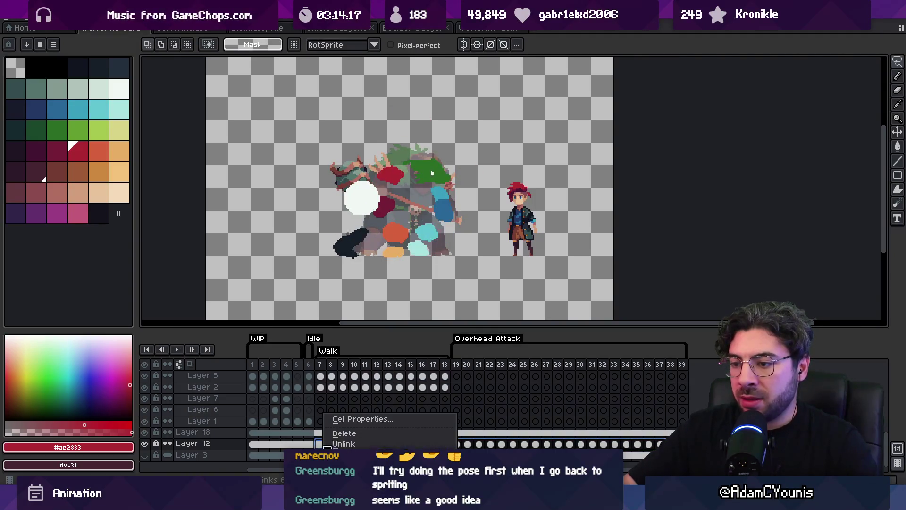
{"action": "left_click", "coordinate": [344, 443]}
{"action": "left_click_drag", "start_coordinate": [320, 367], "coordinate": [633, 379]}
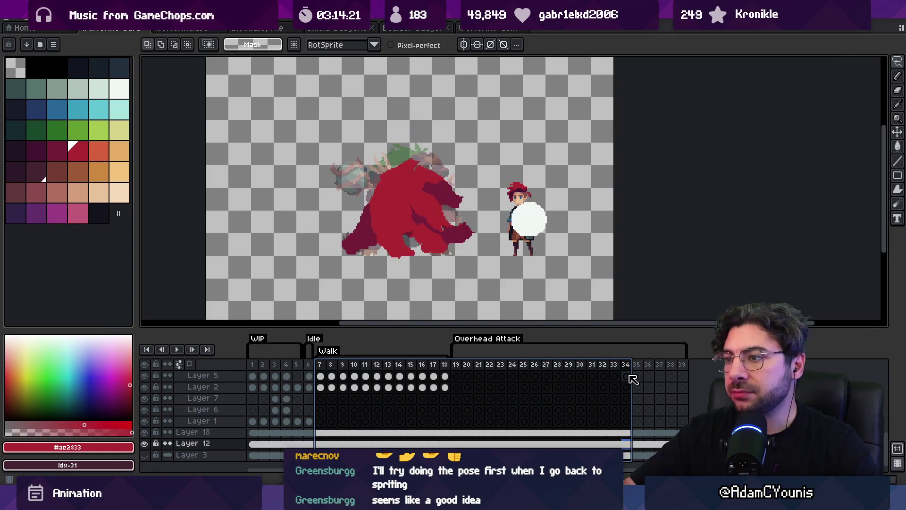
Step: Cut the extra hero copy out of frame 39 with a pixel selection
{"action": "key", "text": "v"}
{"action": "left_click", "coordinate": [519, 245]}
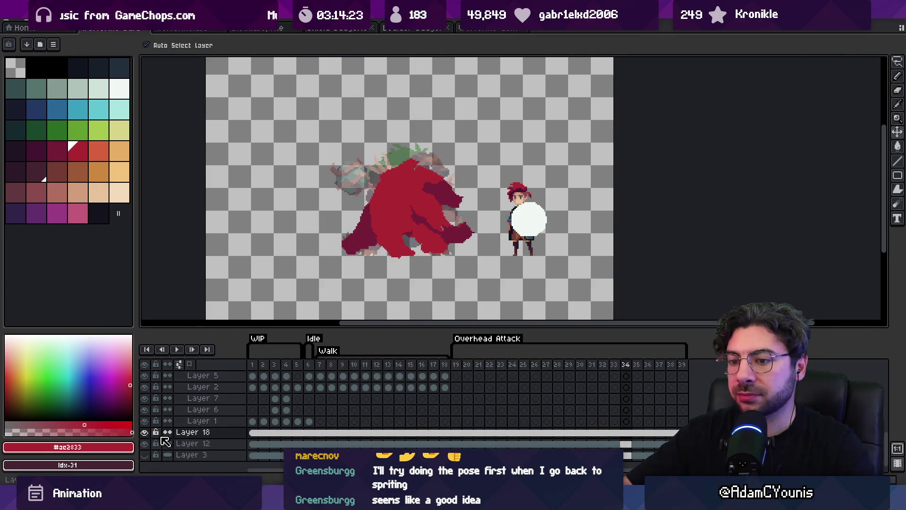
{"action": "key", "text": "Right"}
{"action": "key", "text": "Right"}
{"action": "key", "text": "Right"}
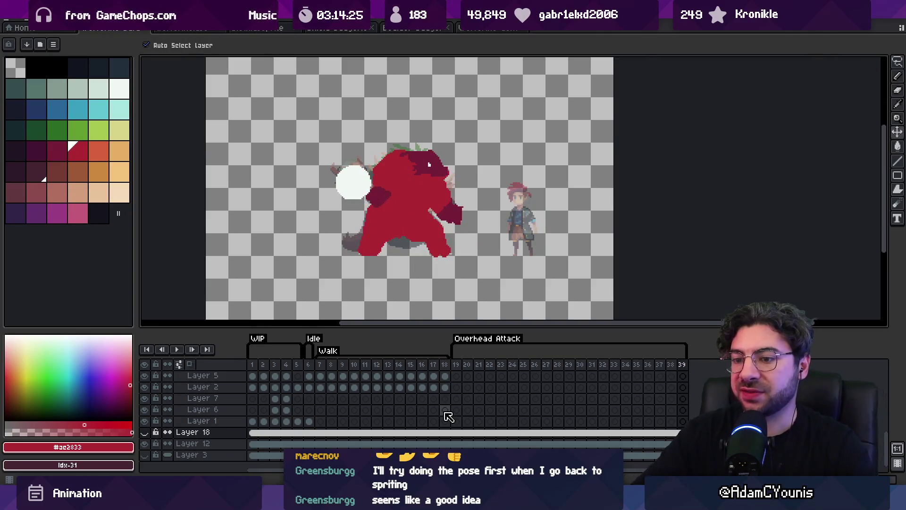
{"action": "left_click", "coordinate": [524, 236]}
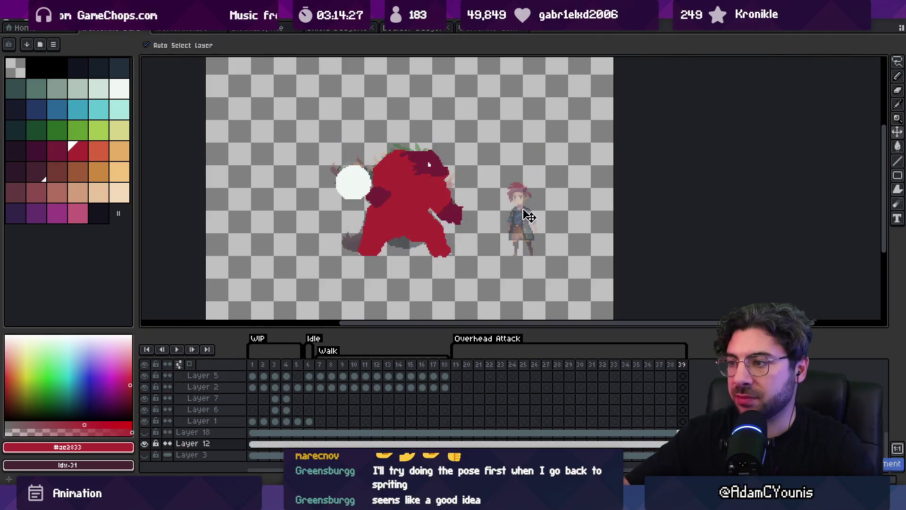
{"action": "key", "text": "m"}
{"action": "key", "text": "ctrl+x"}
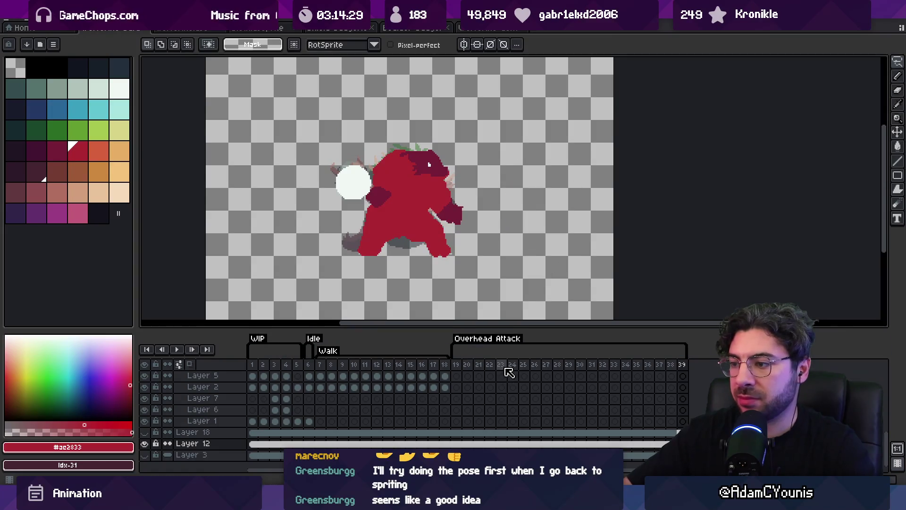
{"action": "mouse_move", "coordinate": [505, 371]}
{"action": "left_mouse_down"}
{"action": "mouse_move", "coordinate": [331, 363]}
{"action": "mouse_move", "coordinate": [370, 354]}
{"action": "mouse_move", "coordinate": [661, 359]}
{"action": "mouse_move", "coordinate": [532, 353]}
{"action": "mouse_move", "coordinate": [309, 421]}
{"action": "left_mouse_up"}
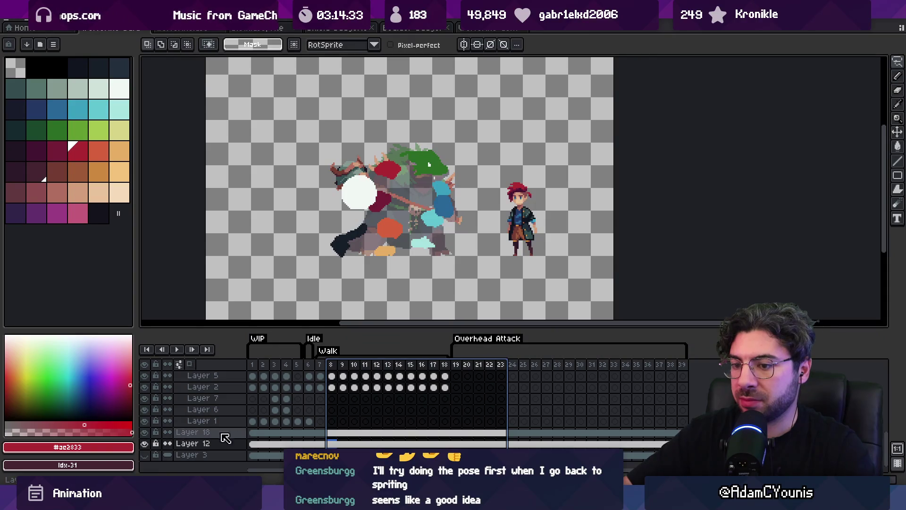
{"action": "key", "text": "v"}
{"action": "key", "text": "Return"}
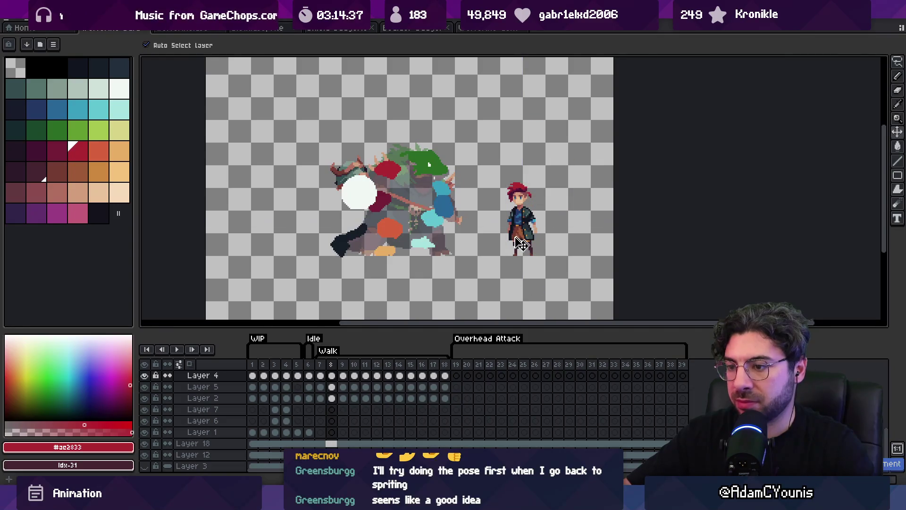
Step: Clear Layer 4's cels in frames 1–18 and play the animation to check
{"action": "left_click_drag", "start_coordinate": [441, 376], "coordinate": [258, 380]}
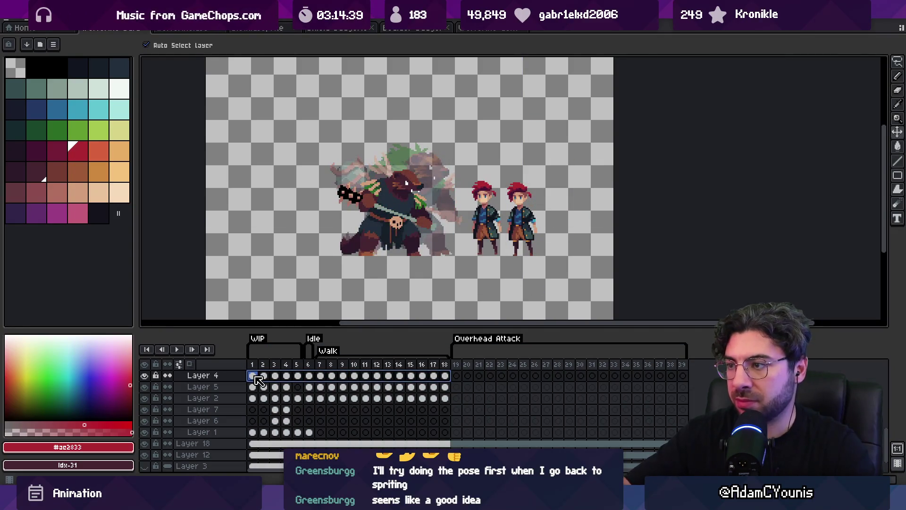
{"action": "key", "text": "Delete"}
{"action": "key", "text": "Return"}
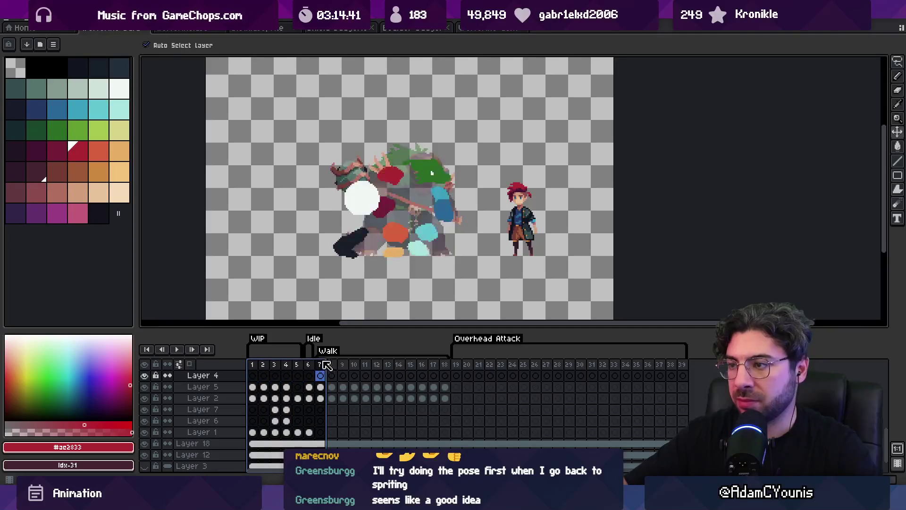
{"action": "left_click_drag", "start_coordinate": [265, 362], "coordinate": [715, 370]}
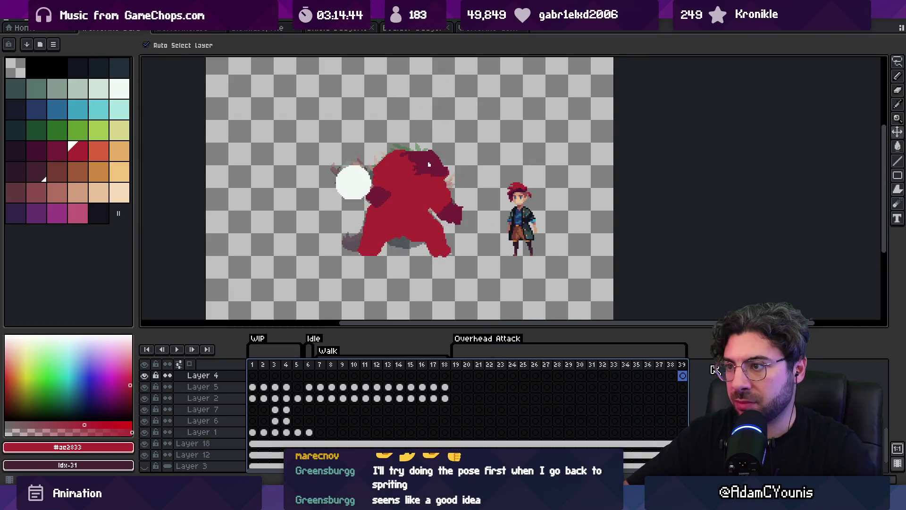
{"action": "scroll", "coordinate": [203, 384], "scroll_direction": "up", "scroll_amount": 1}
{"action": "left_click", "coordinate": [211, 388]}
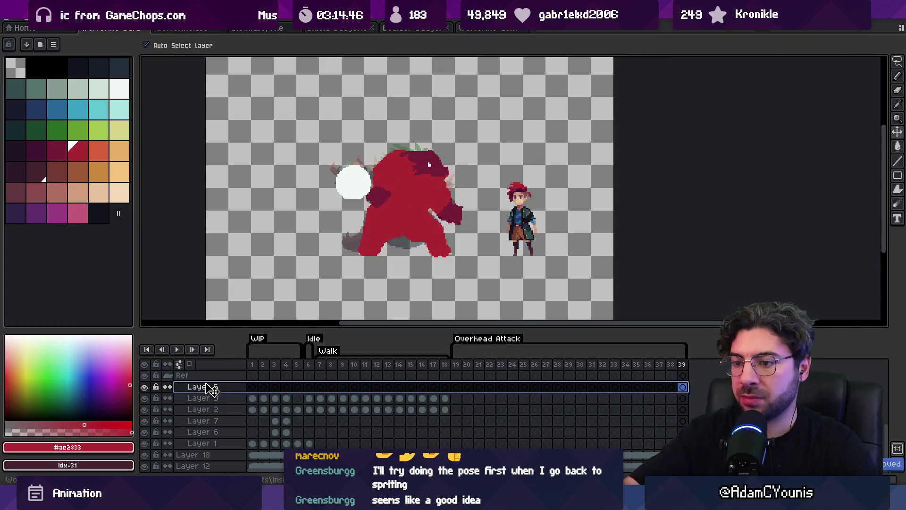
Step: Drag Layer 4 down below Layer 1, then scrub frames 1–35 to review
{"action": "left_click_drag", "start_coordinate": [211, 388], "coordinate": [208, 444]}
{"action": "left_click", "coordinate": [211, 456]}
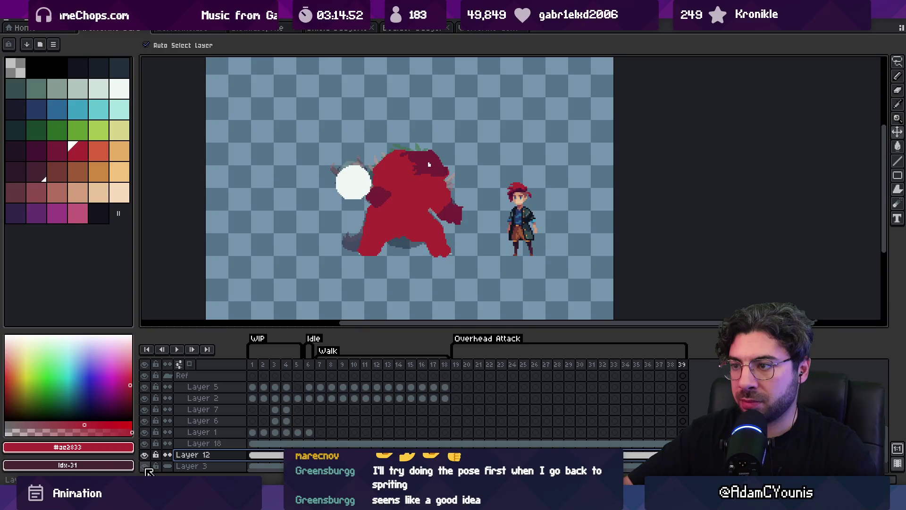
{"action": "left_click_drag", "start_coordinate": [263, 366], "coordinate": [682, 375]}
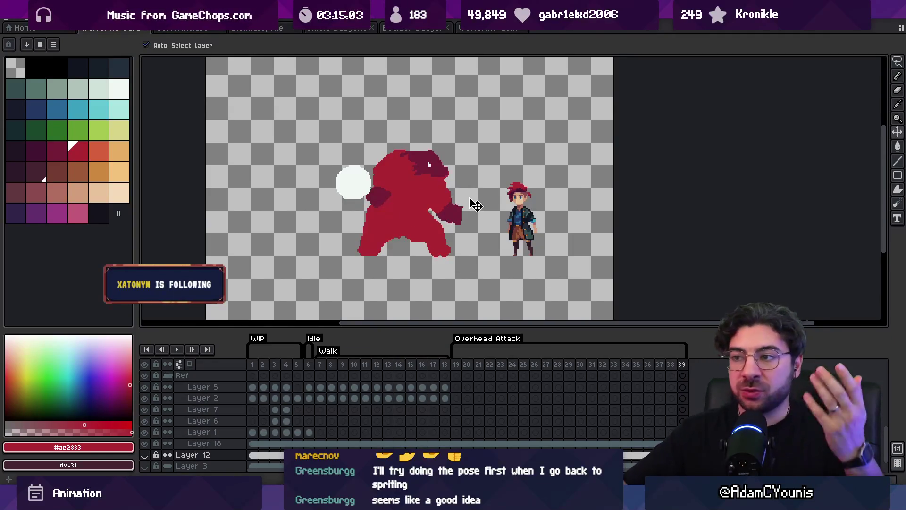
{"action": "left_click_drag", "start_coordinate": [470, 202], "coordinate": [450, 194]}
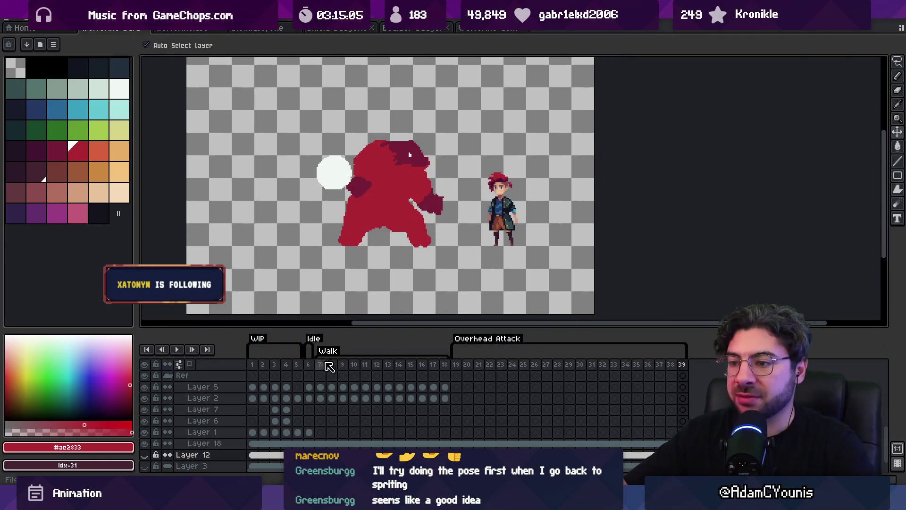
Step: Export the sprite sheets with Ctrl+E, overwrite the old files, then select Overhead Attack frames 19–39
{"action": "key", "text": "ctrl+e"}
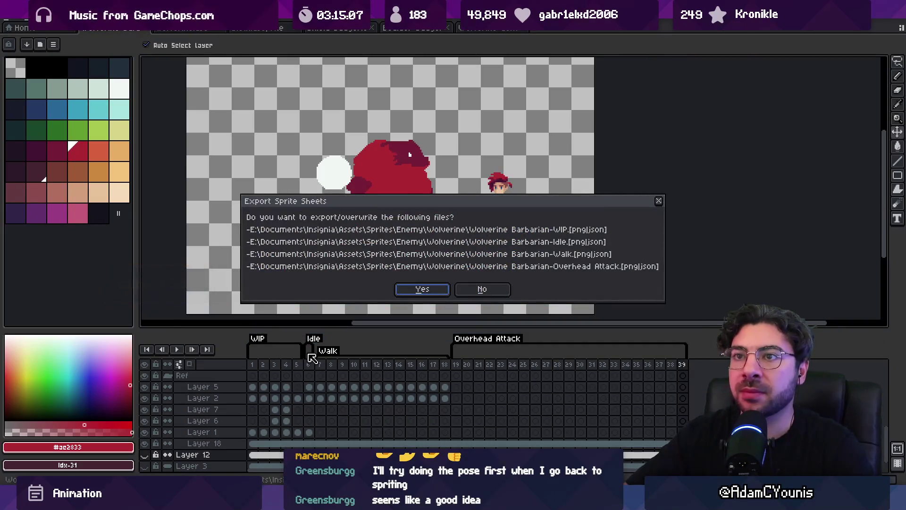
{"action": "key", "text": "Return"}
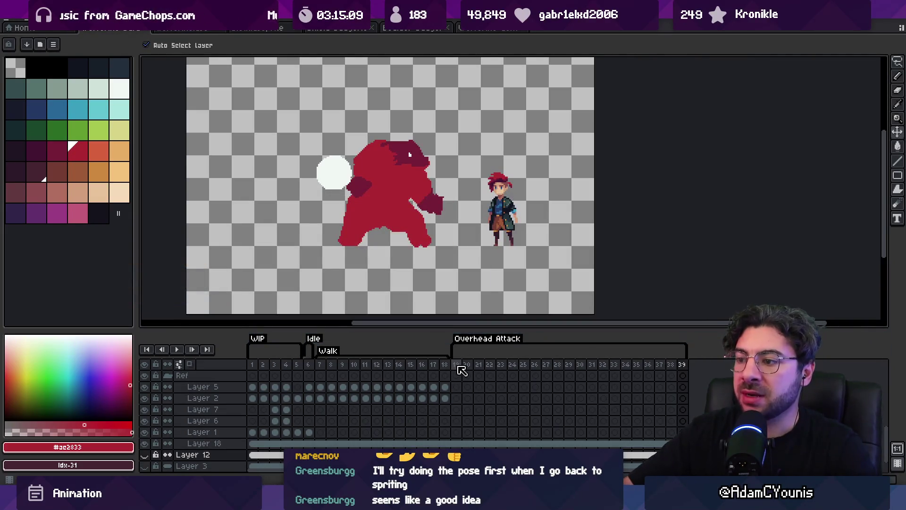
{"action": "mouse_move", "coordinate": [456, 366]}
{"action": "left_mouse_down"}
{"action": "mouse_move", "coordinate": [667, 374]}
{"action": "mouse_move", "coordinate": [501, 372]}
{"action": "left_mouse_up"}
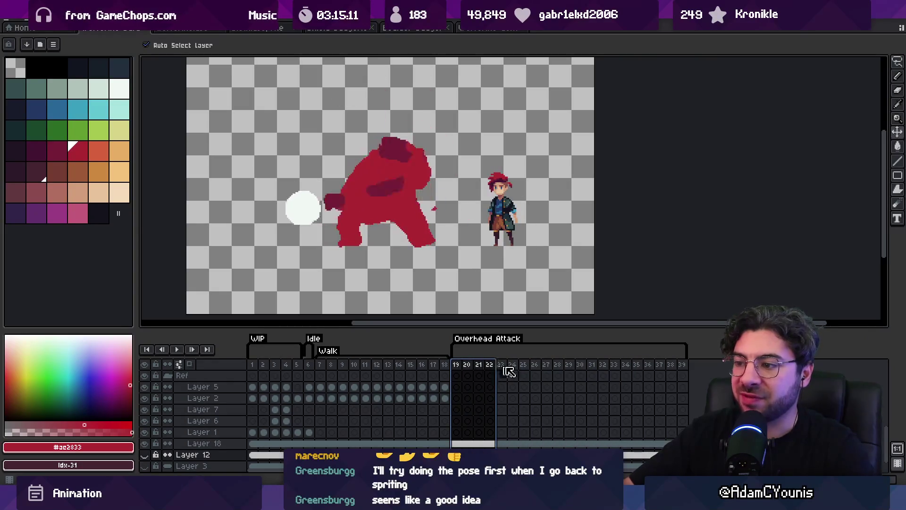
{"action": "left_click", "coordinate": [470, 341]}
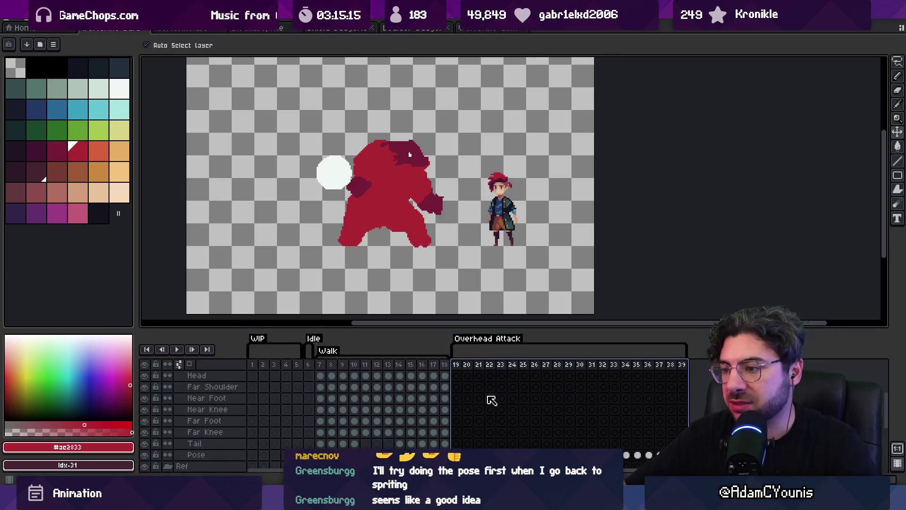
{"action": "scroll", "coordinate": [490, 399], "scroll_direction": "up", "scroll_amount": 1}
{"action": "left_click_drag", "start_coordinate": [461, 371], "coordinate": [679, 368]}
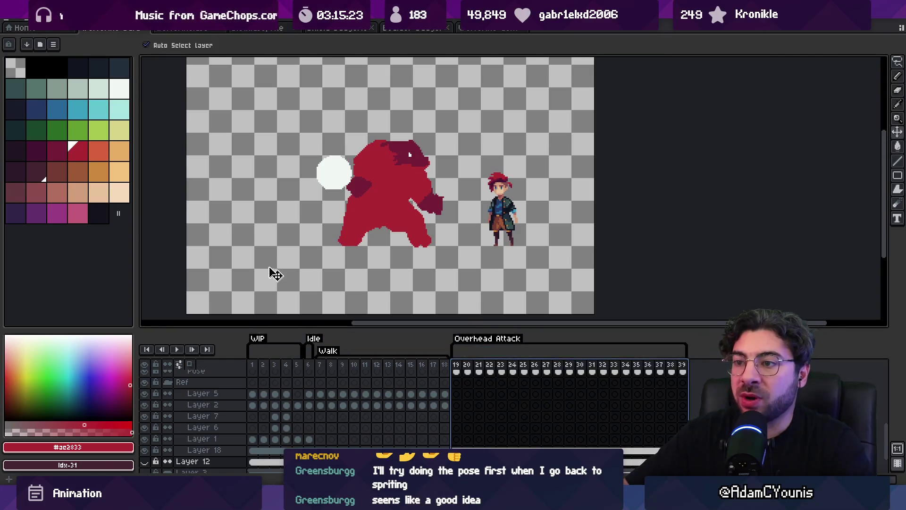
Step: Marquee a thin horizontal band across the canvas at the hero's head height on frame 39
{"action": "key", "text": "Escape"}
{"action": "key", "text": "m"}
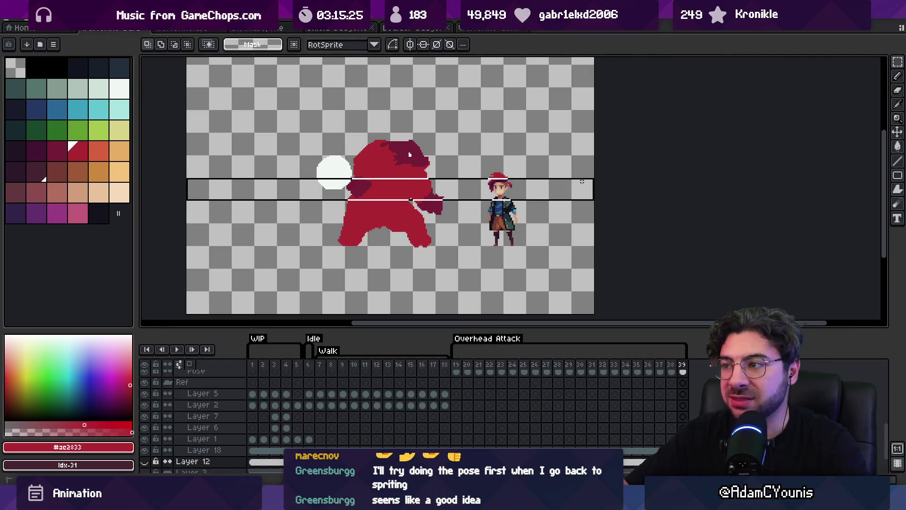
{"action": "left_click_drag", "start_coordinate": [582, 181], "coordinate": [583, 182]}
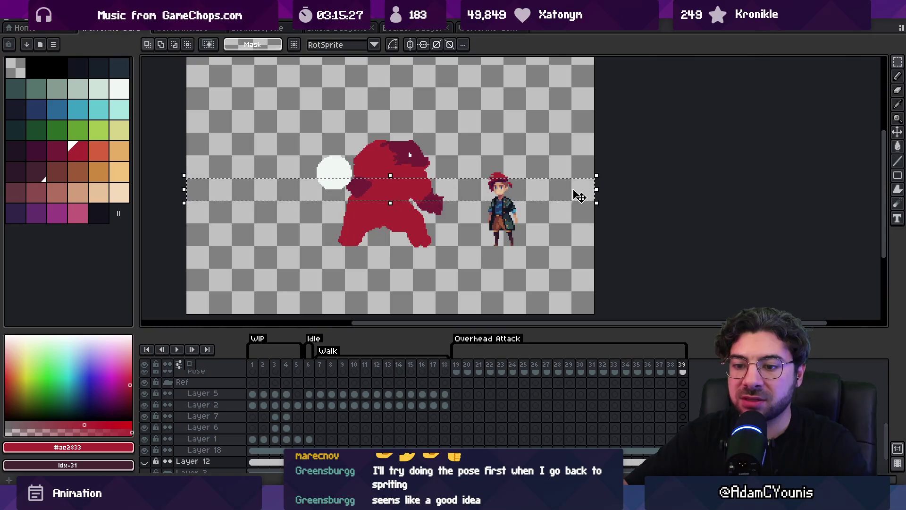
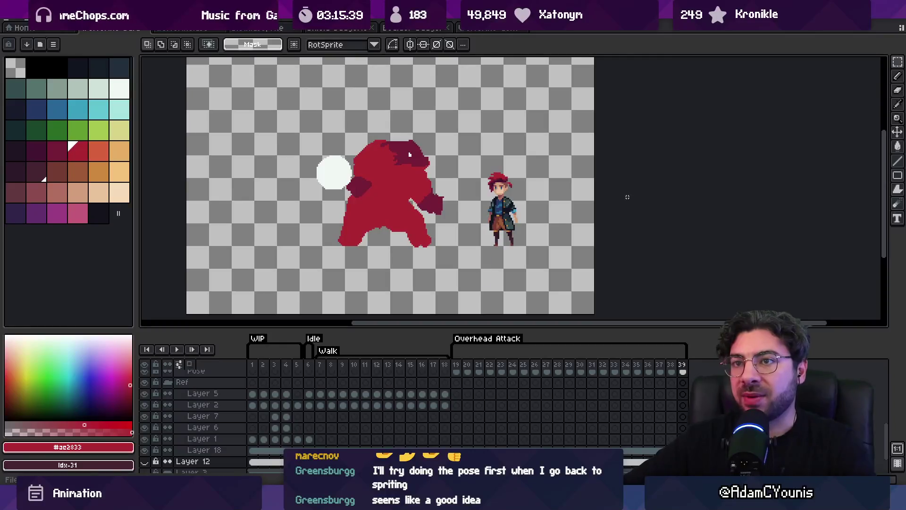
Step: Save the Aseprite file and select timeline frames 19–30 of the Overhead Attack
{"action": "key", "text": "ctrl+s"}
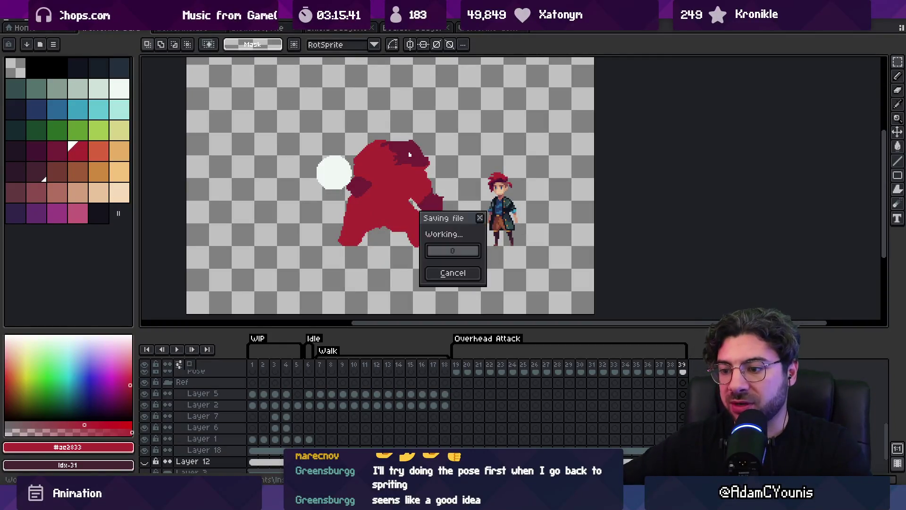
{"action": "mouse_move", "coordinate": [466, 372]}
{"action": "left_mouse_down"}
{"action": "mouse_move", "coordinate": [600, 369]}
{"action": "mouse_move", "coordinate": [585, 368]}
{"action": "left_mouse_up"}
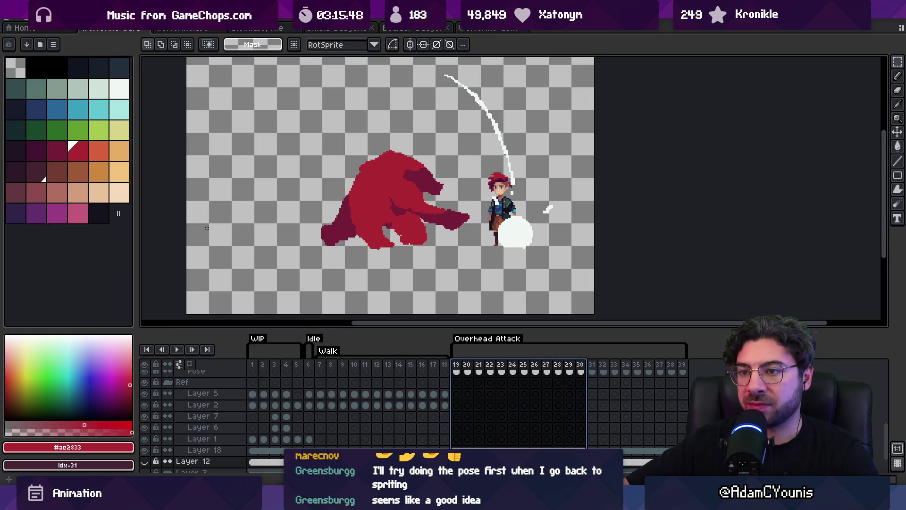
Step: Shrink the canvas width from 288 to 224 px via Canvas Size, then select frames 1–18
{"action": "left_click", "coordinate": [52, 18]}
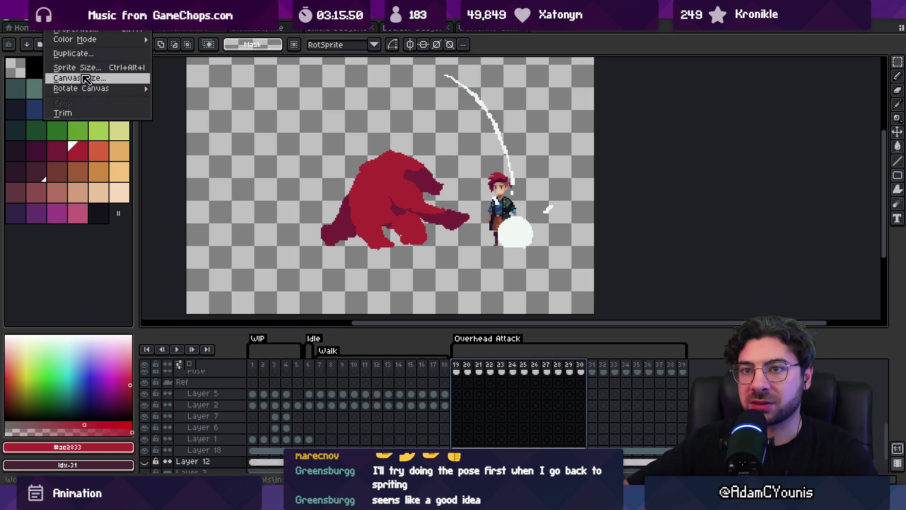
{"action": "left_click", "coordinate": [75, 77]}
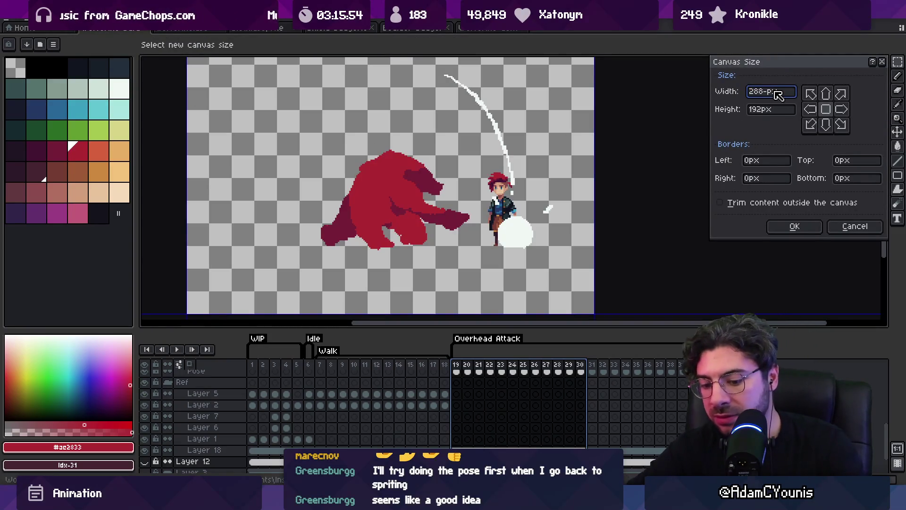
{"action": "type", "text": "64"}
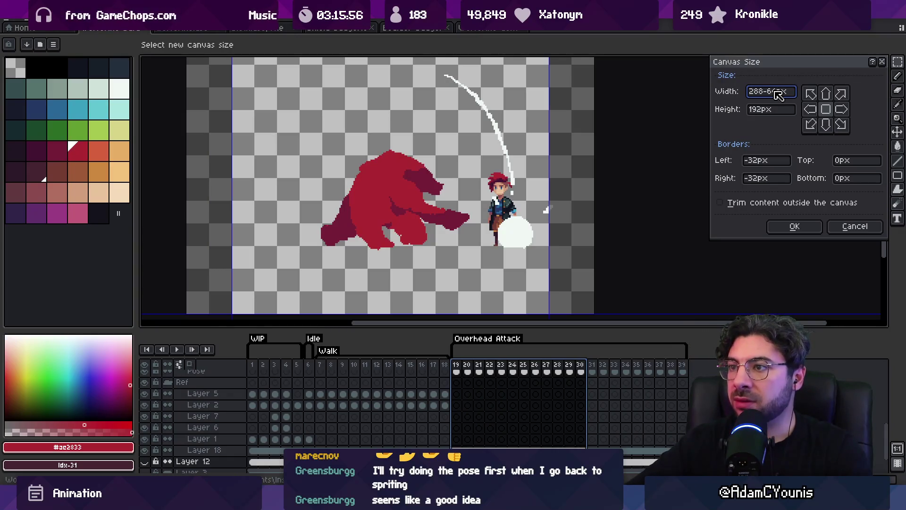
{"action": "key", "text": "Return"}
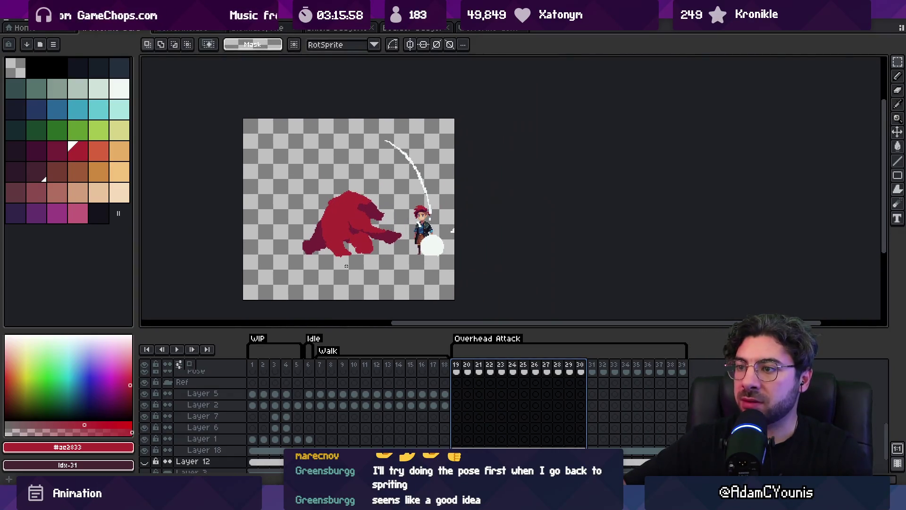
{"action": "mouse_move", "coordinate": [252, 364]}
{"action": "left_mouse_down"}
{"action": "mouse_move", "coordinate": [627, 364]}
{"action": "mouse_move", "coordinate": [582, 368]}
{"action": "left_mouse_up"}
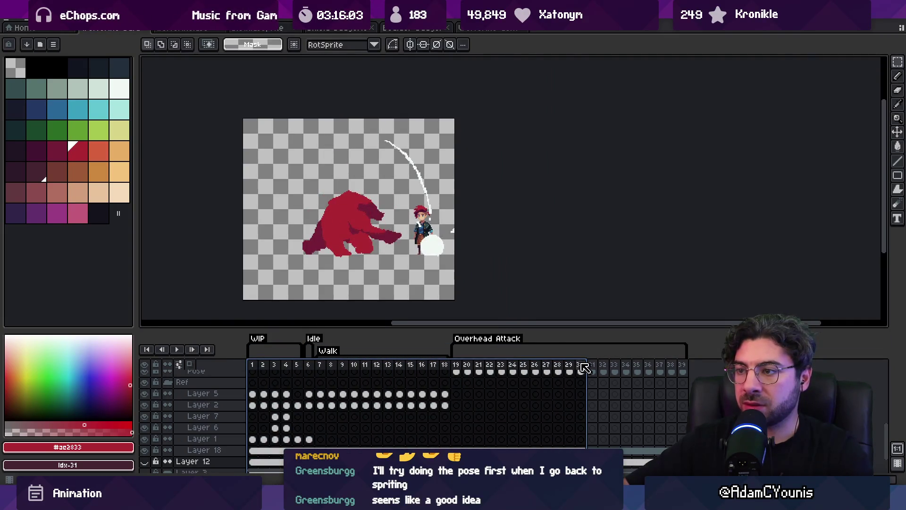
Step: Select frames 30–33 across the Far Hand layer and Layer 17
{"action": "key", "text": "v"}
{"action": "scroll", "coordinate": [431, 246], "scroll_direction": "up", "scroll_amount": 1}
{"action": "left_click", "coordinate": [431, 245]}
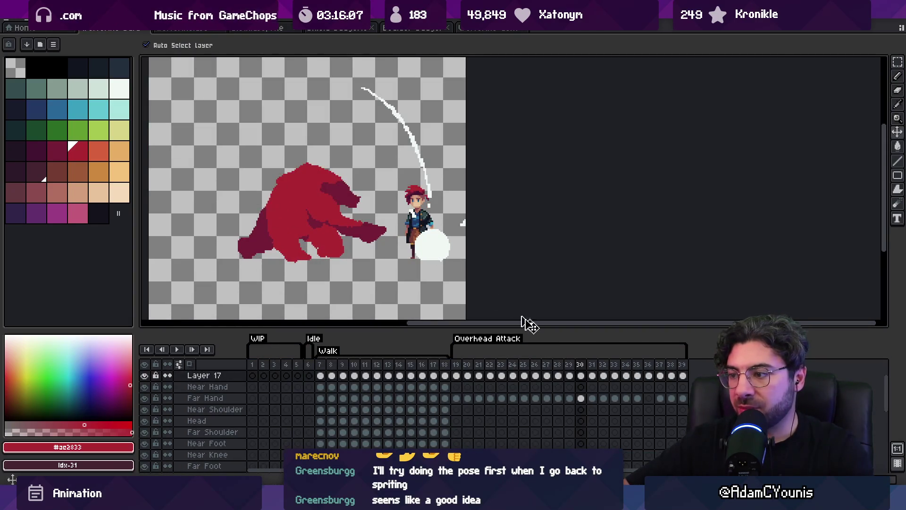
{"action": "left_click_drag", "start_coordinate": [584, 402], "coordinate": [626, 403]}
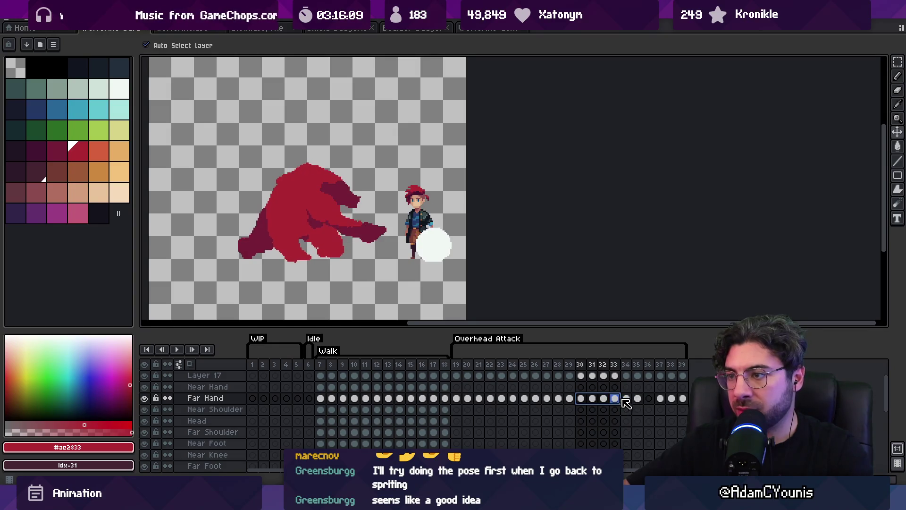
{"action": "left_click", "coordinate": [429, 244]}
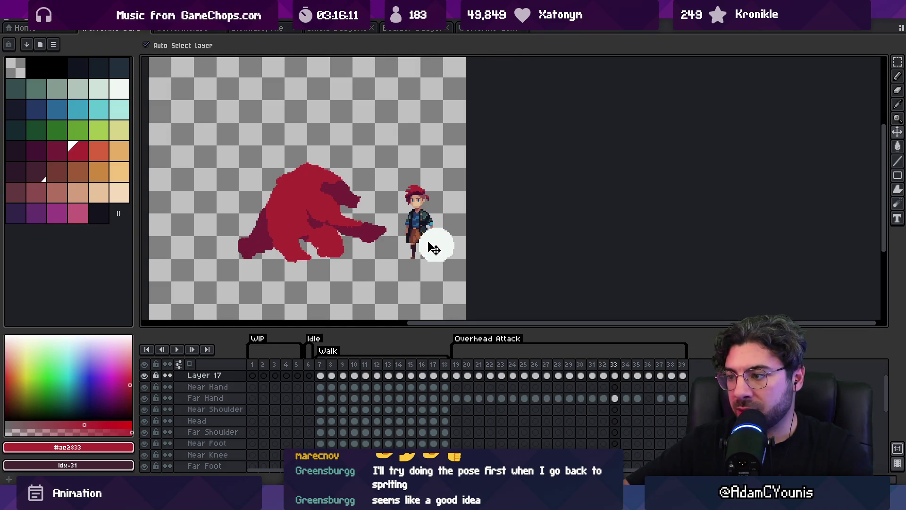
{"action": "left_click_drag", "start_coordinate": [614, 399], "coordinate": [582, 401]}
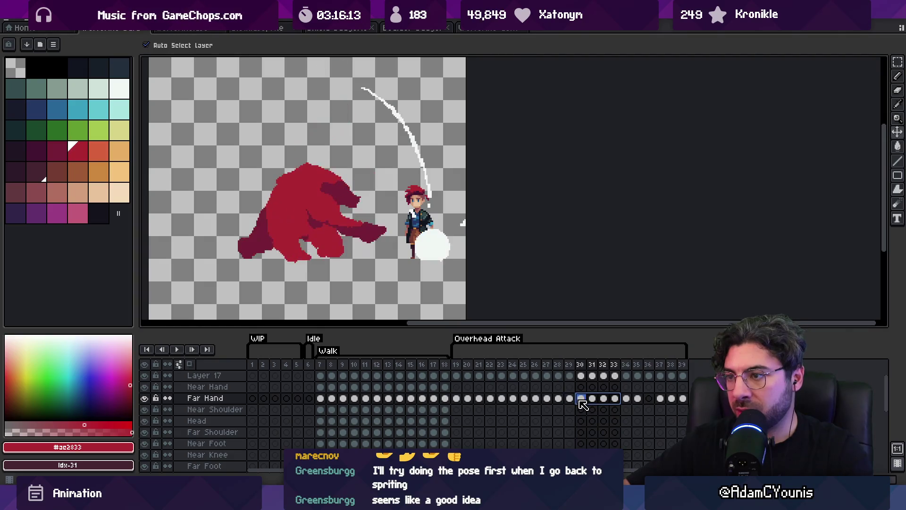
Step: Nudge the white impact circle slightly up and left on Layer 17, undoing a rightward shift
{"action": "left_click_drag", "start_coordinate": [439, 258], "coordinate": [444, 256]}
{"action": "key", "text": "ctrl+z"}
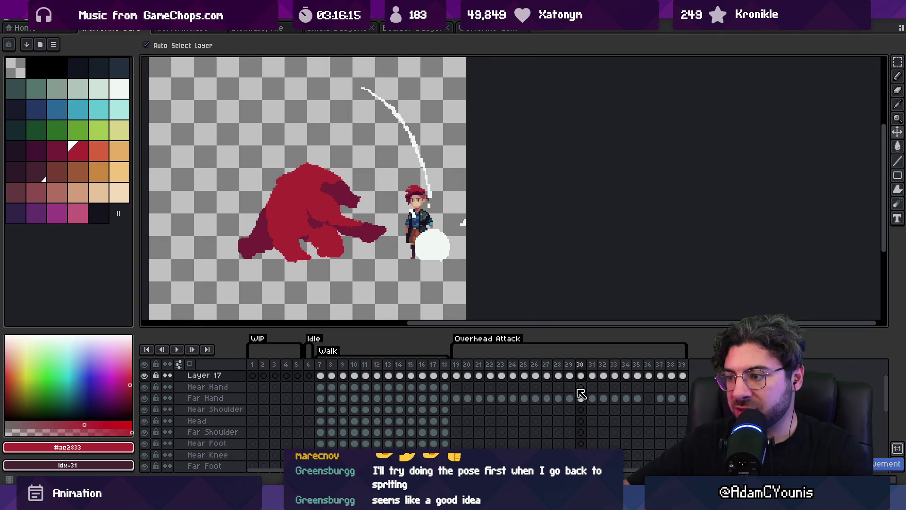
{"action": "left_click_drag", "start_coordinate": [582, 398], "coordinate": [616, 398]}
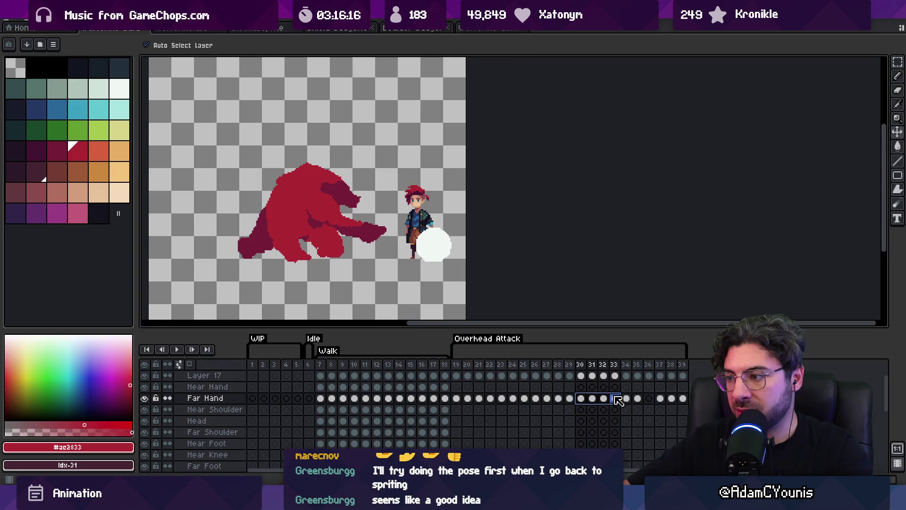
{"action": "left_click", "coordinate": [434, 246]}
{"action": "left_click_drag", "start_coordinate": [440, 250], "coordinate": [438, 249]}
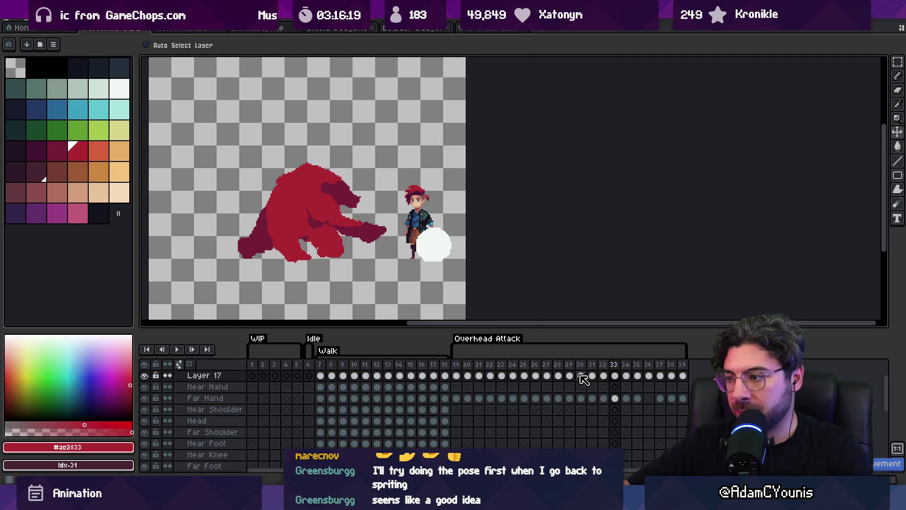
Step: Review frames 30–34 on Layer 17 and play the Overhead Attack preview
{"action": "left_click_drag", "start_coordinate": [581, 375], "coordinate": [617, 375]}
{"action": "left_click", "coordinate": [626, 375]}
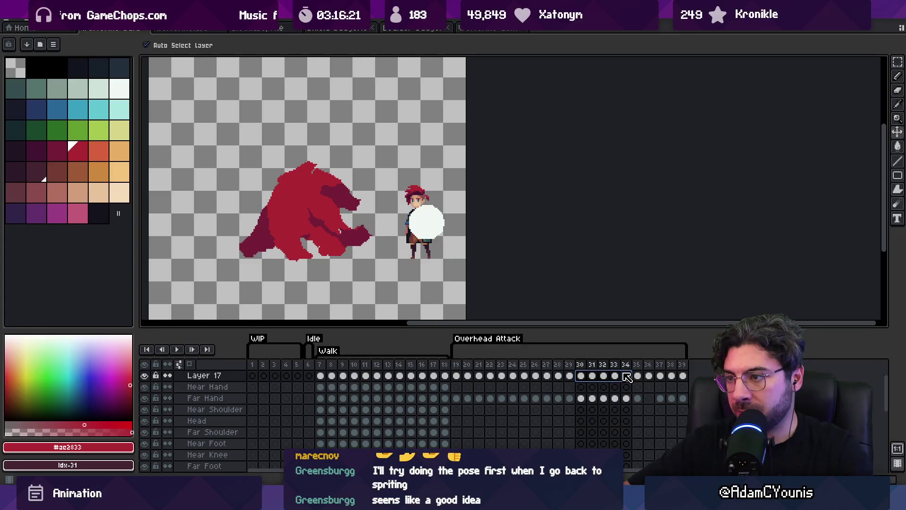
{"action": "left_click", "coordinate": [614, 376]}
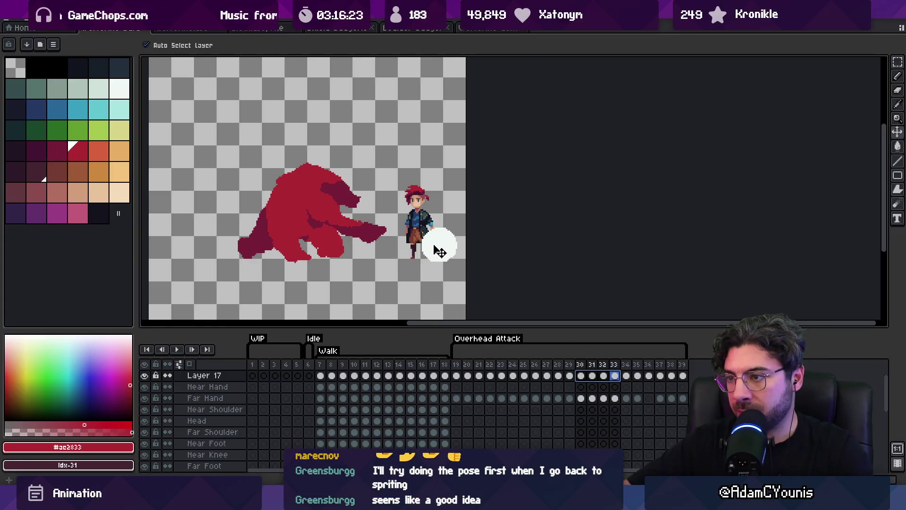
{"action": "key", "text": "Return"}
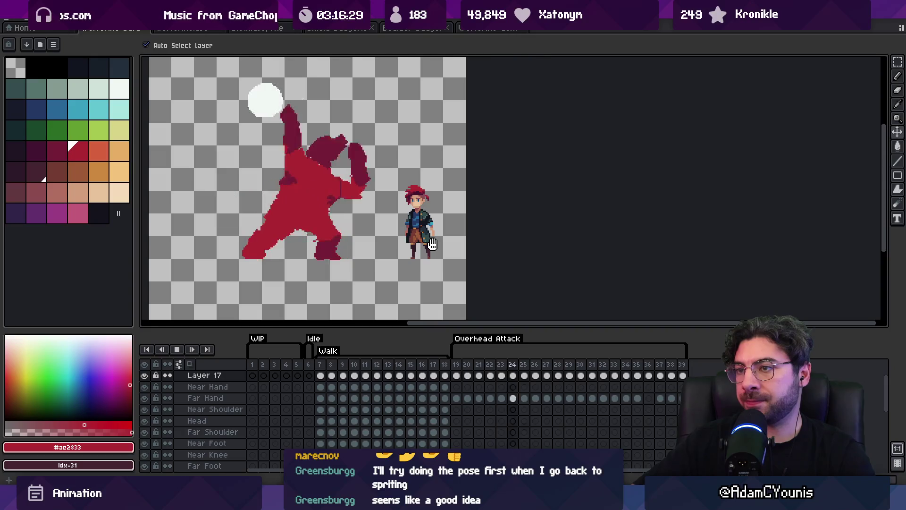
Step: Stop on the swing pose at frame 30 and try stretching the slash arc, then discard it
{"action": "key", "text": "Return"}
{"action": "key", "text": "Right"}
{"action": "key", "text": "Right"}
{"action": "key", "text": "Right"}
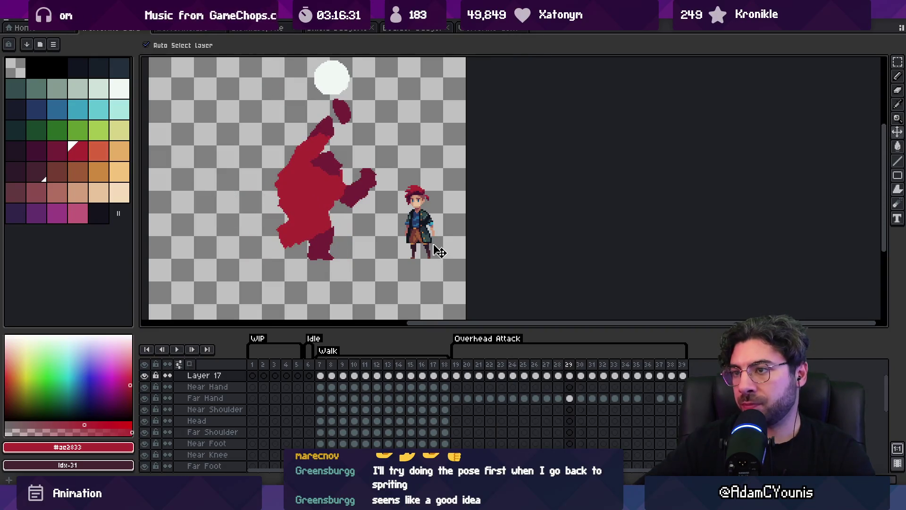
{"action": "key", "text": "Left"}
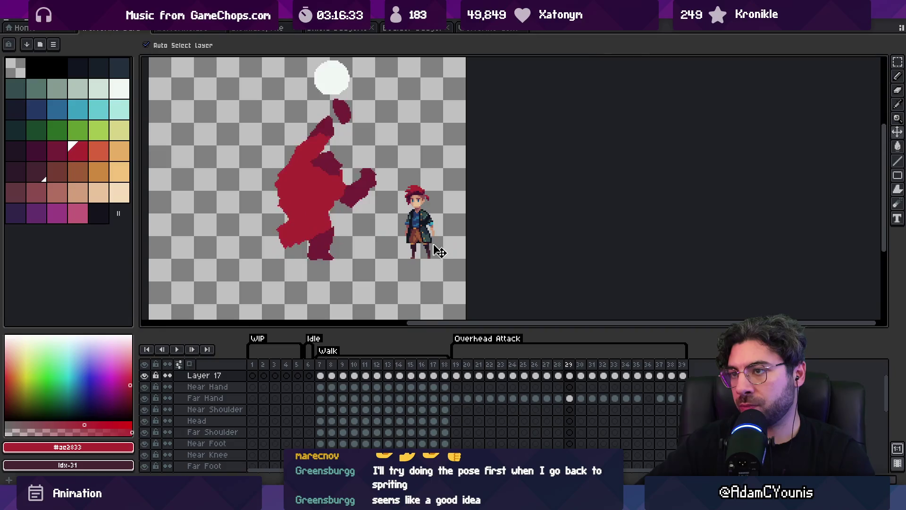
{"action": "key", "text": "Right"}
{"action": "key", "text": "m"}
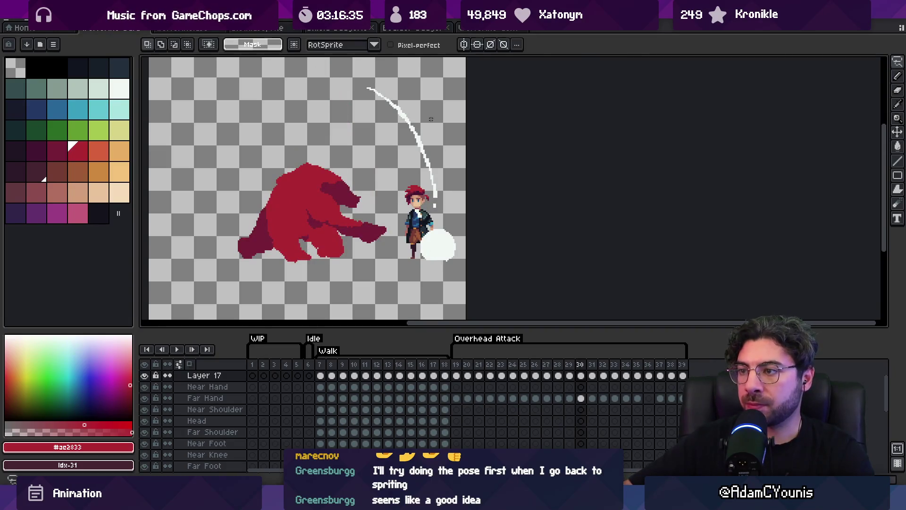
{"action": "left_click_drag", "start_coordinate": [435, 120], "coordinate": [436, 120]}
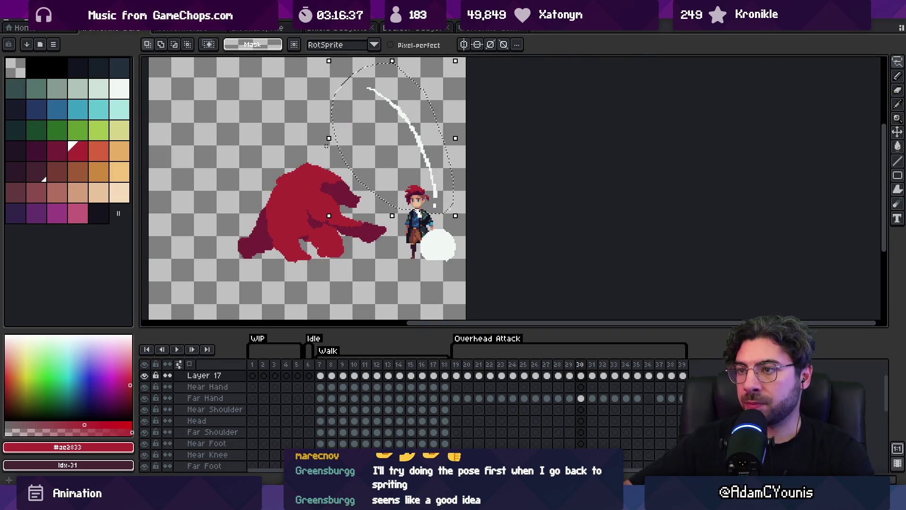
{"action": "left_click_drag", "start_coordinate": [332, 137], "coordinate": [297, 140]}
{"action": "key", "text": "Return"}
Step: Compare frames 29 and 30, then play the animation and stop on frame 33
{"action": "key", "text": "Left"}
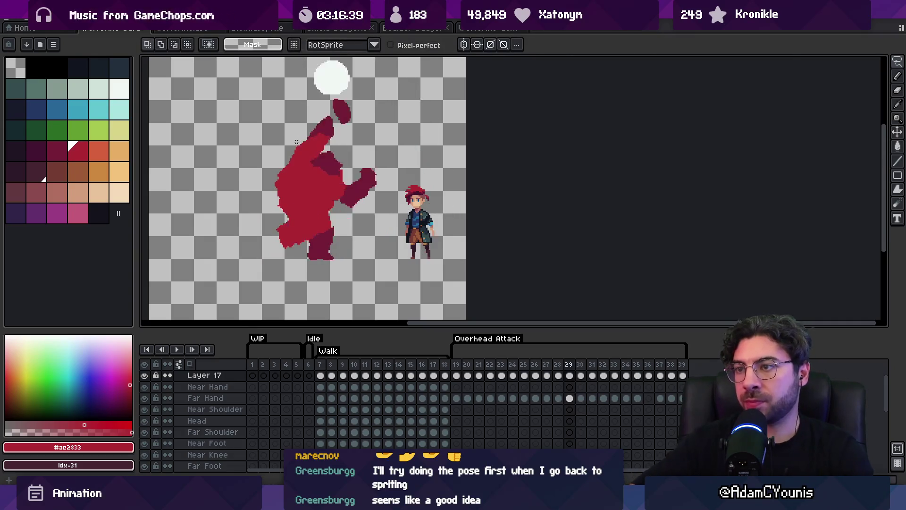
{"action": "key", "text": "Right"}
{"action": "key", "text": "Left"}
{"action": "key", "text": "Right"}
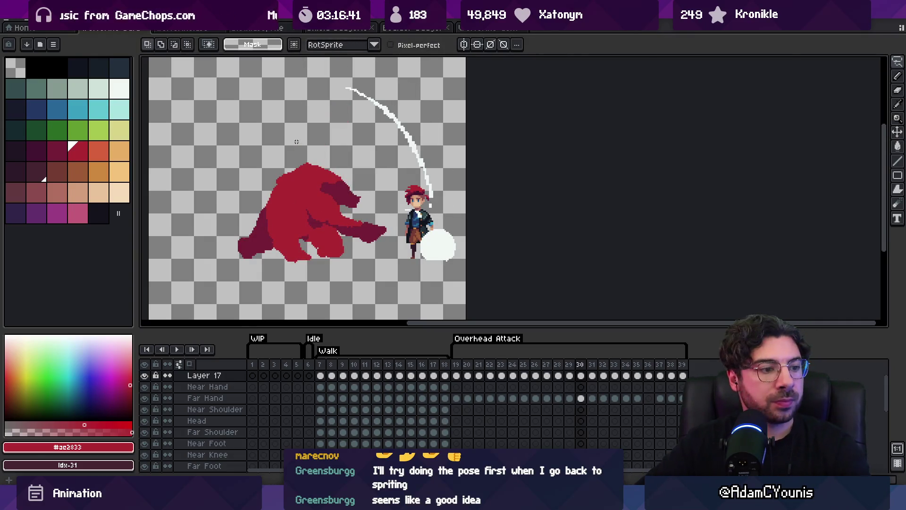
{"action": "key", "text": "Return"}
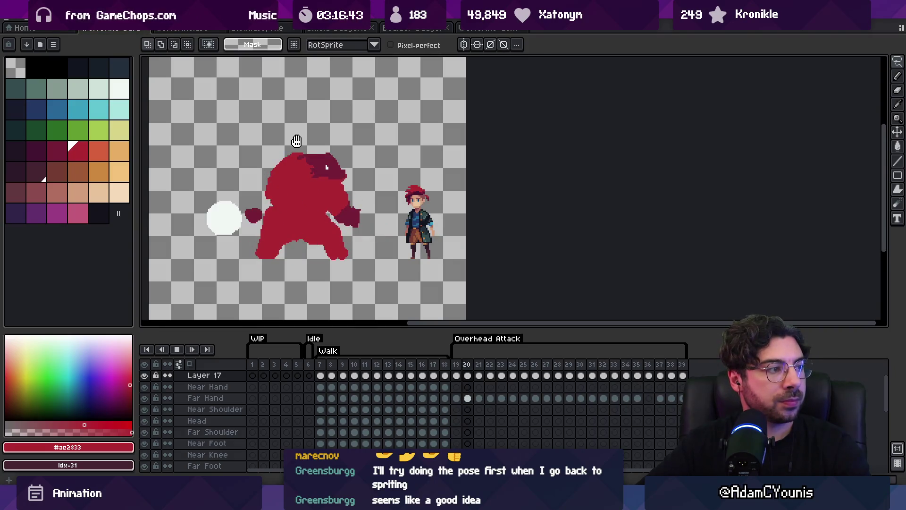
{"action": "key", "text": "Return"}
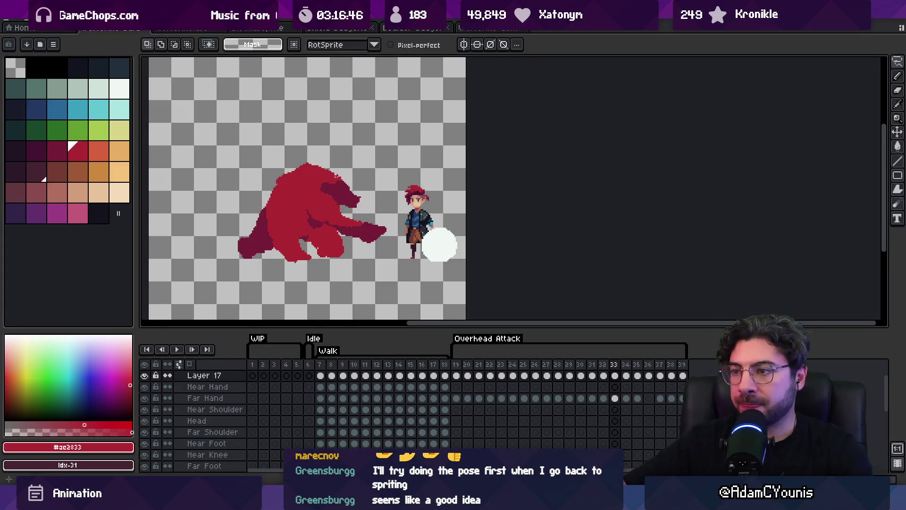
Step: Hide Layer 18 with the hero character and switch over to Unity
{"action": "key", "text": "v"}
{"action": "scroll", "coordinate": [310, 401], "scroll_direction": "down", "scroll_amount": 3}
{"action": "left_click", "coordinate": [147, 462]}
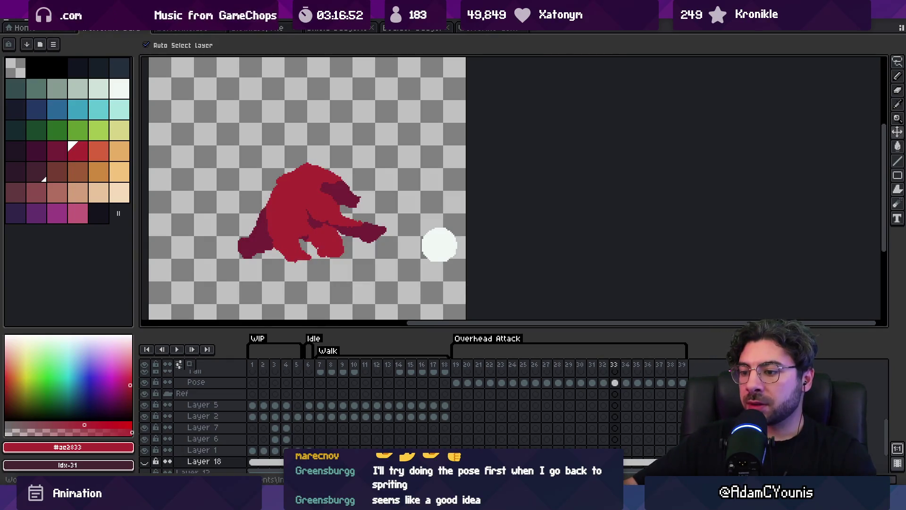
{"action": "key", "text": "alt+Tab"}
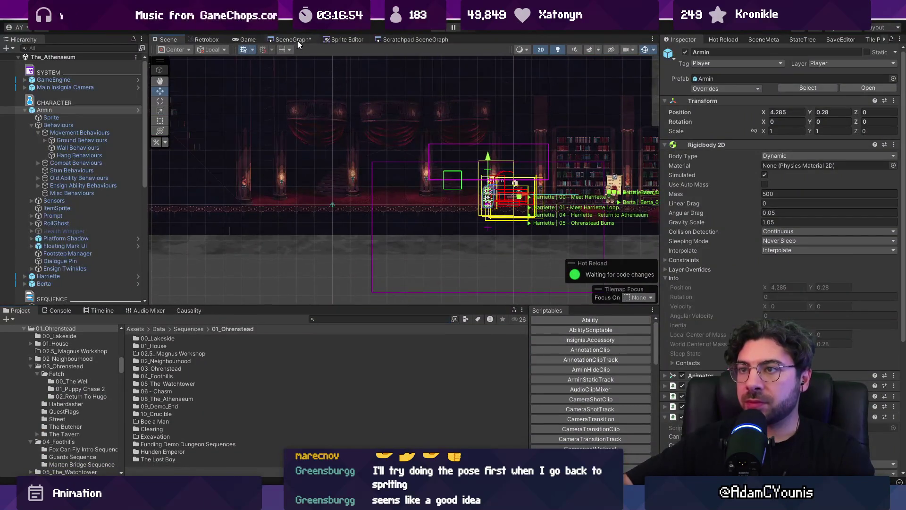
Step: Open the Enemy ScratchPad node from the Scratchpad SceneGraph view
{"action": "left_click", "coordinate": [296, 39]}
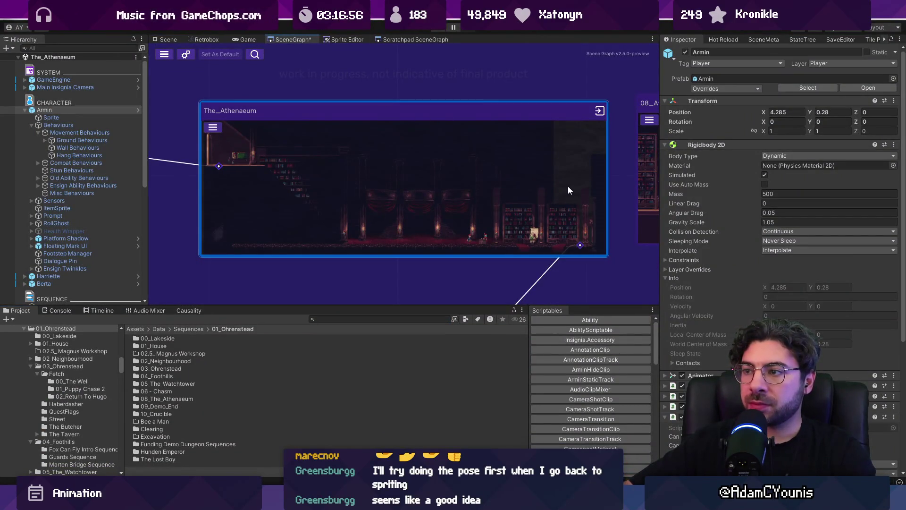
{"action": "scroll", "coordinate": [566, 187], "scroll_direction": "down", "scroll_amount": 5}
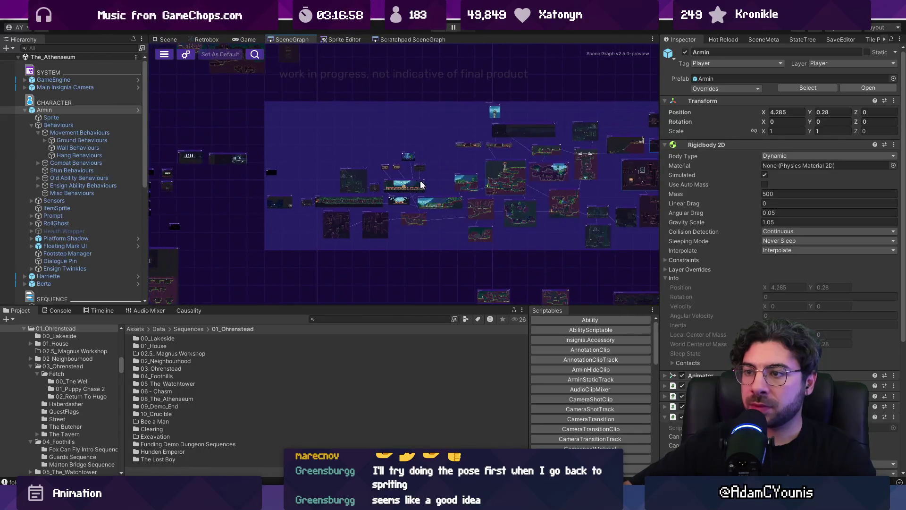
{"action": "left_click", "coordinate": [383, 39]}
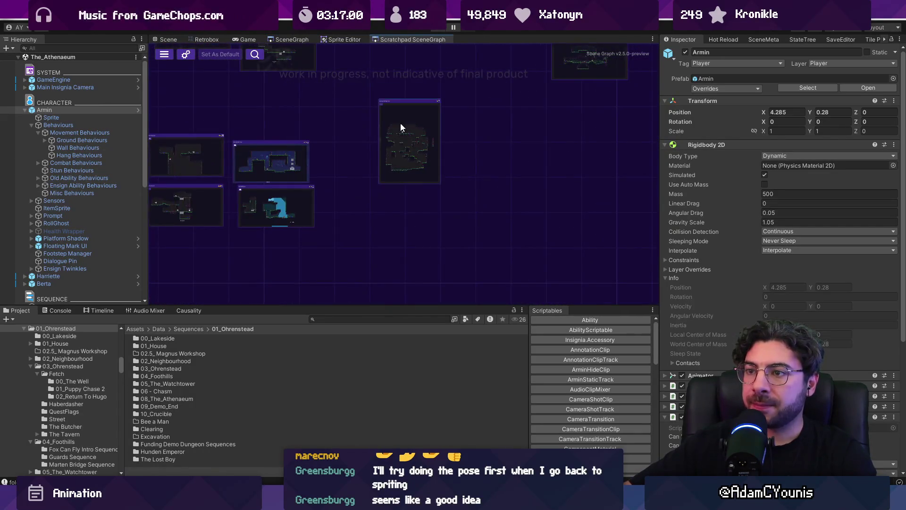
{"action": "scroll", "coordinate": [355, 177], "scroll_direction": "up", "scroll_amount": 6}
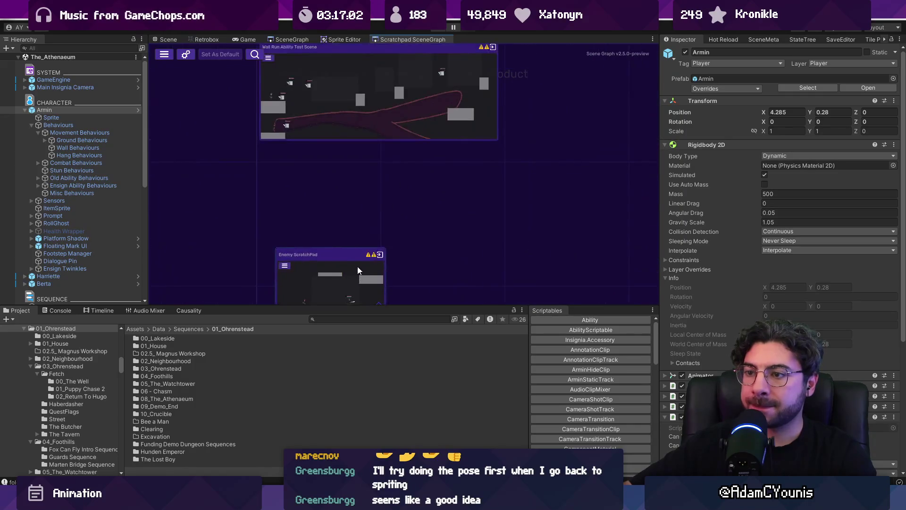
{"action": "double_click", "coordinate": [345, 210]}
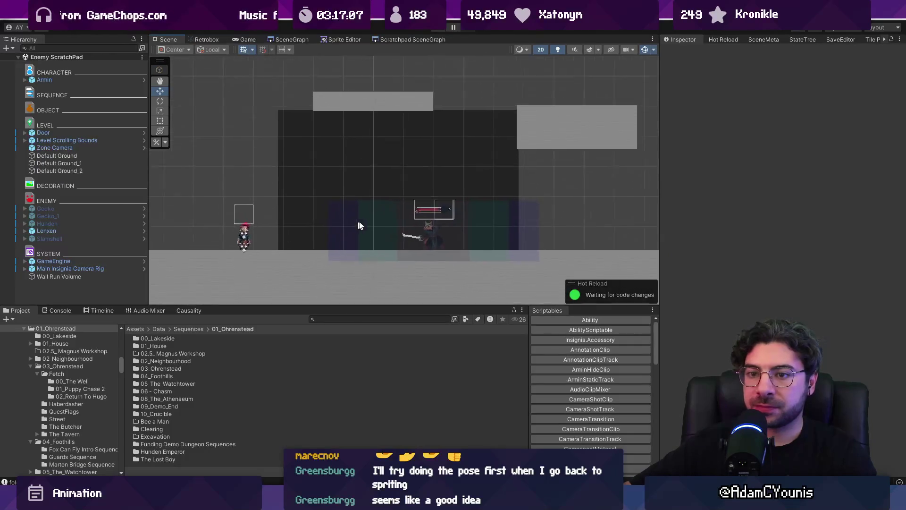
Step: Deactivate the Lenxen enemy and find the Hunden script with a Project search
{"action": "left_click", "coordinate": [81, 230]}
{"action": "left_click", "coordinate": [685, 52]}
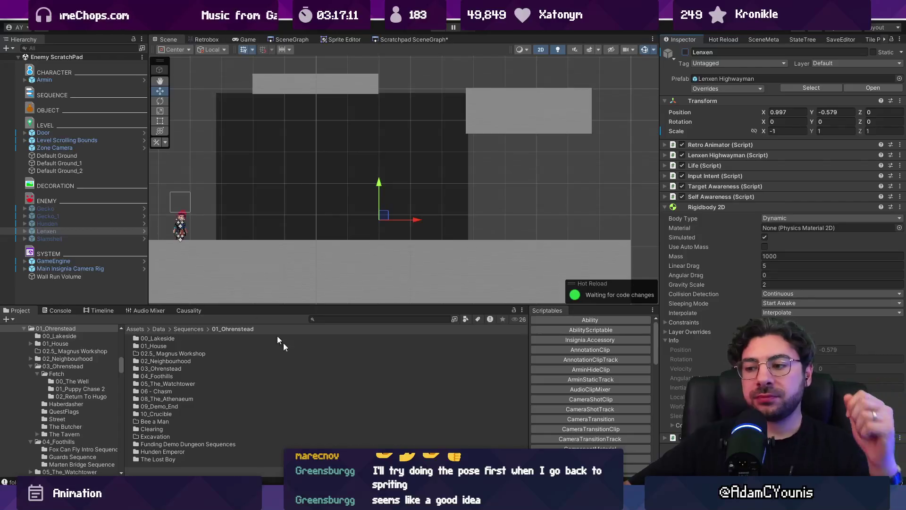
{"action": "left_click", "coordinate": [330, 319]}
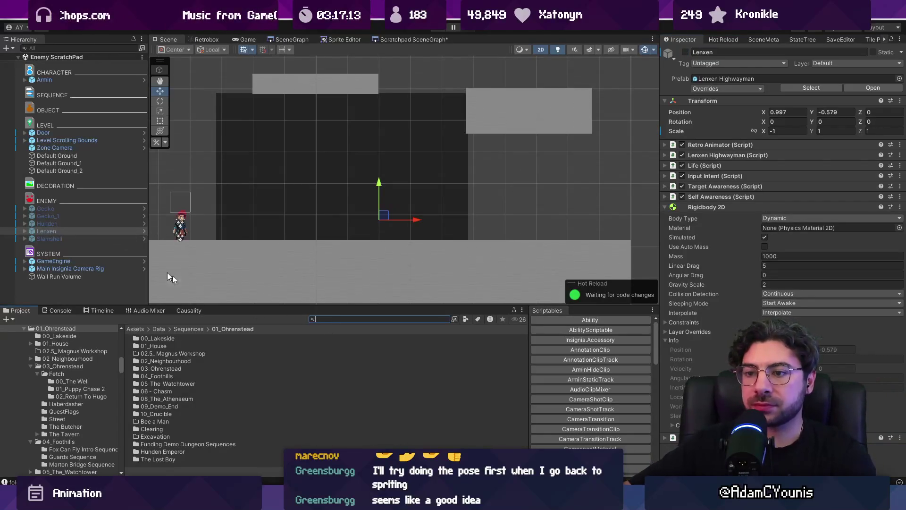
{"action": "type", "text": "hunden"}
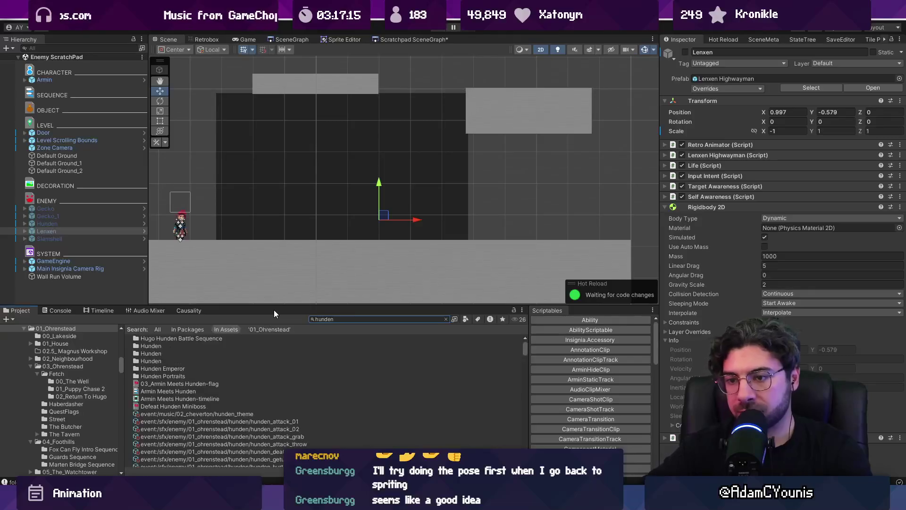
{"action": "scroll", "coordinate": [200, 395], "scroll_direction": "down", "scroll_amount": 5}
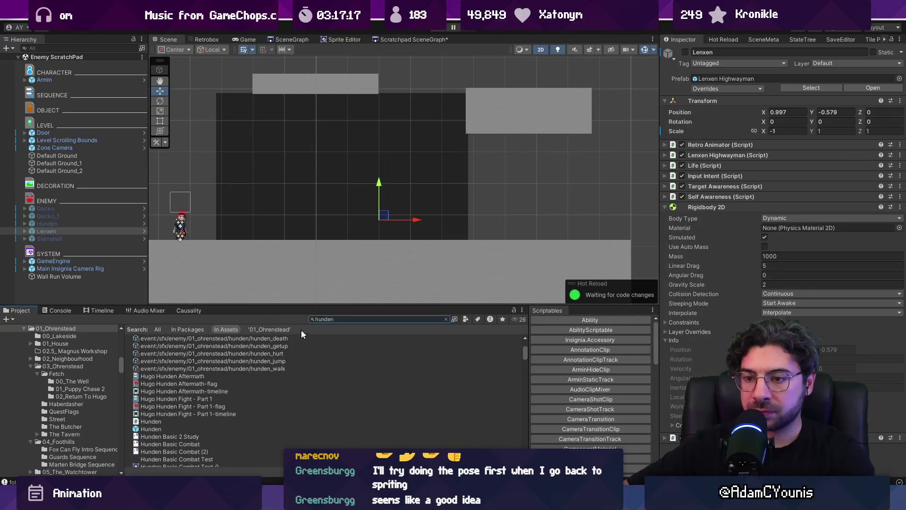
{"action": "type", "text": "t:scen"}
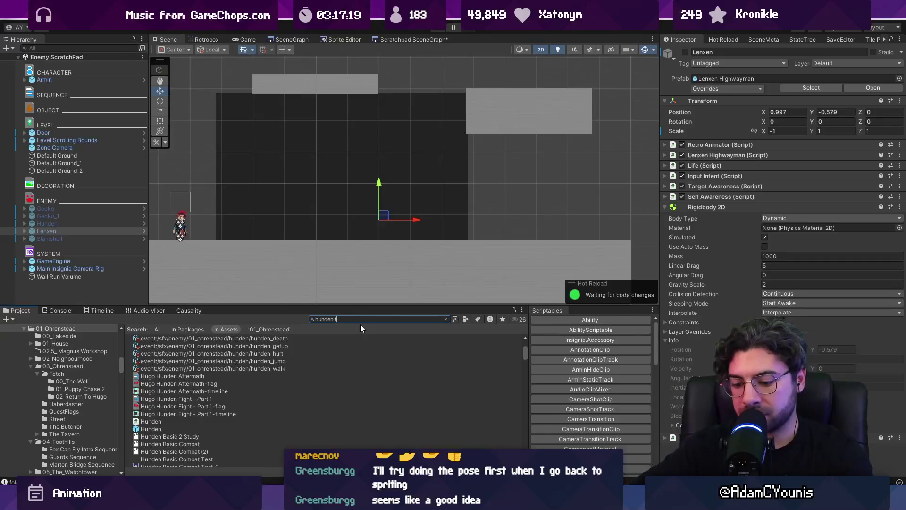
{"action": "key", "text": "BackSpace"}
{"action": "key", "text": "BackSpace"}
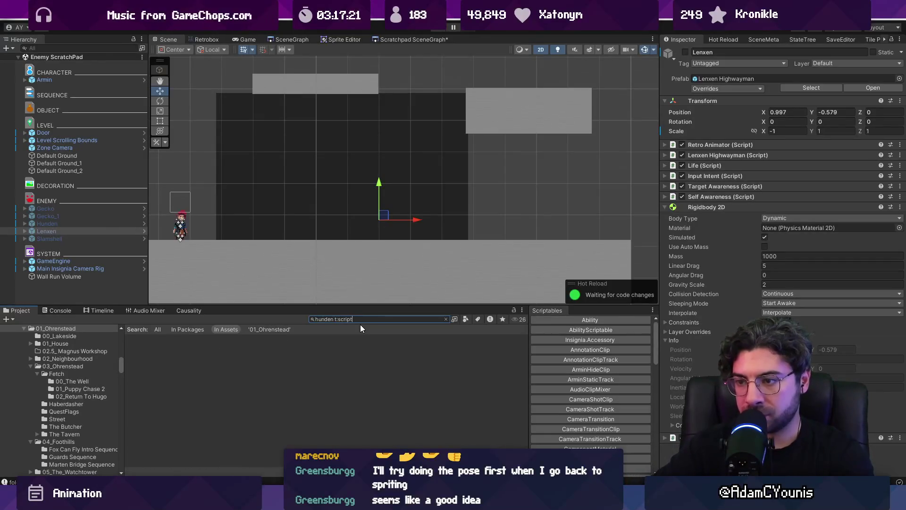
{"action": "left_click", "coordinate": [271, 340]}
Step: Clear the search and go to the Assets/Scripts/Character/Enemy folder in an enlarged Project panel
{"action": "left_click", "coordinate": [445, 319]}
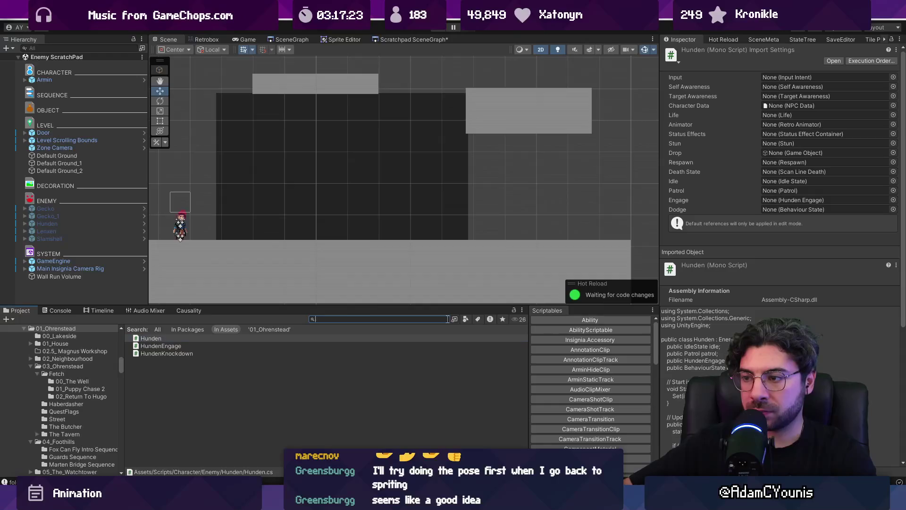
{"action": "left_click_drag", "start_coordinate": [346, 305], "coordinate": [344, 249]}
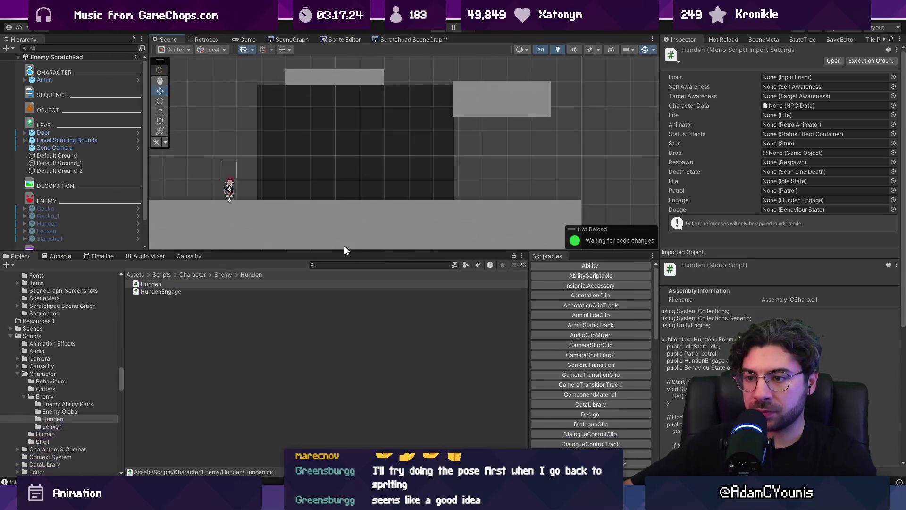
{"action": "left_click", "coordinate": [224, 274]}
{"action": "scroll", "coordinate": [271, 326], "scroll_direction": "up", "scroll_amount": 2, "text": "ctrl"}
Step: Create a new folder named Wolverine in the Enemy scripts folder
{"action": "right_click", "coordinate": [297, 326]}
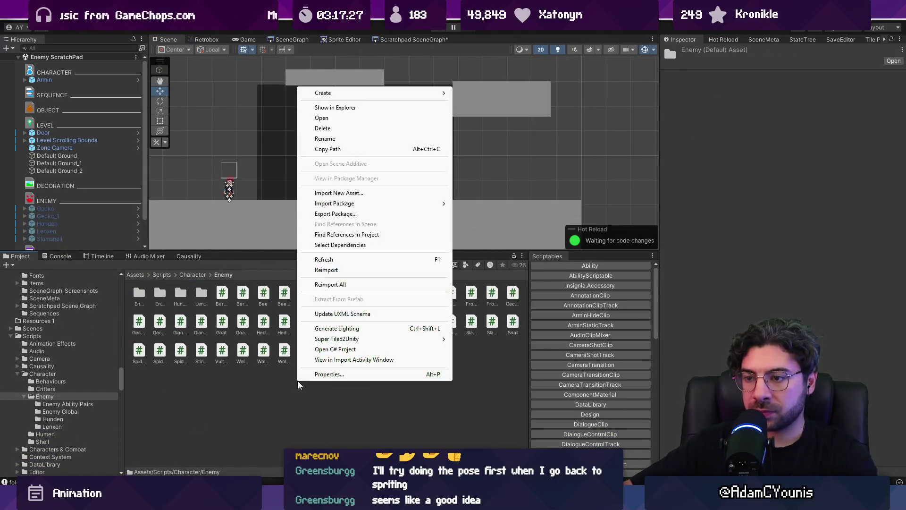
{"action": "mouse_move", "coordinate": [366, 93]}
{"action": "left_click", "coordinate": [510, 73]}
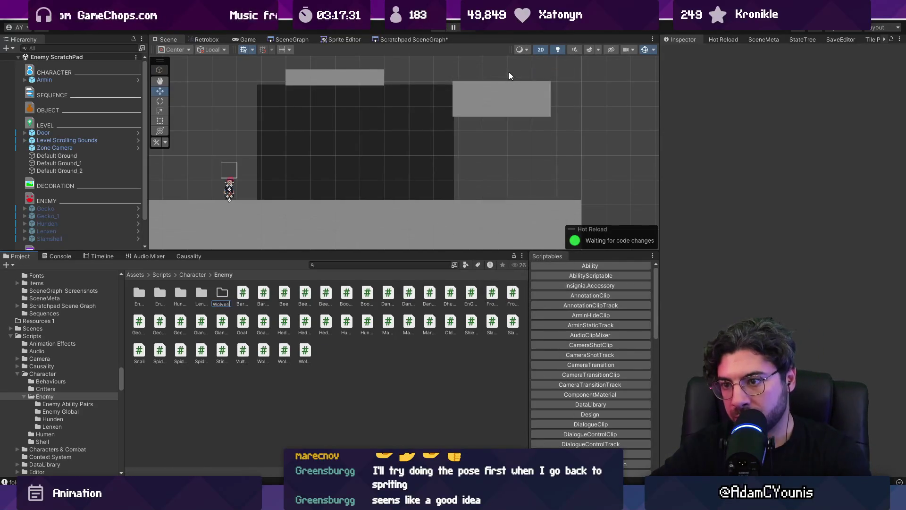
{"action": "key", "text": "Return"}
{"action": "key", "text": "Return"}
Step: Create a C# script named WolverineBarbarian inside the Wolverine folder
{"action": "right_click", "coordinate": [276, 332]}
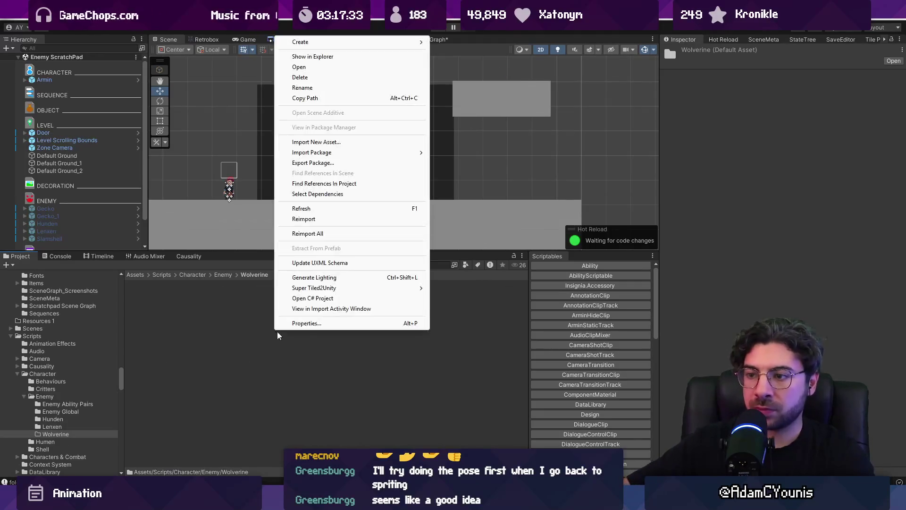
{"action": "mouse_move", "coordinate": [364, 46]}
{"action": "left_click", "coordinate": [487, 88]}
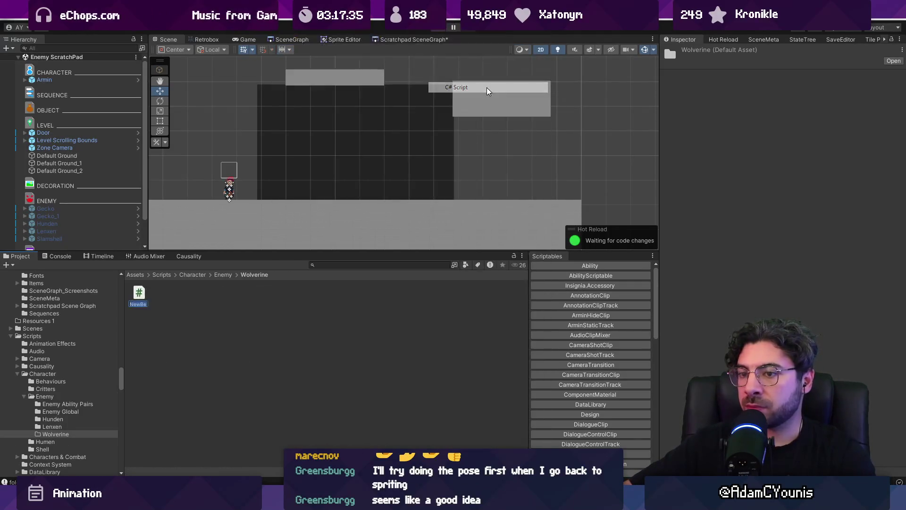
{"action": "type", "text": "Wo"}
{"action": "key", "text": "Return"}
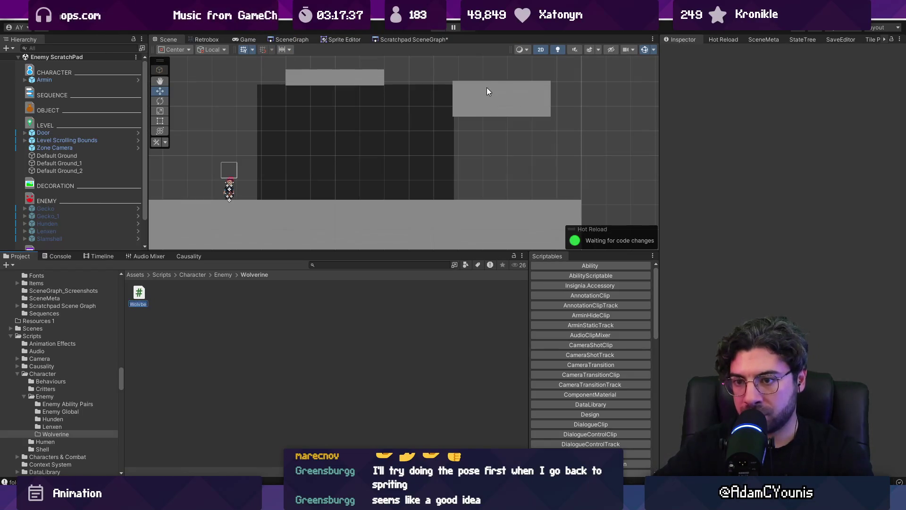
{"action": "type", "text": "lverin"}
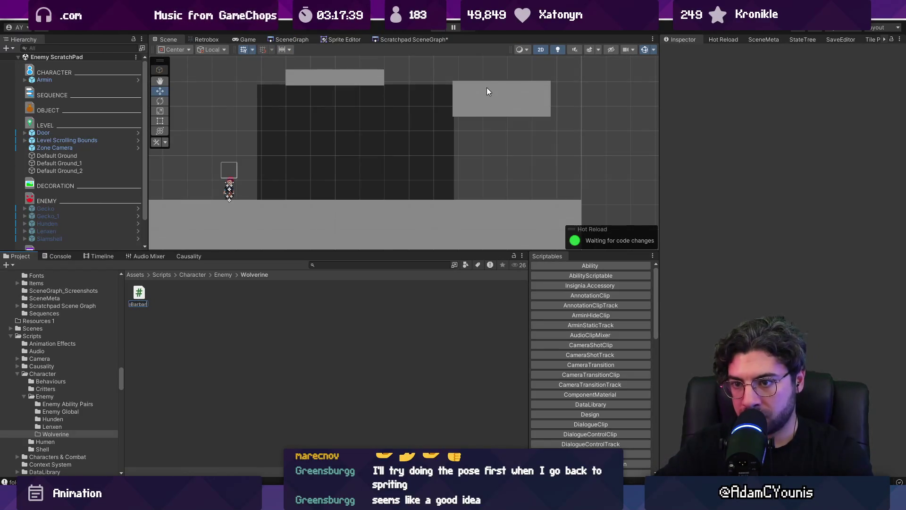
{"action": "key", "text": "Return"}
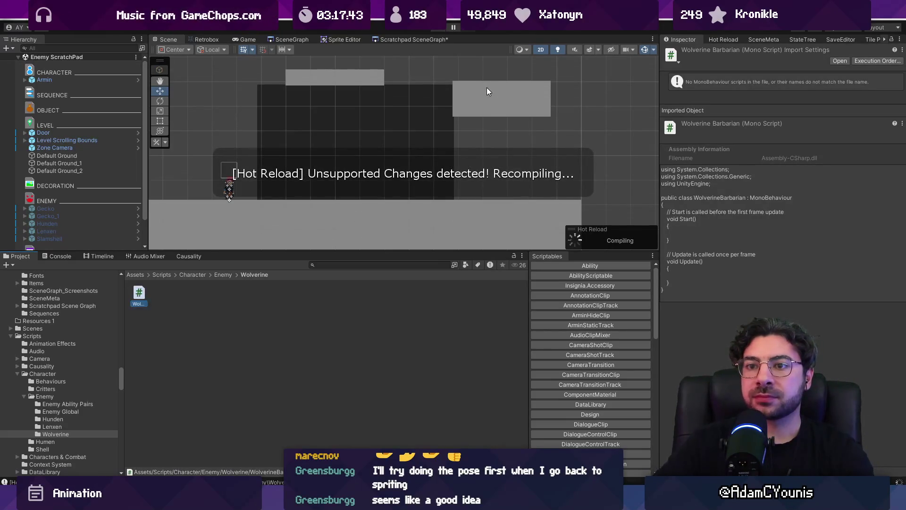
{"action": "left_click_drag", "start_coordinate": [318, 251], "coordinate": [317, 309]}
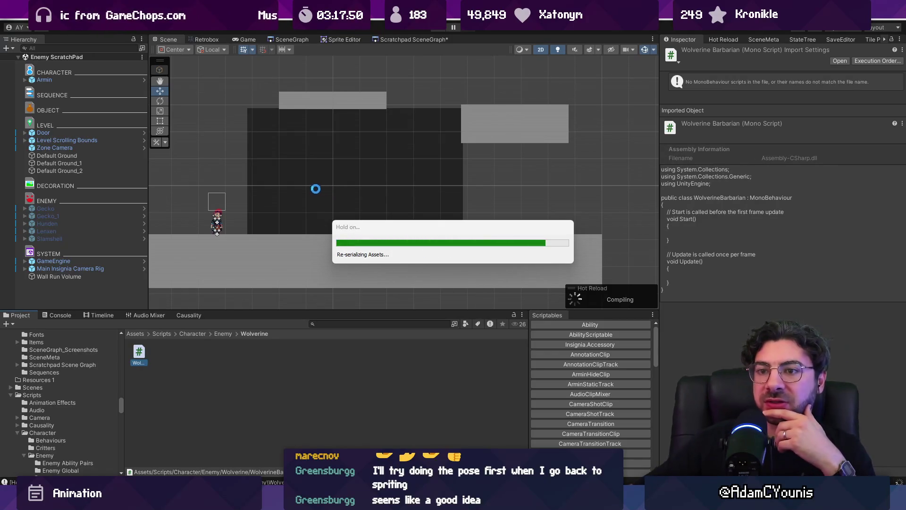
Step: Drag the Enemy Core prefab from the Project search into the scene hierarchy
{"action": "right_click", "coordinate": [93, 293]}
{"action": "left_click", "coordinate": [100, 290]}
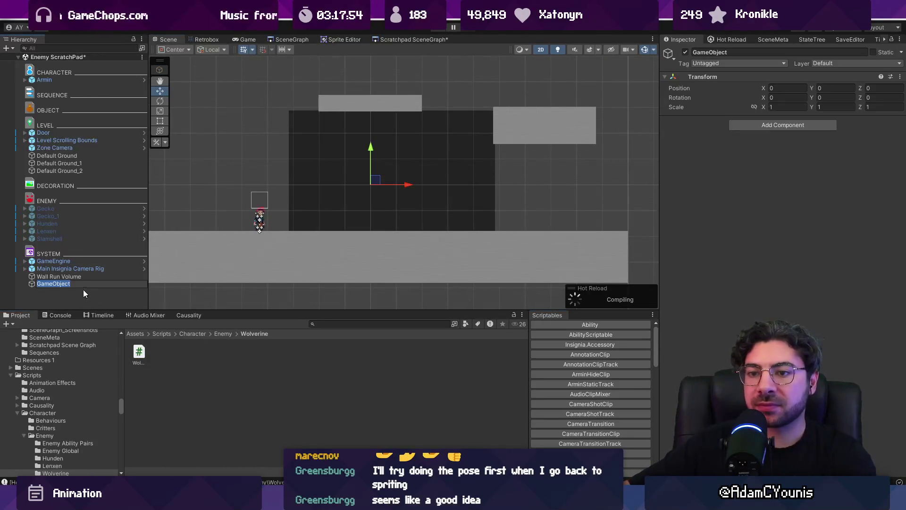
{"action": "key", "text": "Delete"}
{"action": "left_click", "coordinate": [334, 324]}
{"action": "type", "text": "s"}
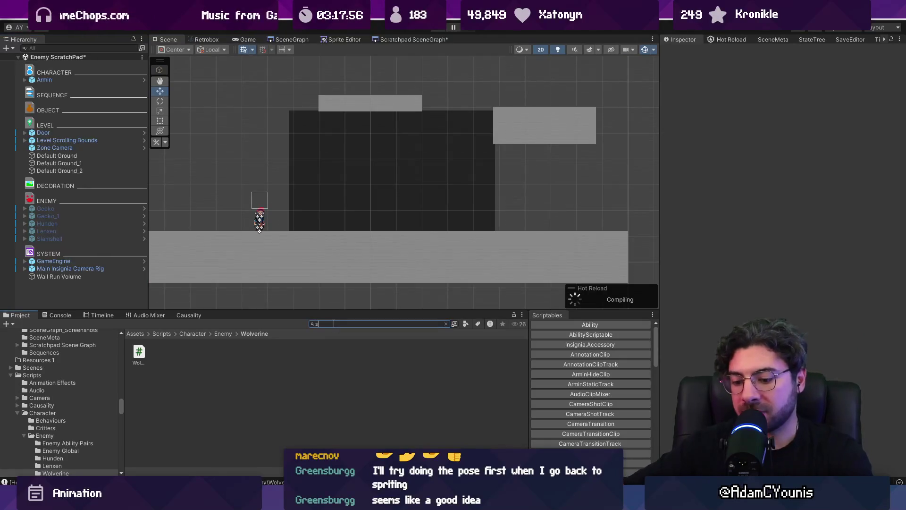
{"action": "type", "text": "n"}
{"action": "type", "text": " t:prefa"}
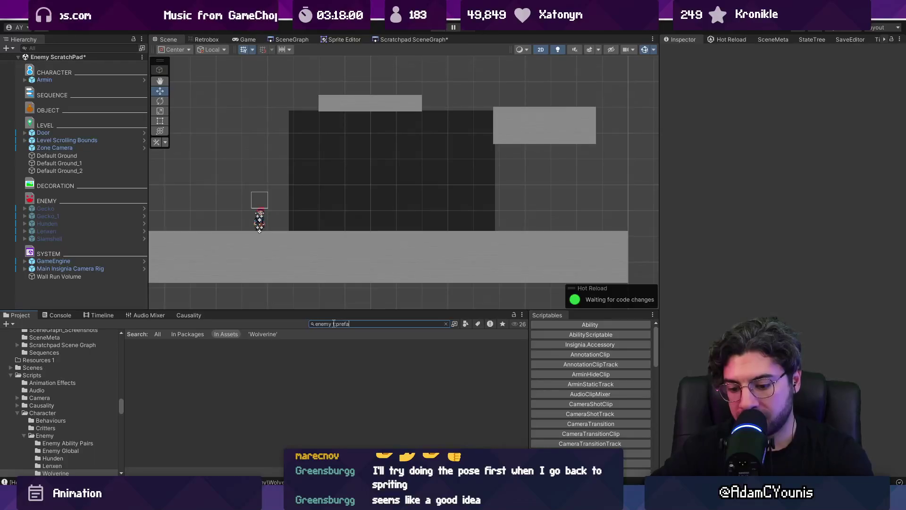
{"action": "type", "text": "b"}
{"action": "scroll", "coordinate": [206, 369], "scroll_direction": "down", "scroll_amount": 3}
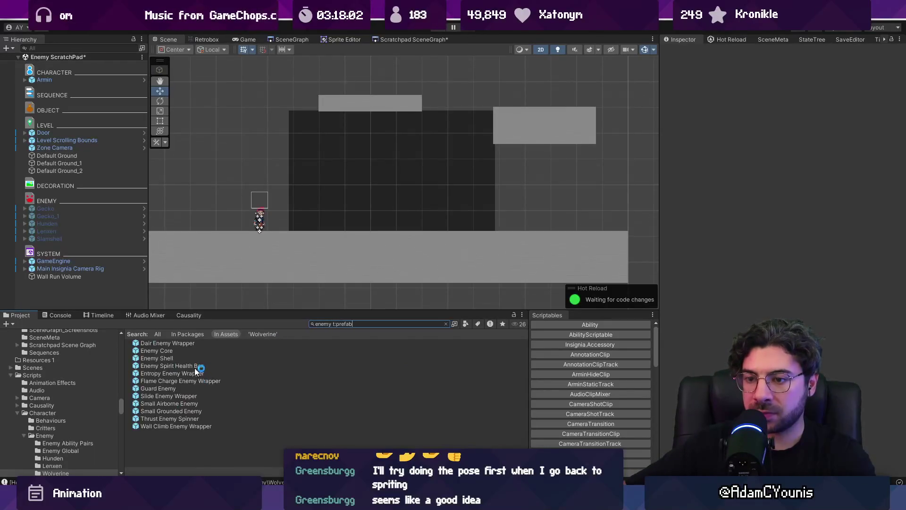
{"action": "mouse_move", "coordinate": [158, 350]}
{"action": "left_mouse_down"}
{"action": "mouse_move", "coordinate": [114, 303]}
{"action": "mouse_move", "coordinate": [94, 296]}
{"action": "left_mouse_up"}
Step: Unpack Enemy Core, rename it Wolverine Barbarian, and move it into the ENEMY group
{"action": "right_click", "coordinate": [70, 286]}
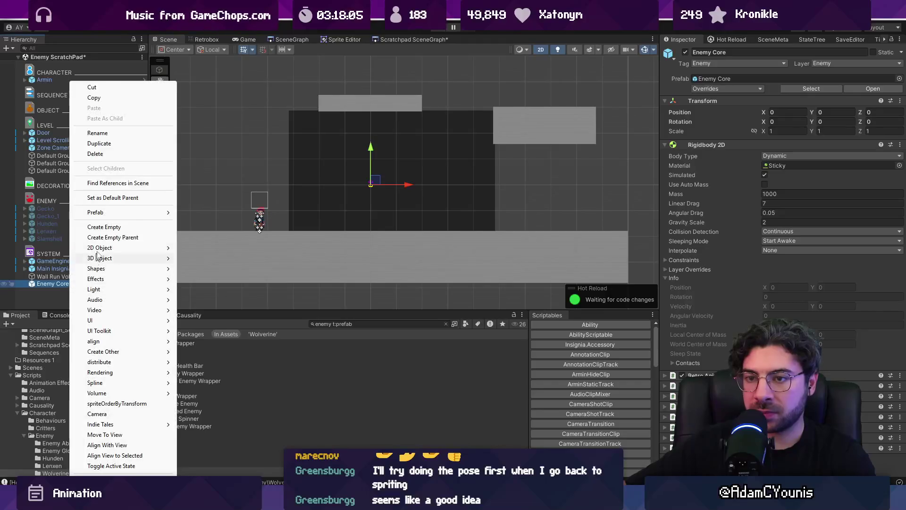
{"action": "mouse_move", "coordinate": [113, 213]}
{"action": "left_click", "coordinate": [222, 285]}
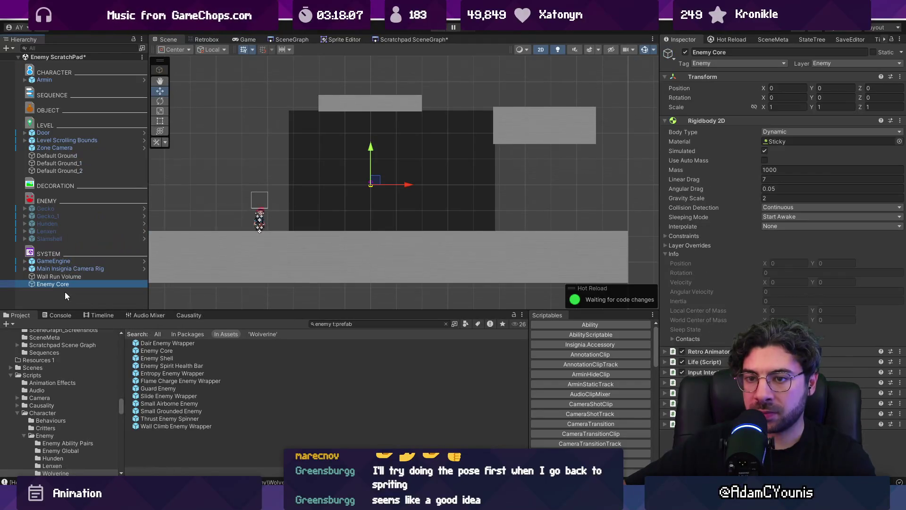
{"action": "left_click", "coordinate": [53, 282]}
{"action": "type", "text": "Wo"}
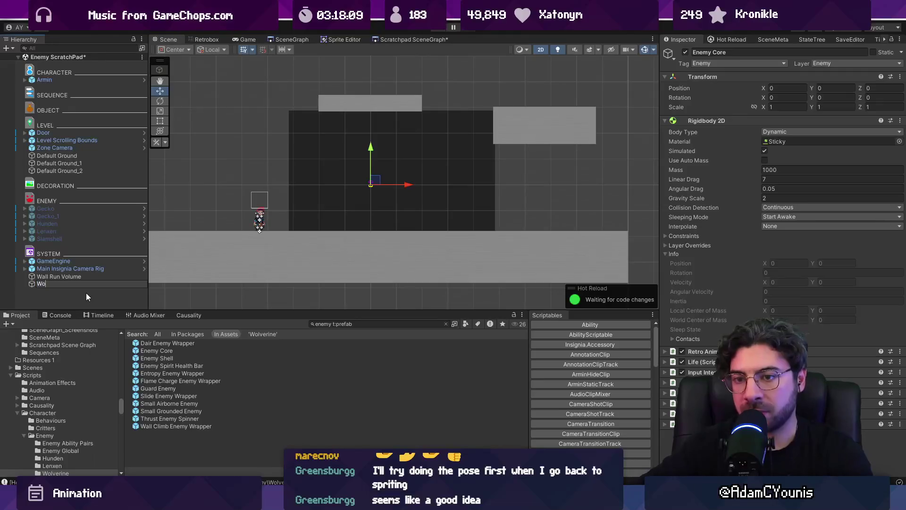
{"action": "type", "text": "lbe"}
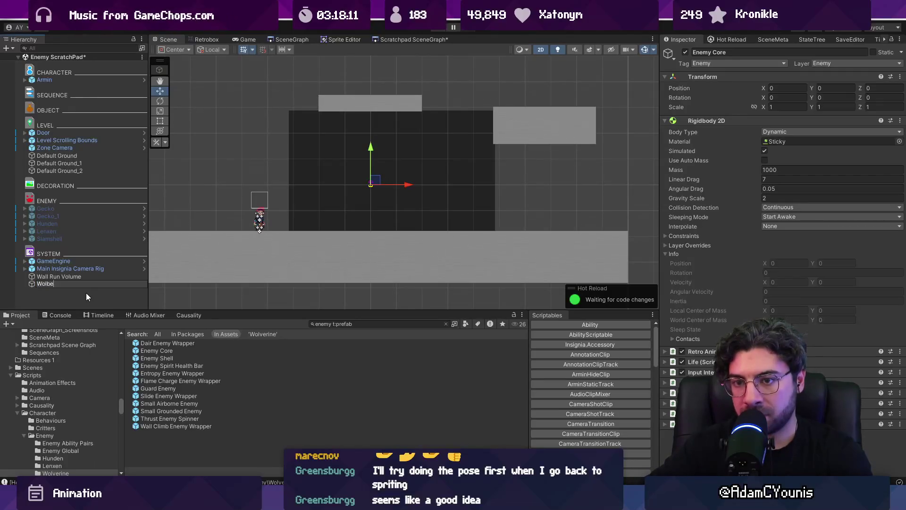
{"action": "key", "text": "BackSpace"}
{"action": "key", "text": "BackSpace"}
{"action": "type", "text": "ve"}
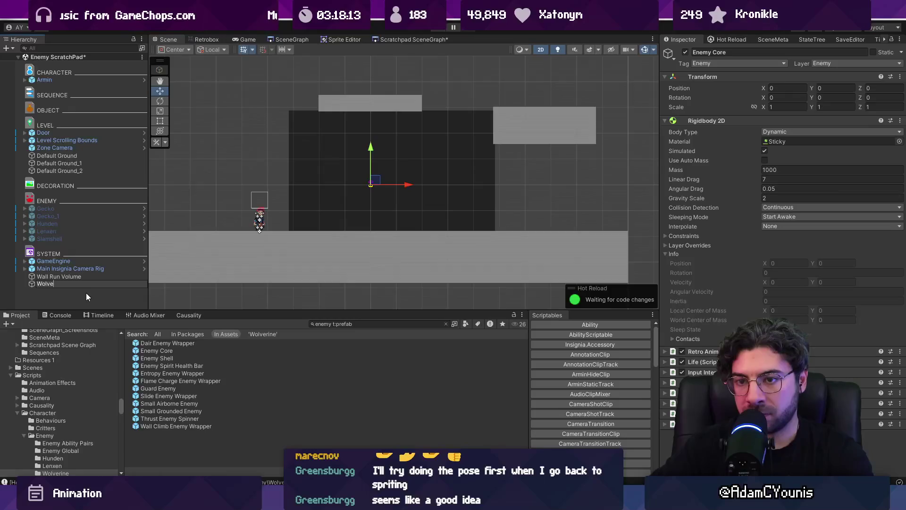
{"action": "type", "text": "rine Barbarian"}
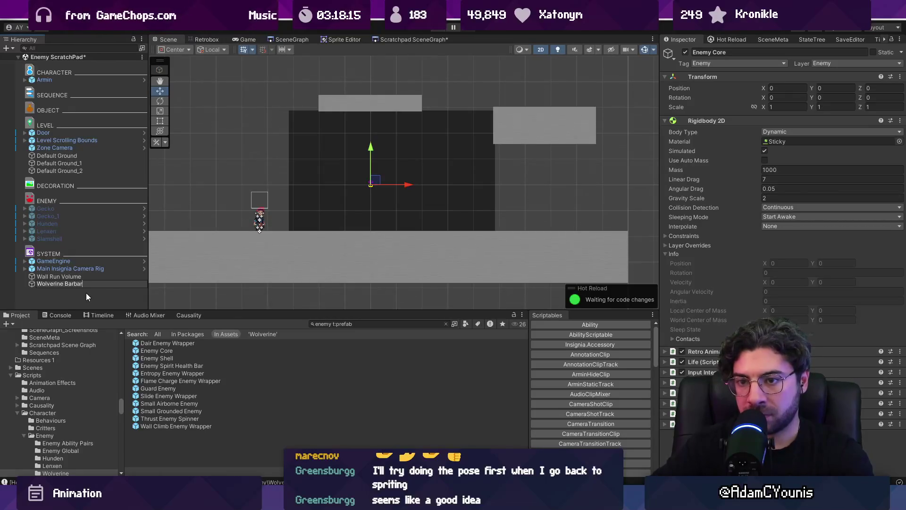
{"action": "key", "text": "Return"}
{"action": "left_click_drag", "start_coordinate": [70, 285], "coordinate": [84, 204]}
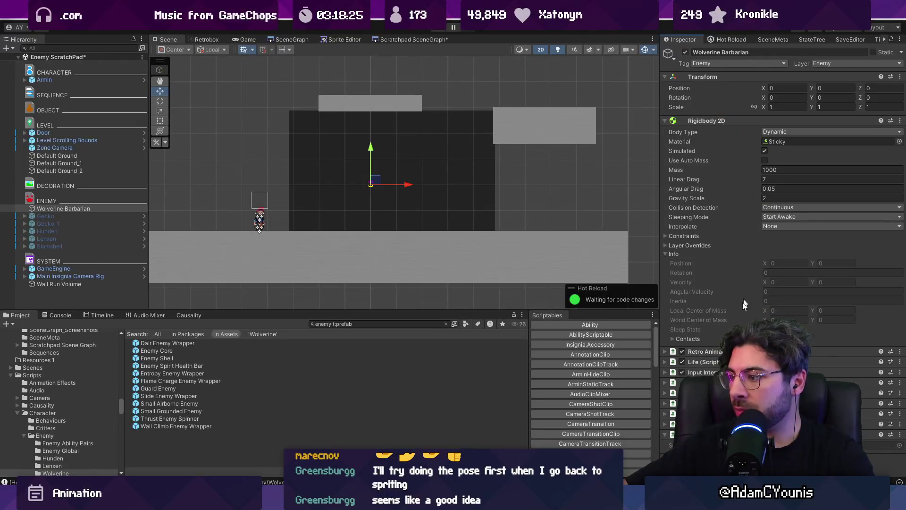
Step: Save the scene and move the WolverineBarbarian script component above Rigidbody 2D
{"action": "key", "text": "ctrl+s"}
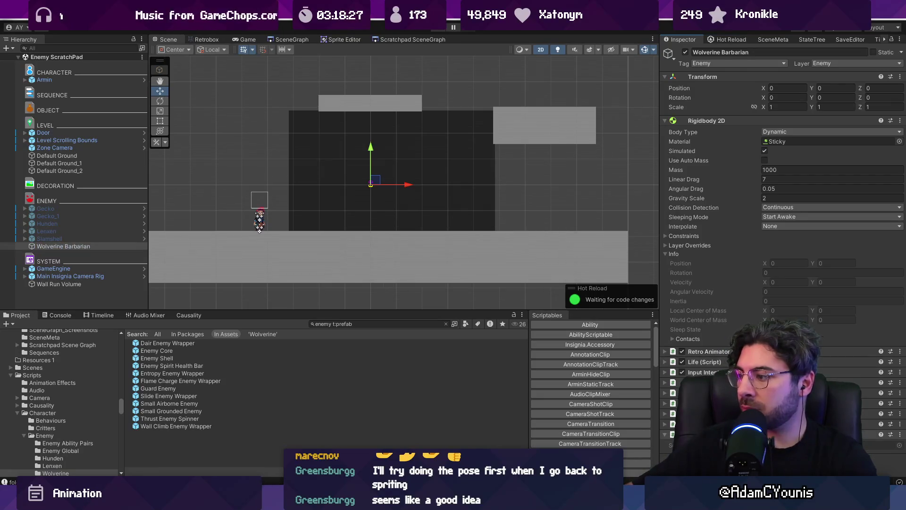
{"action": "left_click", "coordinate": [723, 120]}
{"action": "left_click_drag", "start_coordinate": [714, 215], "coordinate": [739, 115]}
Step: Change WolverineBarbarian's base class from MonoBehaviour to Enemy and save the script
{"action": "double_click", "coordinate": [765, 131]}
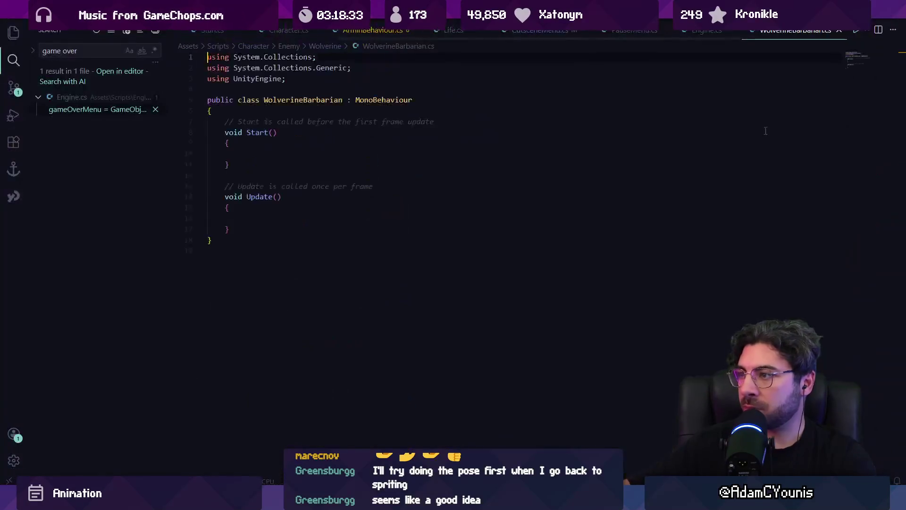
{"action": "double_click", "coordinate": [402, 109]}
{"action": "type", "text": "Eber"}
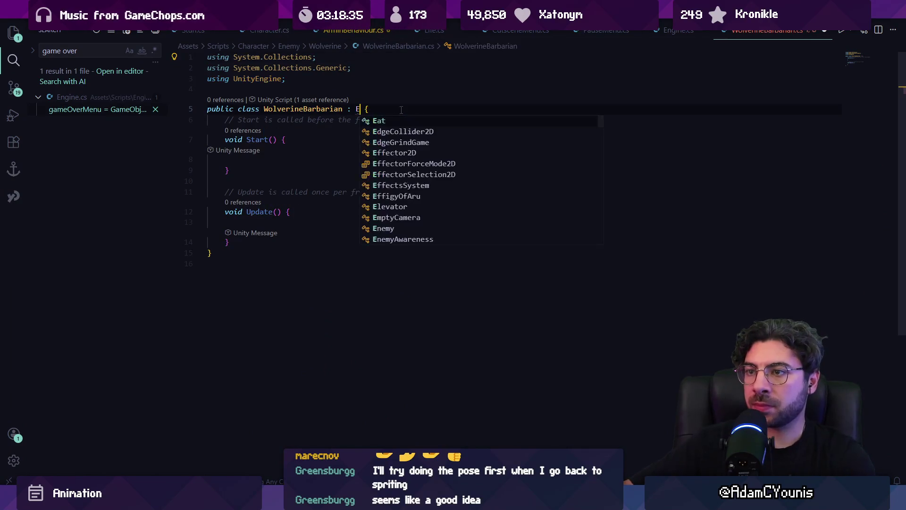
{"action": "key", "text": "BackSpace"}
{"action": "key", "text": "BackSpace"}
{"action": "key", "text": "BackSpace"}
{"action": "type", "text": "nemy"}
{"action": "key", "text": "ctrl+s"}
Step: Link the Input, Self Awareness, Target Awareness and Life fields to the object's own components
{"action": "mouse_move", "coordinate": [401, 500]}
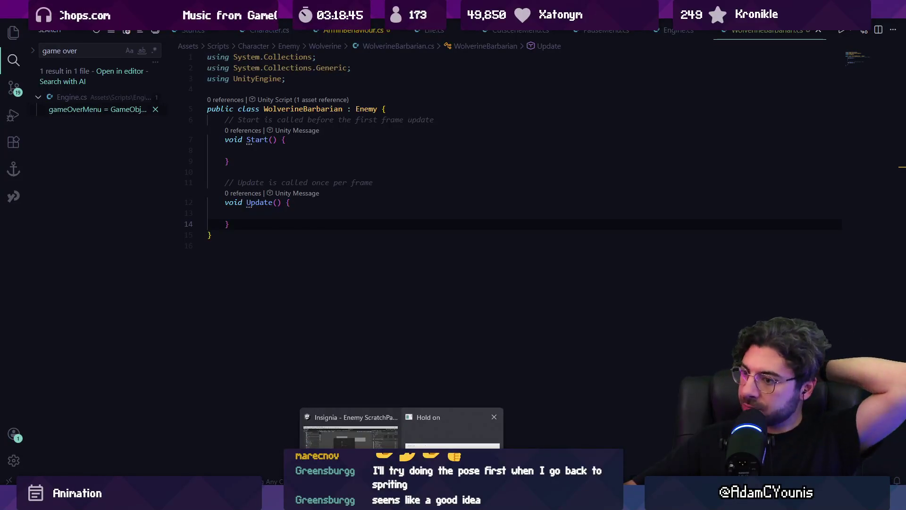
{"action": "left_click", "coordinate": [401, 427]}
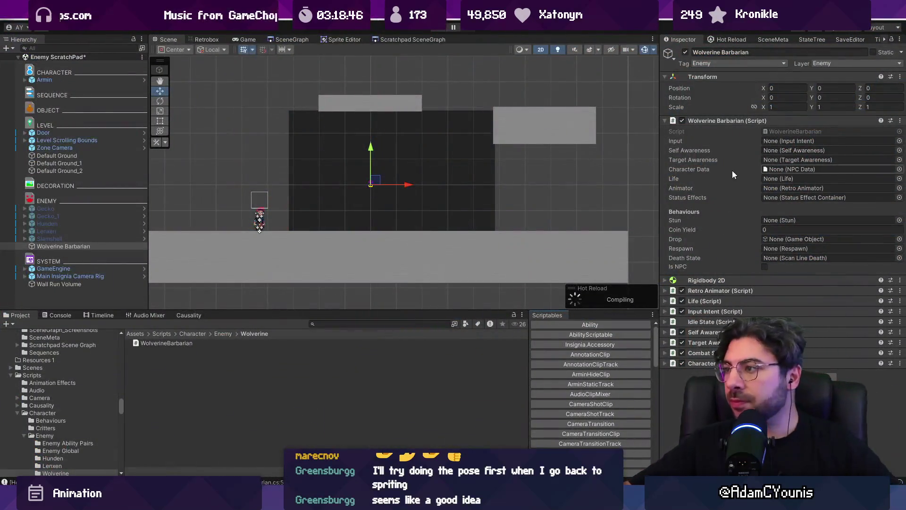
{"action": "left_click_drag", "start_coordinate": [716, 312], "coordinate": [800, 144]}
{"action": "mouse_move", "coordinate": [711, 332]}
{"action": "left_mouse_down"}
{"action": "mouse_move", "coordinate": [783, 313]}
{"action": "mouse_move", "coordinate": [790, 150]}
{"action": "left_mouse_up"}
{"action": "left_click_drag", "start_coordinate": [708, 342], "coordinate": [786, 162]}
{"action": "mouse_move", "coordinate": [710, 301]}
{"action": "left_mouse_down"}
{"action": "mouse_move", "coordinate": [798, 170]}
{"action": "mouse_move", "coordinate": [716, 297]}
{"action": "mouse_move", "coordinate": [793, 193]}
{"action": "left_mouse_up"}
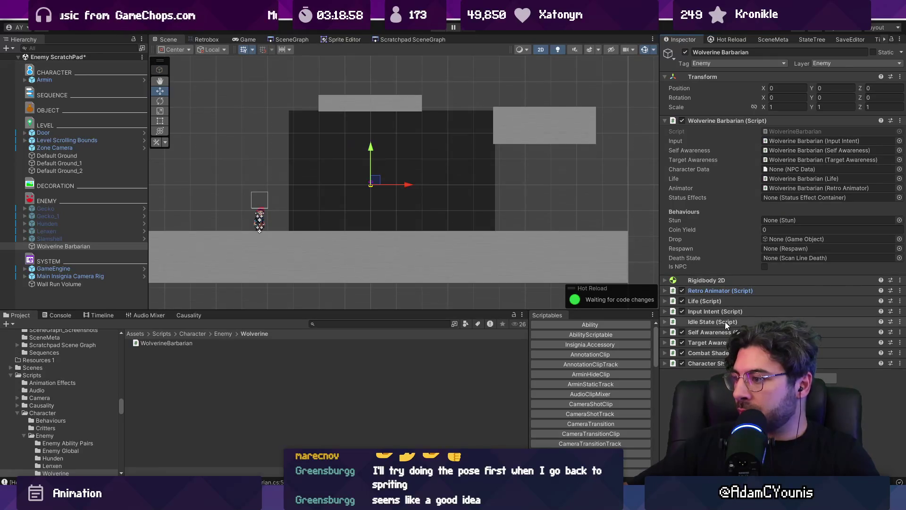
{"action": "left_click", "coordinate": [708, 353]}
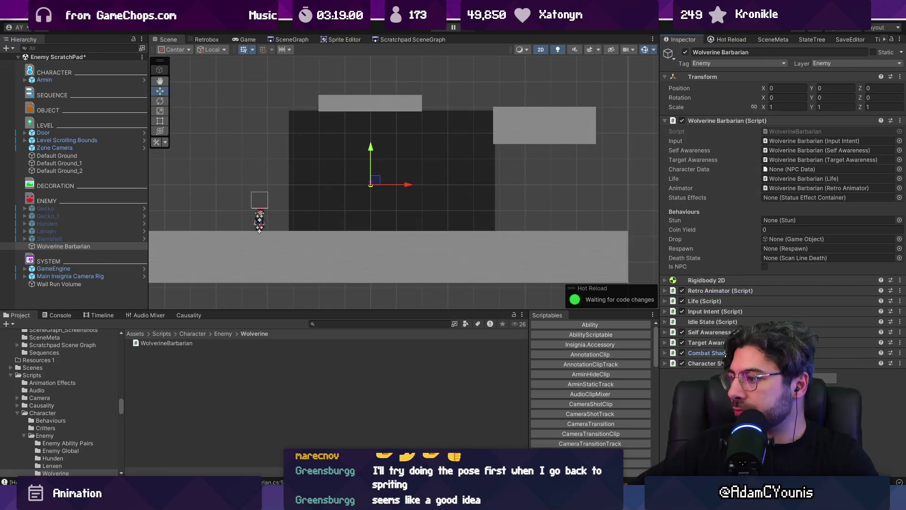
{"action": "right_click", "coordinate": [35, 248]}
Step: Create an empty child under Wolverine Barbarian named Sprite
{"action": "mouse_move", "coordinate": [118, 214]}
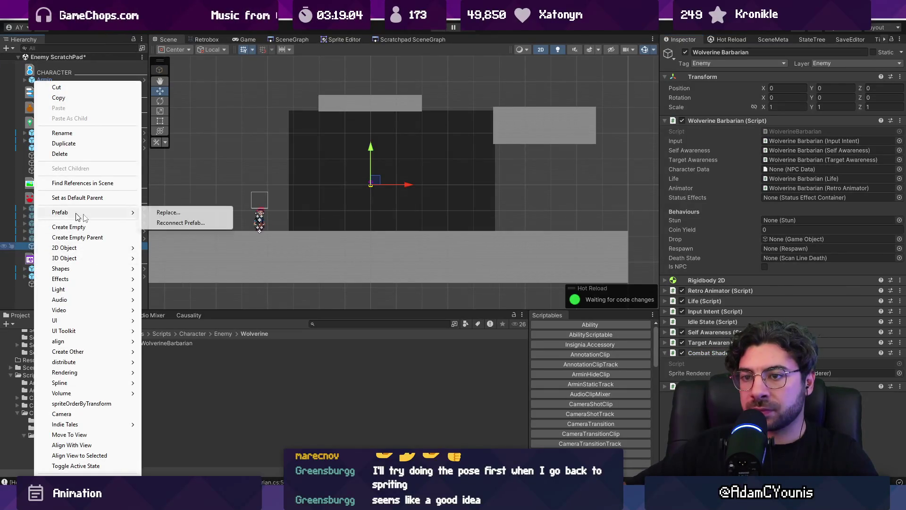
{"action": "left_click", "coordinate": [68, 227]}
{"action": "type", "text": "Sor"}
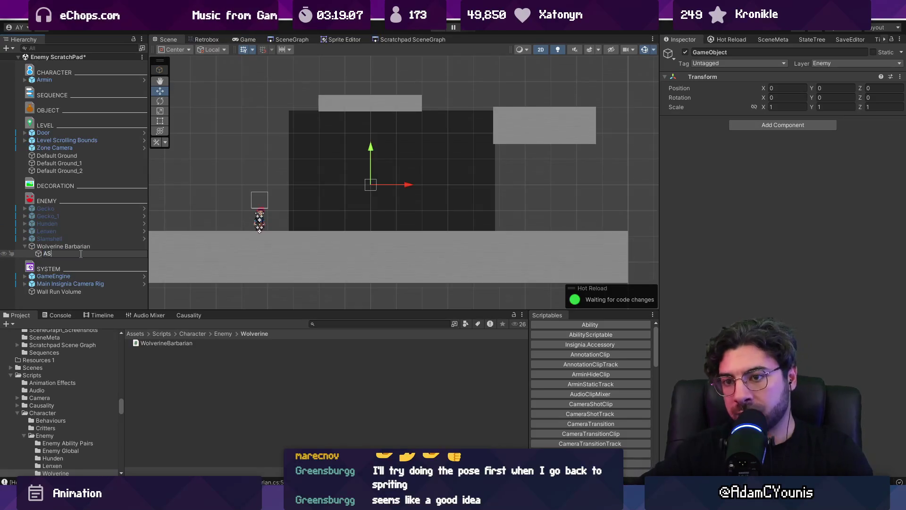
{"action": "key", "text": "BackSpace"}
{"action": "key", "text": "BackSpace"}
{"action": "key", "text": "BackSpace"}
{"action": "key", "text": "BackSpace"}
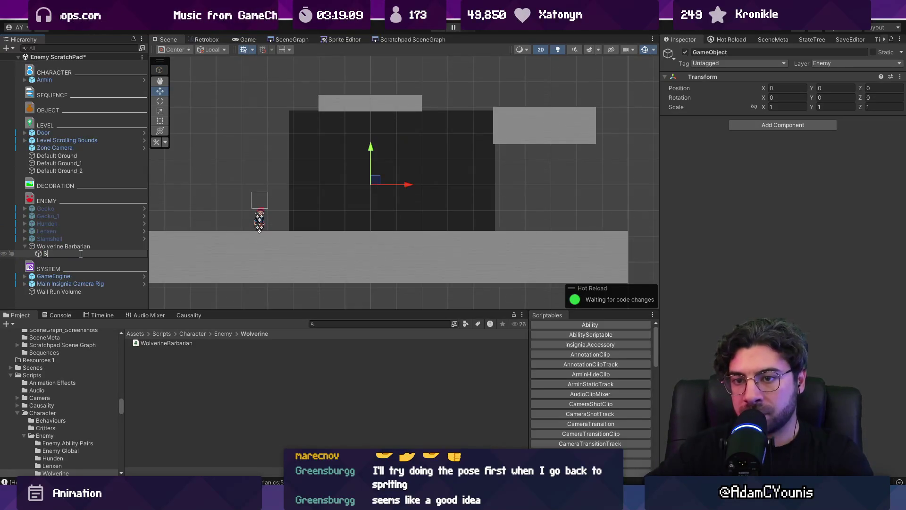
{"action": "type", "text": "prite"}
{"action": "key", "text": "Return"}
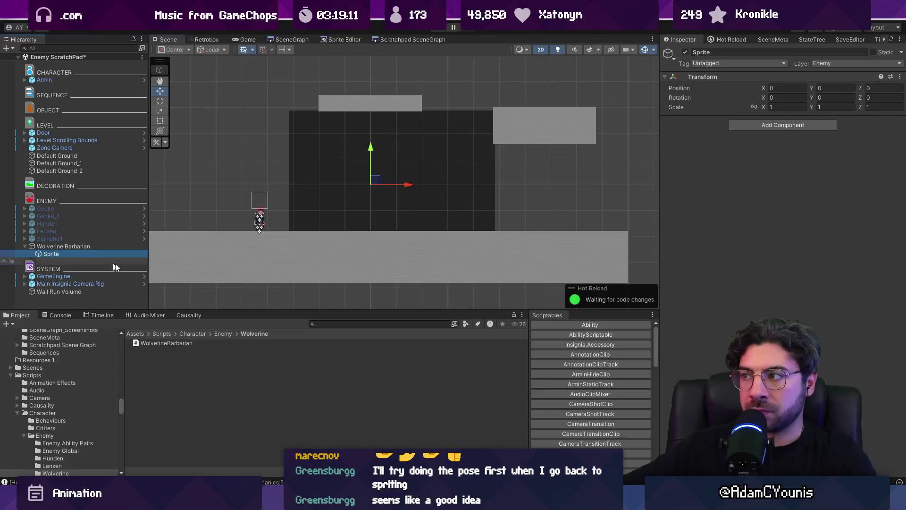
Step: Add a Sprite Renderer component to the Sprite object, leaving its sprite unset
{"action": "left_click", "coordinate": [747, 125]}
{"action": "type", "text": "s"}
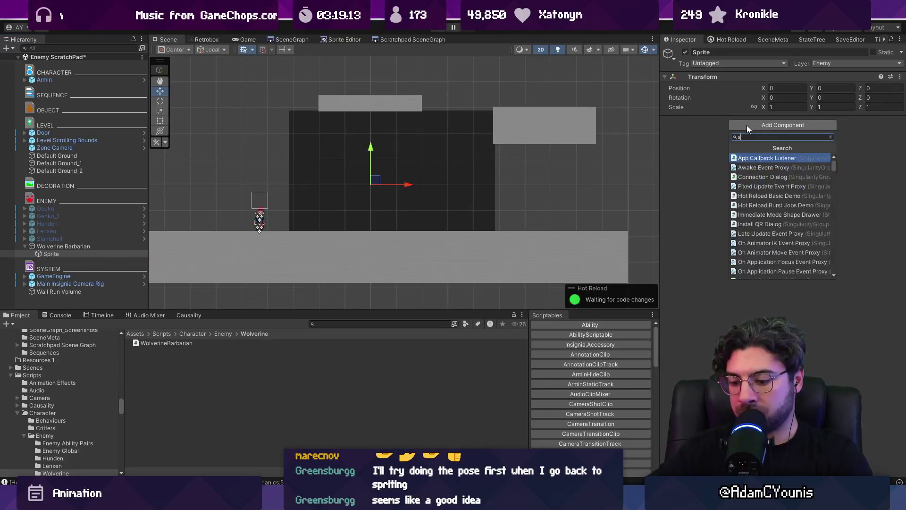
{"action": "type", "text": "prite"}
{"action": "key", "text": "Return"}
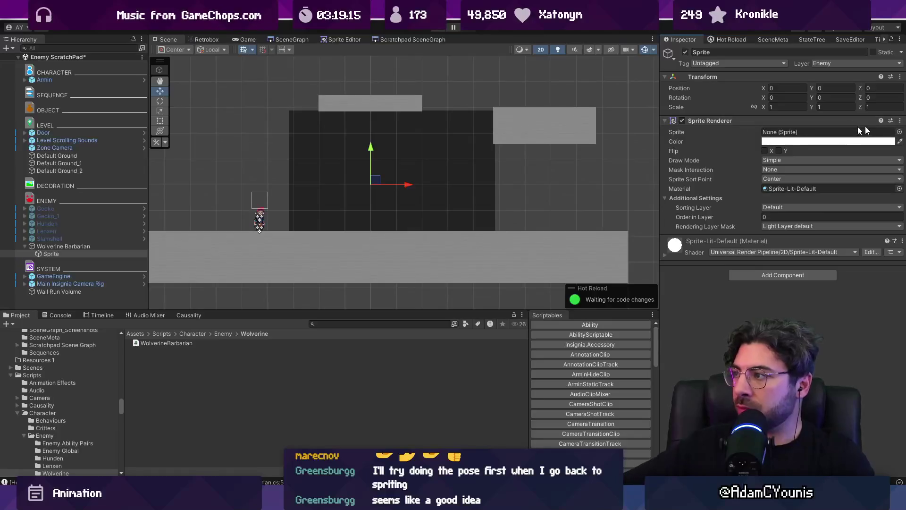
{"action": "left_click", "coordinate": [900, 132]}
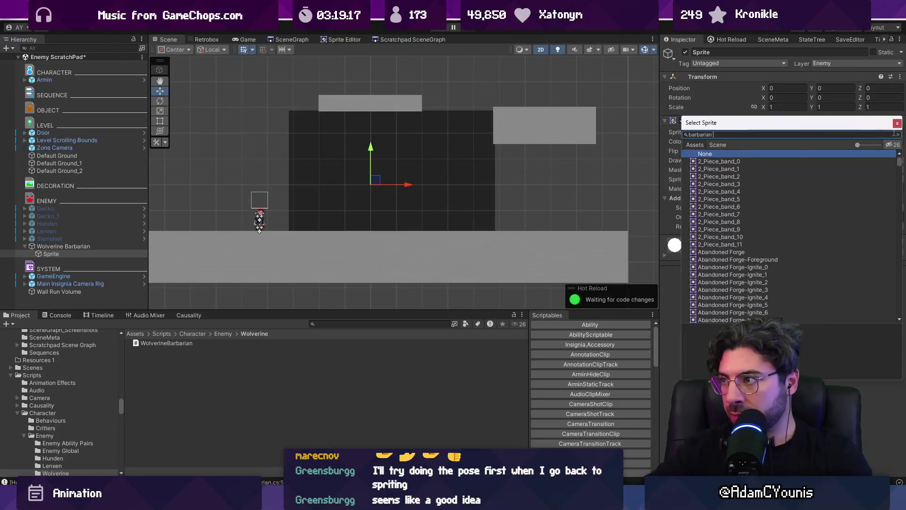
{"action": "key", "text": "Escape"}
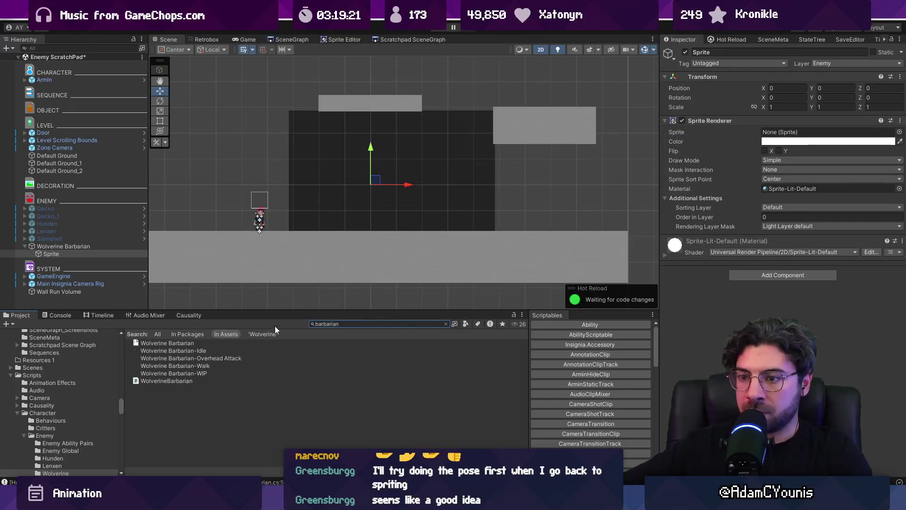
Step: Check the barbarian art in Aseprite and select the Idle through WIP barbarian sprite sheets
{"action": "left_click", "coordinate": [212, 351]}
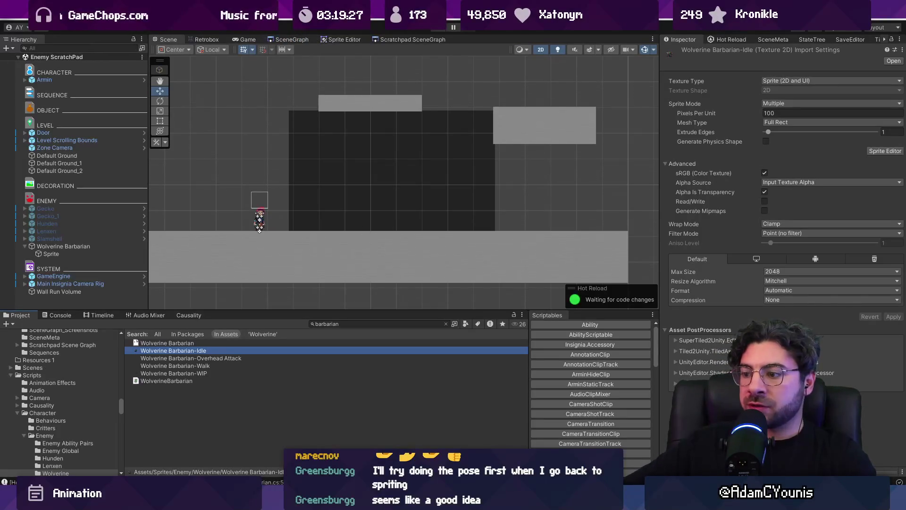
{"action": "key", "text": "alt+Tab"}
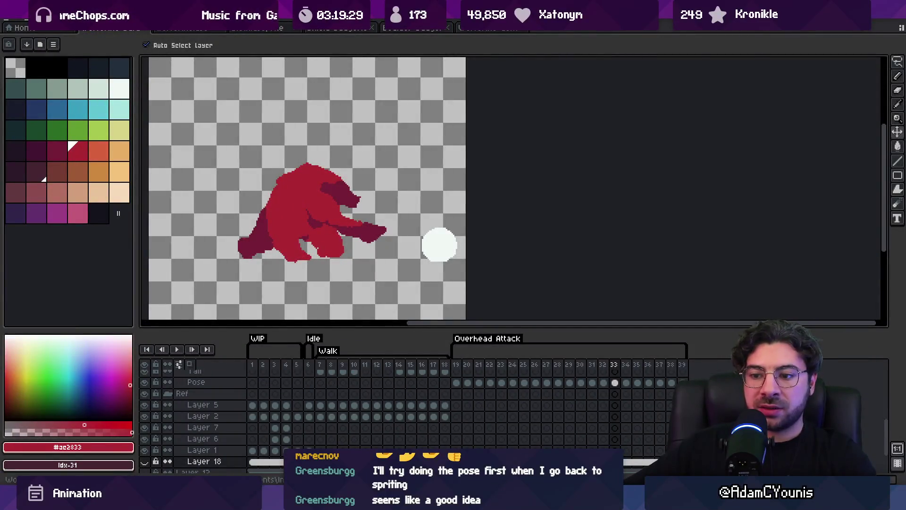
{"action": "key", "text": "alt+Tab"}
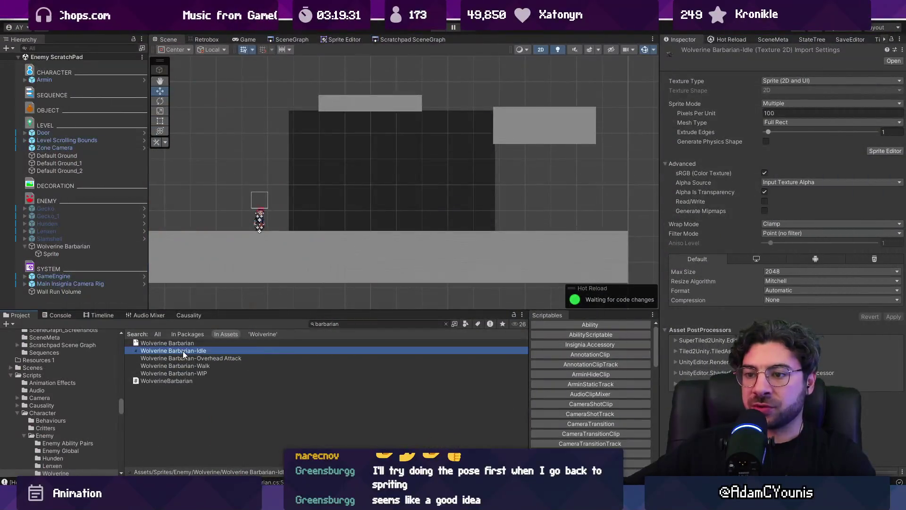
{"action": "left_click", "coordinate": [186, 372], "text": "shift"}
Step: Import the barbarian Idle, Overhead Attack and Walk sheets into Retrobox as animations
{"action": "right_click", "coordinate": [189, 359]}
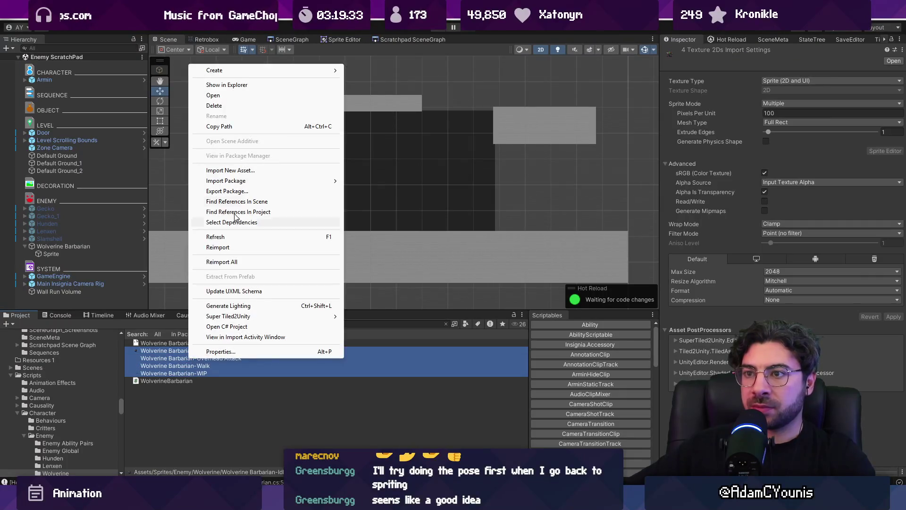
{"action": "left_click", "coordinate": [224, 46]}
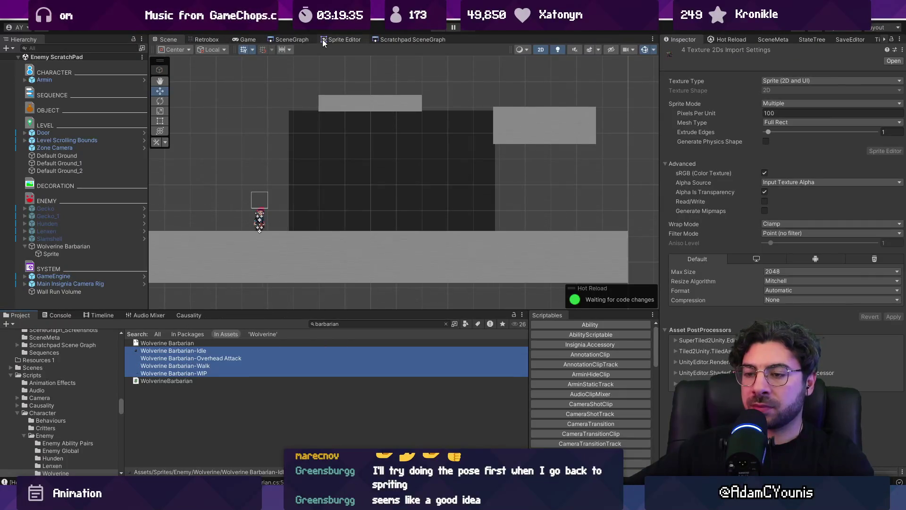
{"action": "left_click", "coordinate": [286, 40]}
{"action": "left_click", "coordinate": [222, 40]}
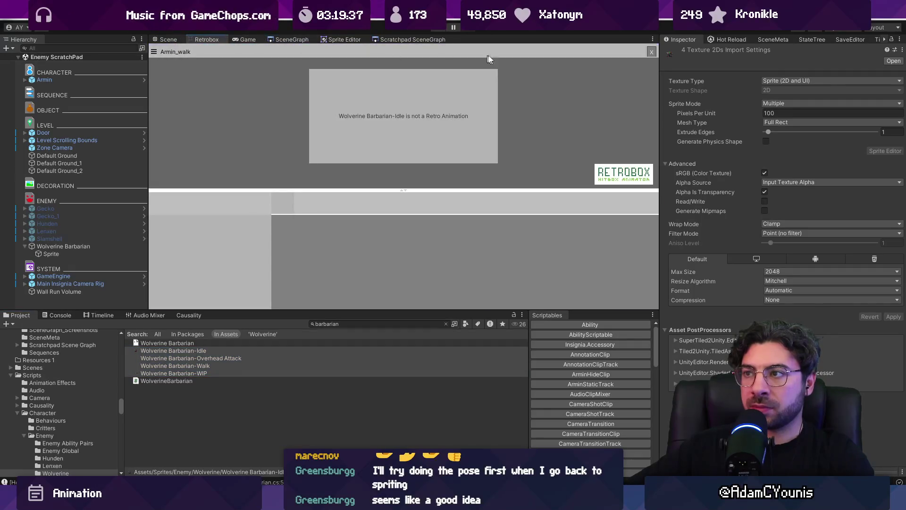
{"action": "left_click", "coordinate": [651, 52]}
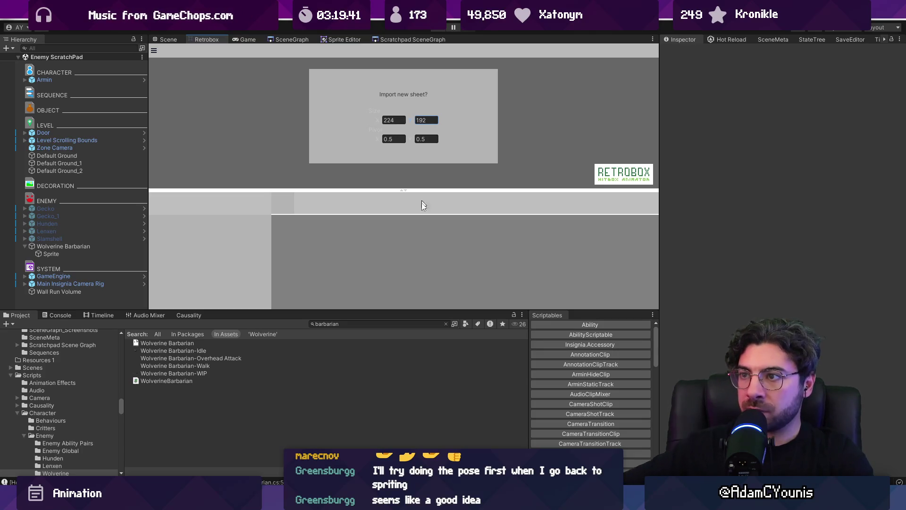
{"action": "left_click", "coordinate": [197, 362]}
{"action": "left_click", "coordinate": [199, 351], "text": "shift"}
{"action": "left_click_drag", "start_coordinate": [199, 351], "coordinate": [352, 142]}
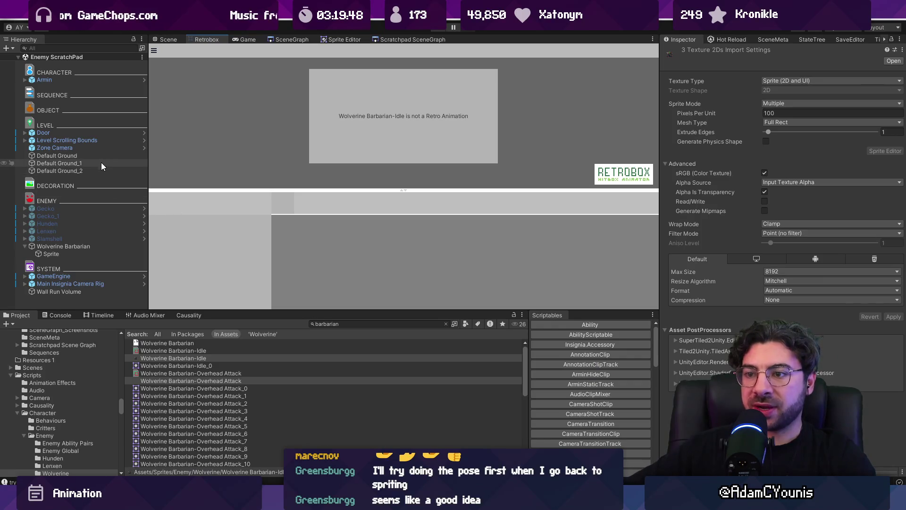
Step: Preview each imported sheet, ending on the Walk sheet's 12 frames, and select the Sprite child
{"action": "left_click", "coordinate": [214, 365]}
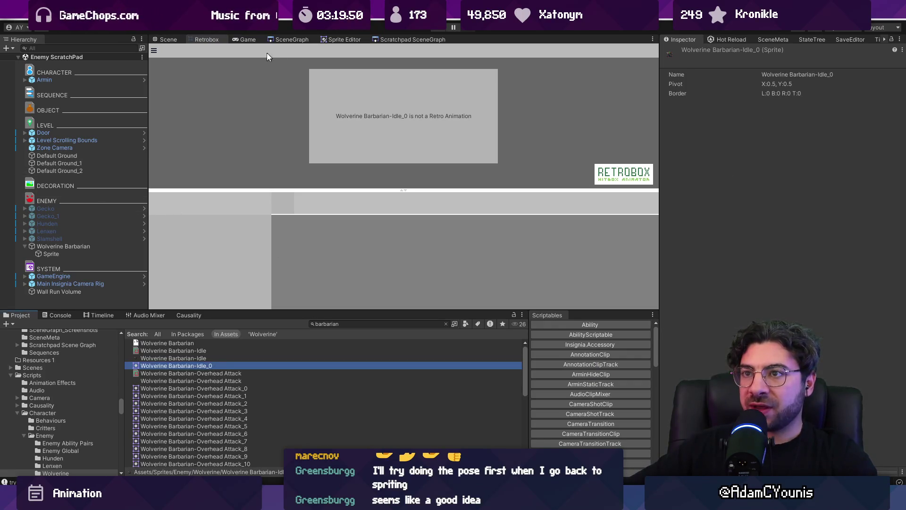
{"action": "left_click", "coordinate": [219, 373]}
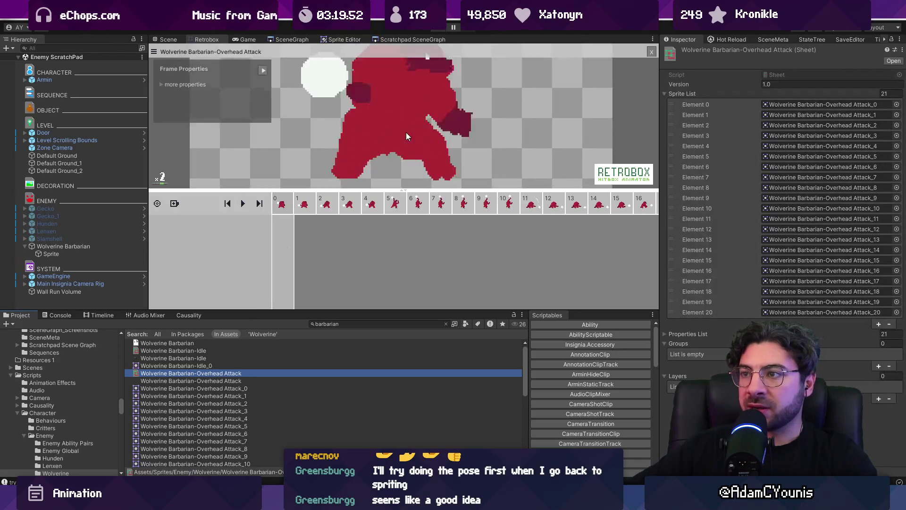
{"action": "scroll", "coordinate": [410, 150], "scroll_direction": "up", "scroll_amount": 1}
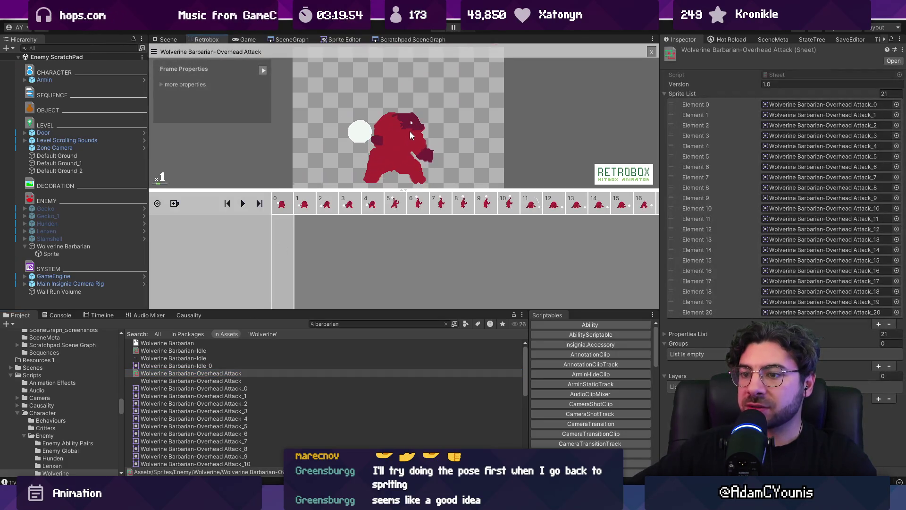
{"action": "left_click", "coordinate": [206, 350]}
{"action": "scroll", "coordinate": [413, 110], "scroll_direction": "up", "scroll_amount": 2}
{"action": "scroll", "coordinate": [412, 109], "scroll_direction": "down", "scroll_amount": 2}
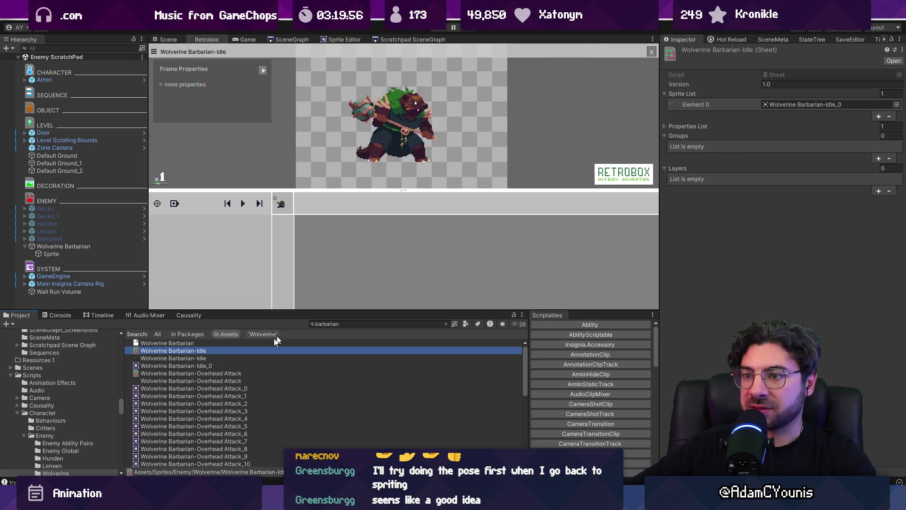
{"action": "scroll", "coordinate": [227, 382], "scroll_direction": "down", "scroll_amount": 5}
{"action": "left_click", "coordinate": [213, 405]}
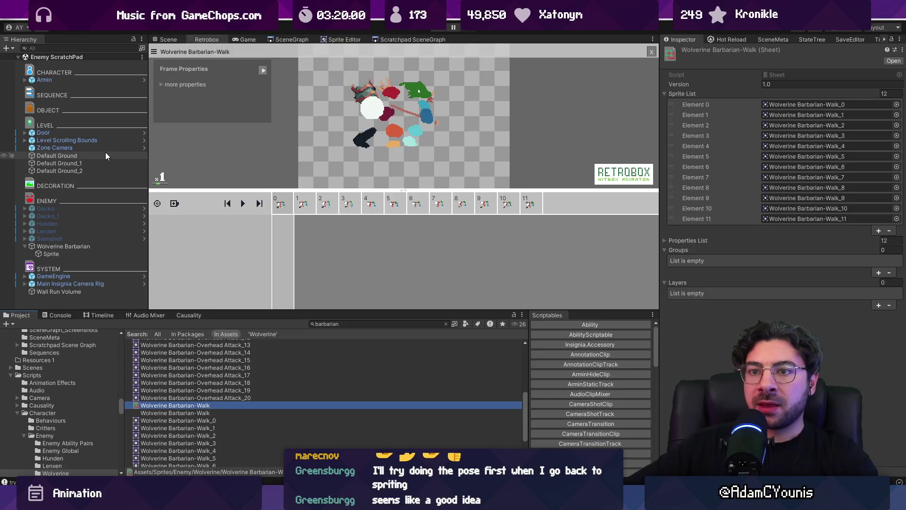
{"action": "left_click", "coordinate": [51, 254]}
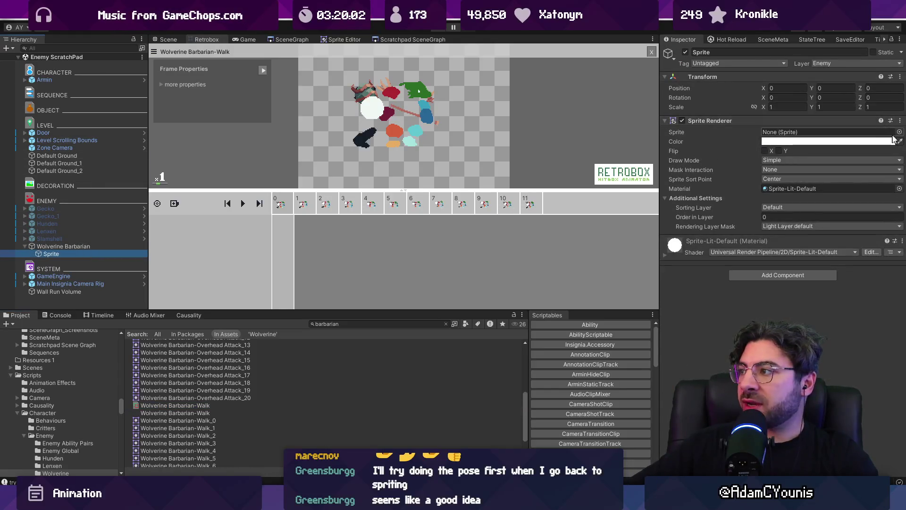
Step: Give the Sprite renderer the Wolverine Barbarian-Idle_0 sprite on the Character sorting layer
{"action": "left_click", "coordinate": [899, 133]}
{"action": "type", "text": "wolbverine"}
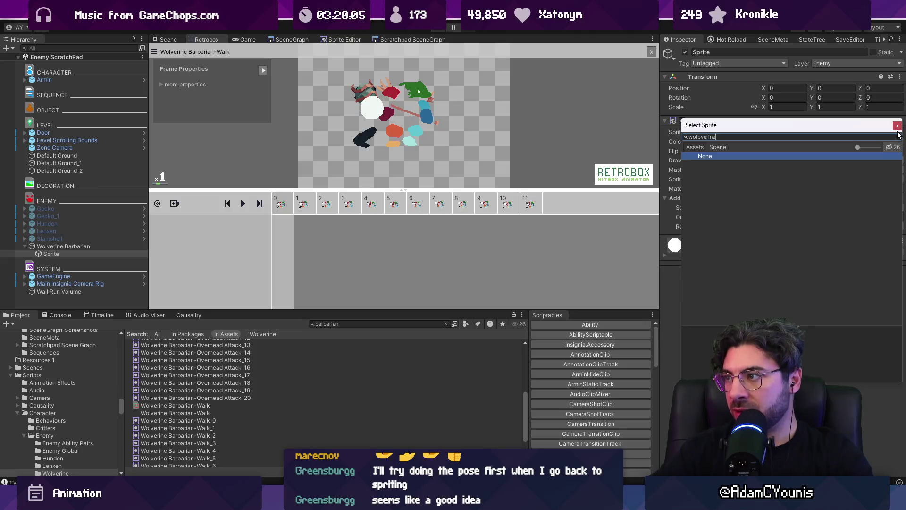
{"action": "key", "text": "ctrl+a"}
{"action": "type", "text": "var"}
{"action": "type", "text": "barba"}
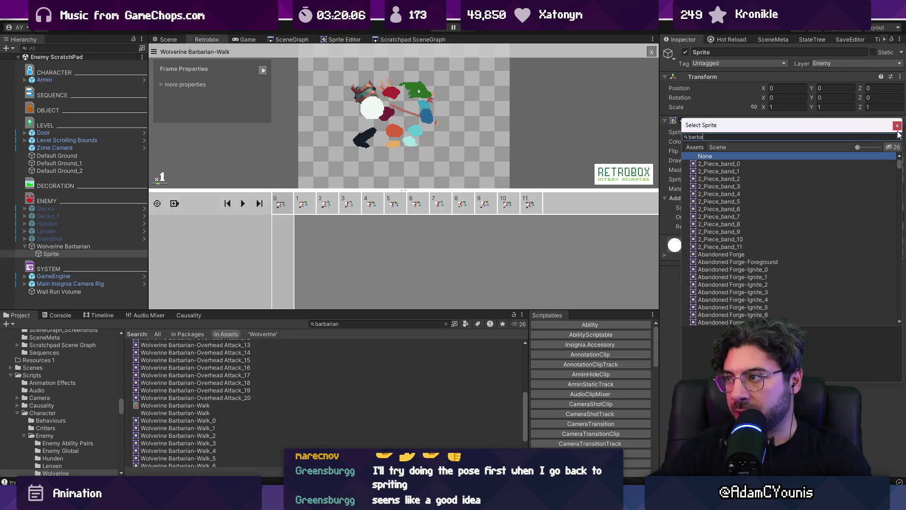
{"action": "key", "text": "Return"}
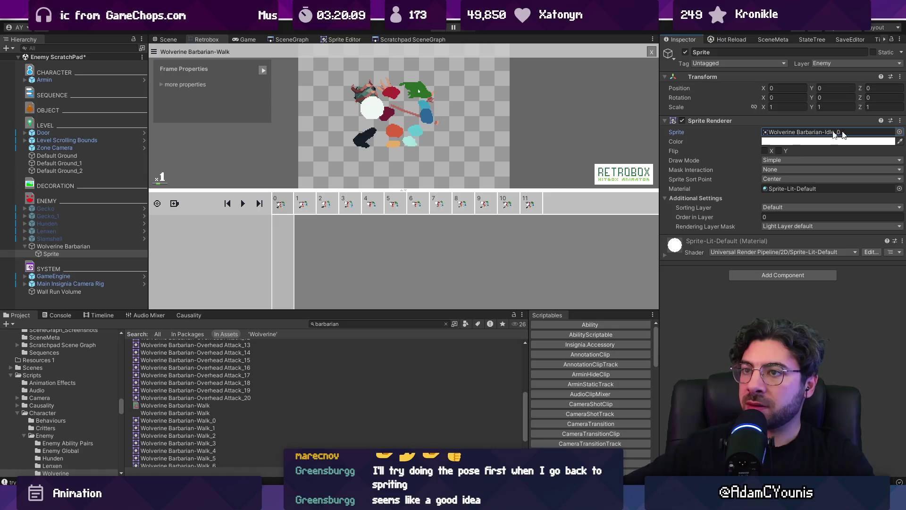
{"action": "left_click", "coordinate": [173, 39]}
{"action": "left_click", "coordinate": [806, 207]}
{"action": "left_click", "coordinate": [798, 291]}
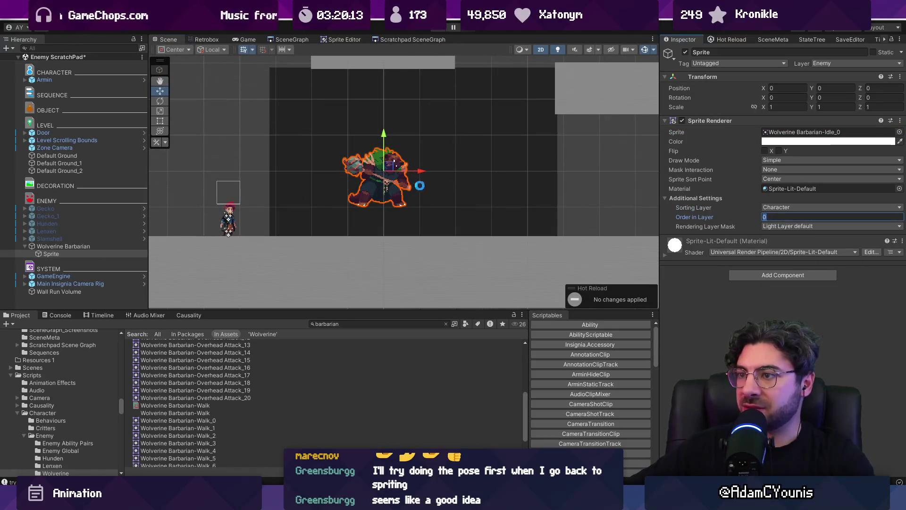
Step: Widen Wolverine Barbarian's Self Awareness body rect and shift it left to centre it
{"action": "left_click", "coordinate": [86, 247]}
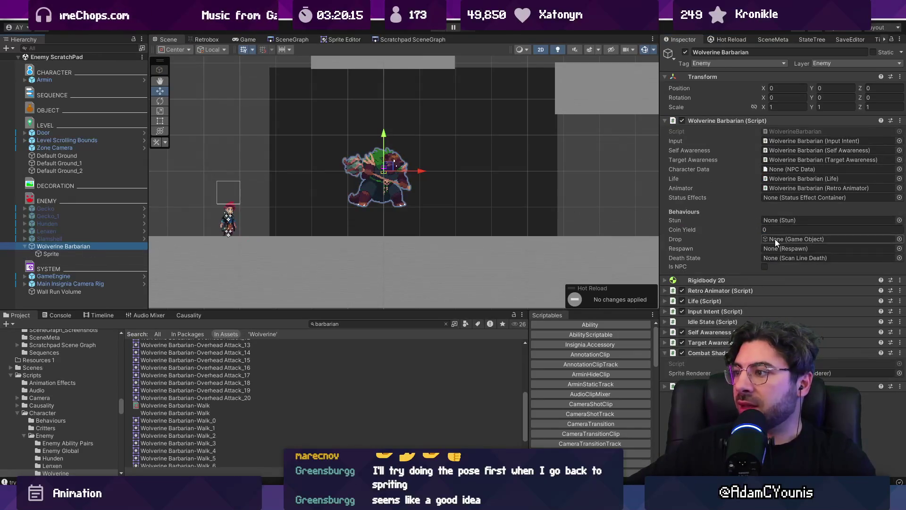
{"action": "left_click", "coordinate": [708, 332]}
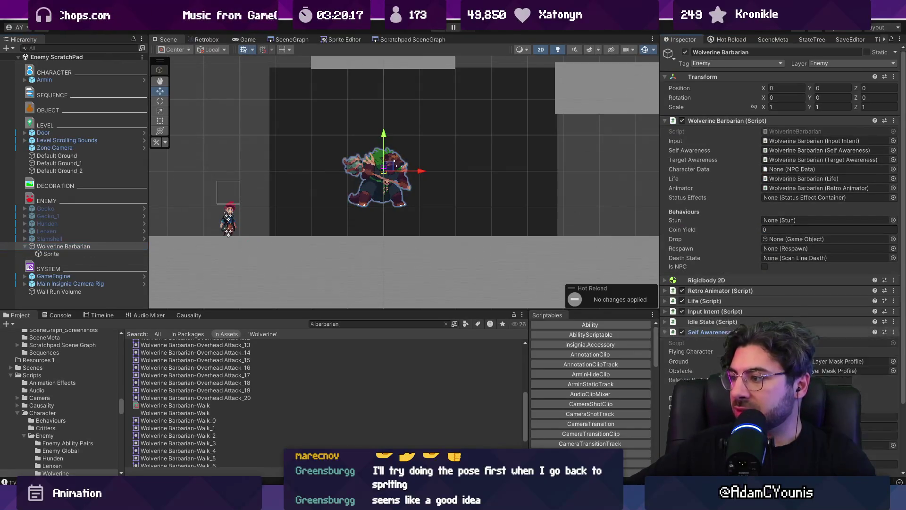
{"action": "scroll", "coordinate": [779, 213], "scroll_direction": "down", "scroll_amount": 3}
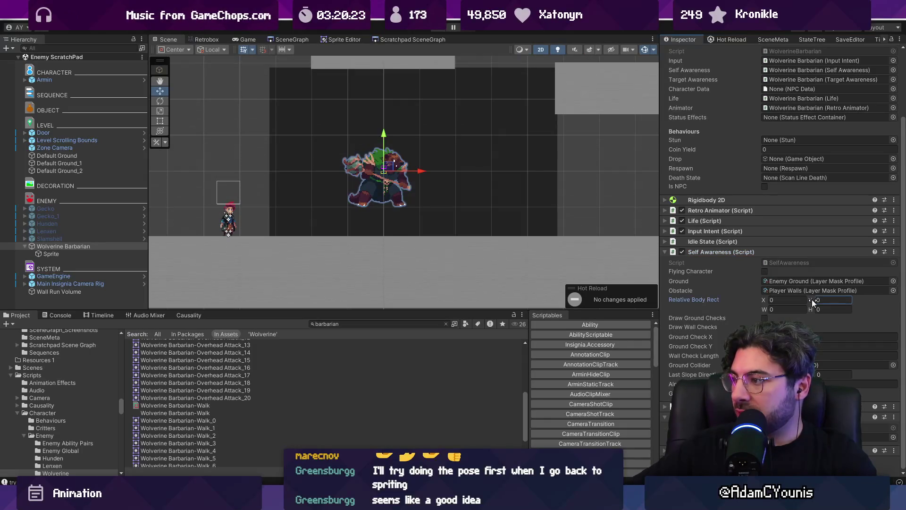
{"action": "left_click_drag", "start_coordinate": [768, 308], "coordinate": [826, 307]}
{"action": "mouse_move", "coordinate": [764, 299]}
{"action": "left_mouse_down"}
{"action": "mouse_move", "coordinate": [809, 298]}
{"action": "mouse_move", "coordinate": [769, 309]}
{"action": "mouse_move", "coordinate": [813, 307]}
{"action": "left_mouse_up"}
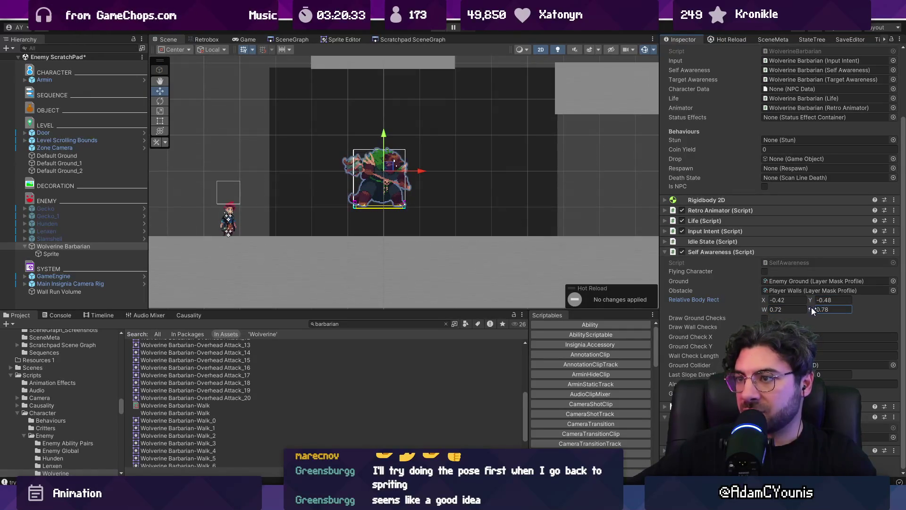
Step: Tighten the body rect to X -0.36, W 0.66, H 0.78 and save the scene
{"action": "scroll", "coordinate": [373, 198], "scroll_direction": "up", "scroll_amount": 5}
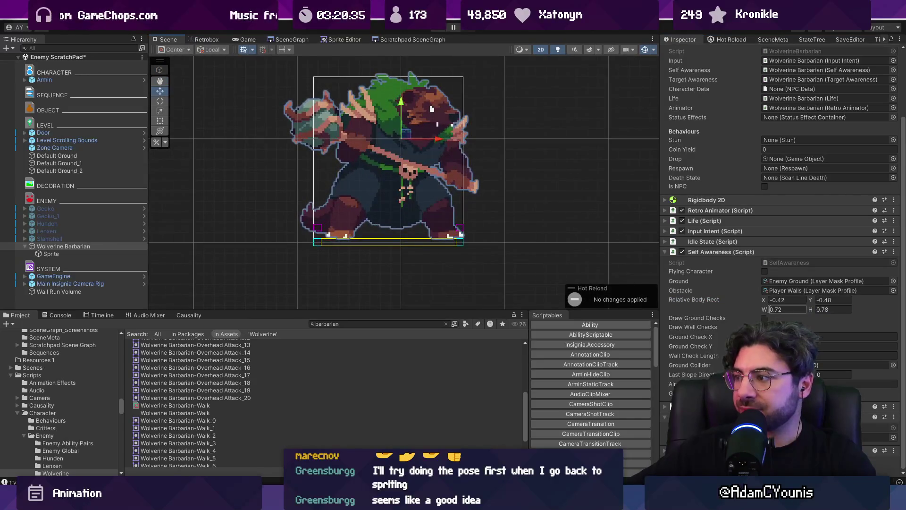
{"action": "left_click_drag", "start_coordinate": [764, 299], "coordinate": [765, 298]}
{"action": "key", "text": "ctrl+s"}
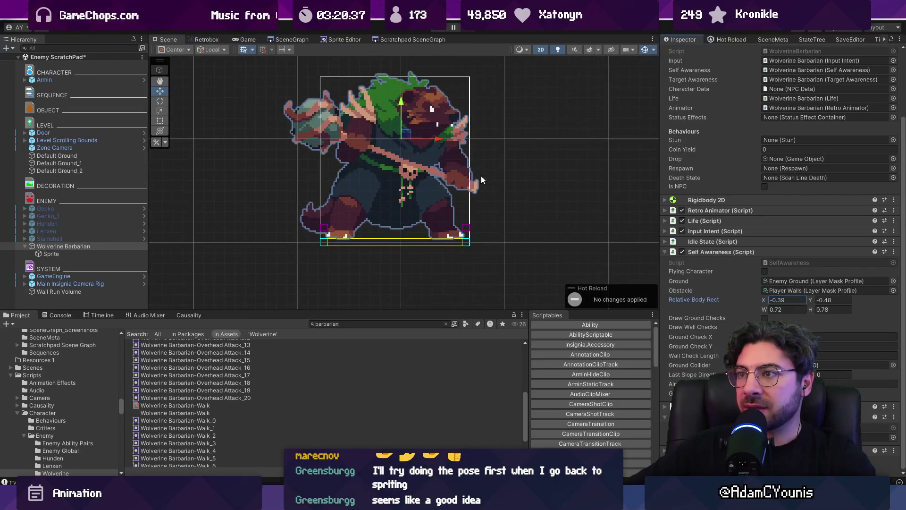
{"action": "left_click_drag", "start_coordinate": [765, 308], "coordinate": [767, 299]}
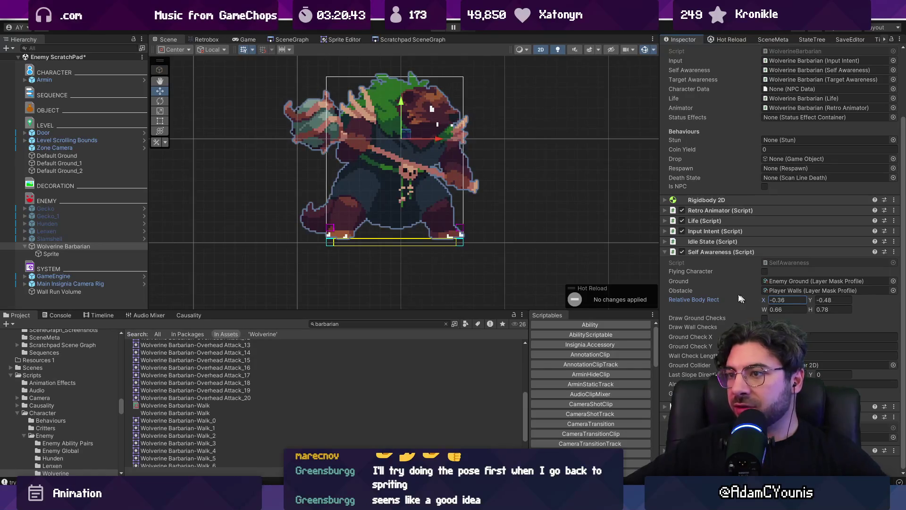
{"action": "key", "text": "ctrl+s"}
Step: Enable the ground and wall check lines, lower the barbarian onto the ground, and save
{"action": "left_click", "coordinate": [857, 336]}
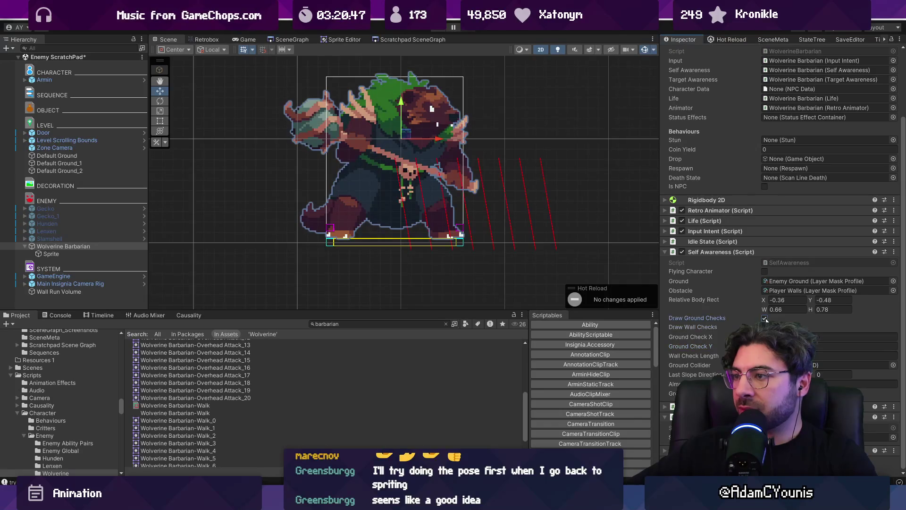
{"action": "scroll", "coordinate": [364, 223], "scroll_direction": "down", "scroll_amount": 5}
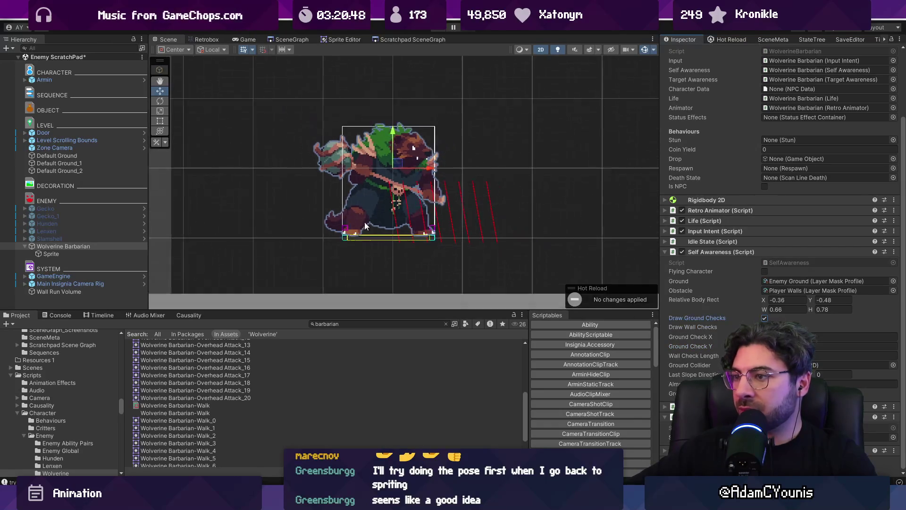
{"action": "left_click_drag", "start_coordinate": [368, 125], "coordinate": [370, 172]}
{"action": "left_click", "coordinate": [803, 355]}
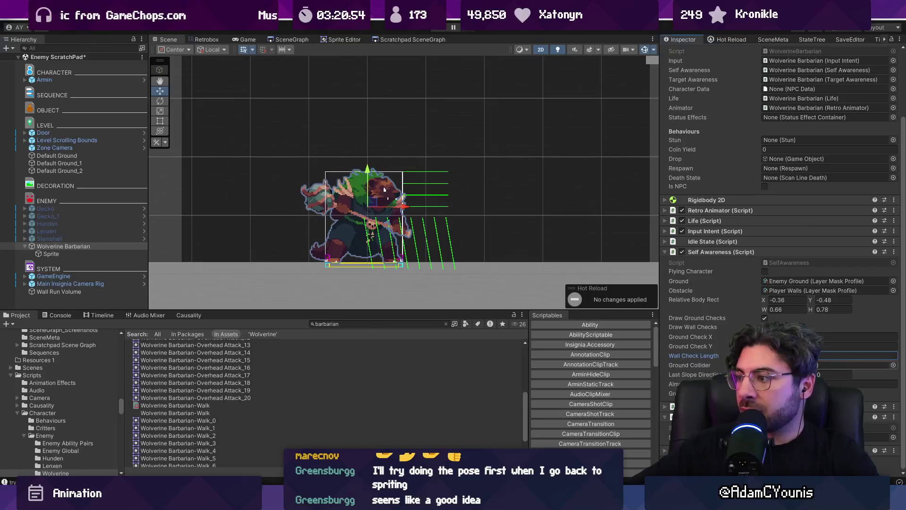
{"action": "left_click", "coordinate": [783, 364]}
{"action": "key", "text": "ctrl+s"}
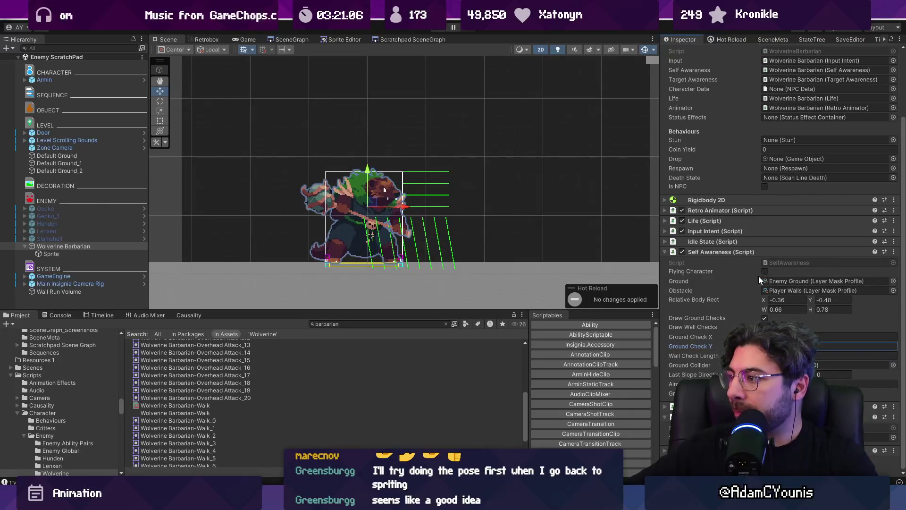
{"action": "left_click", "coordinate": [694, 250]}
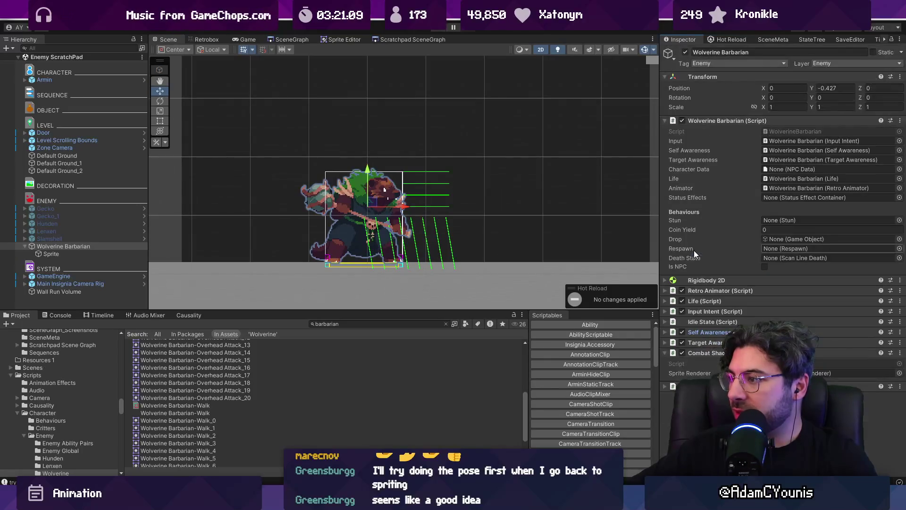
{"action": "left_click", "coordinate": [710, 339]}
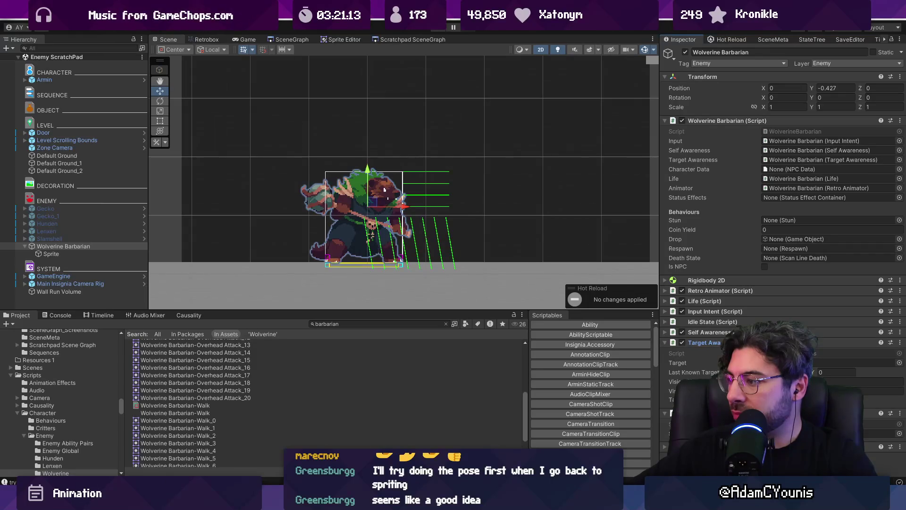
{"action": "left_click", "coordinate": [736, 342]}
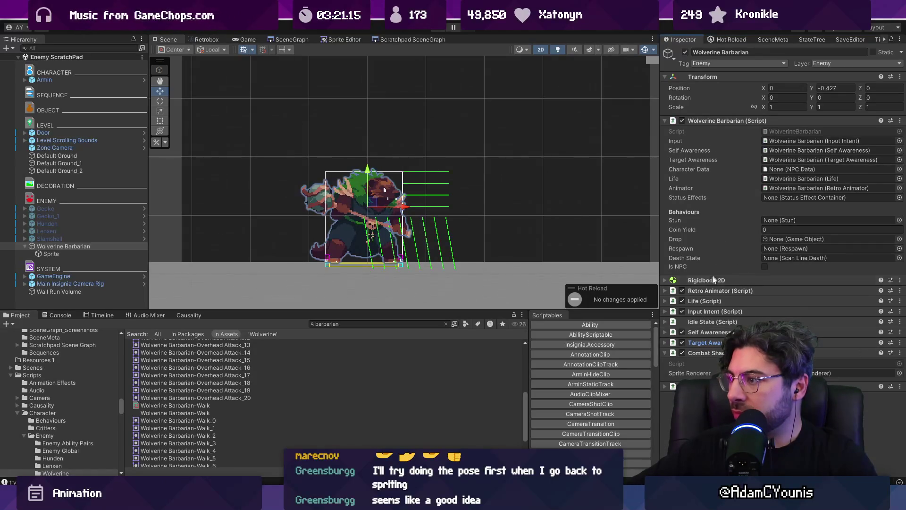
{"action": "left_click", "coordinate": [712, 289]}
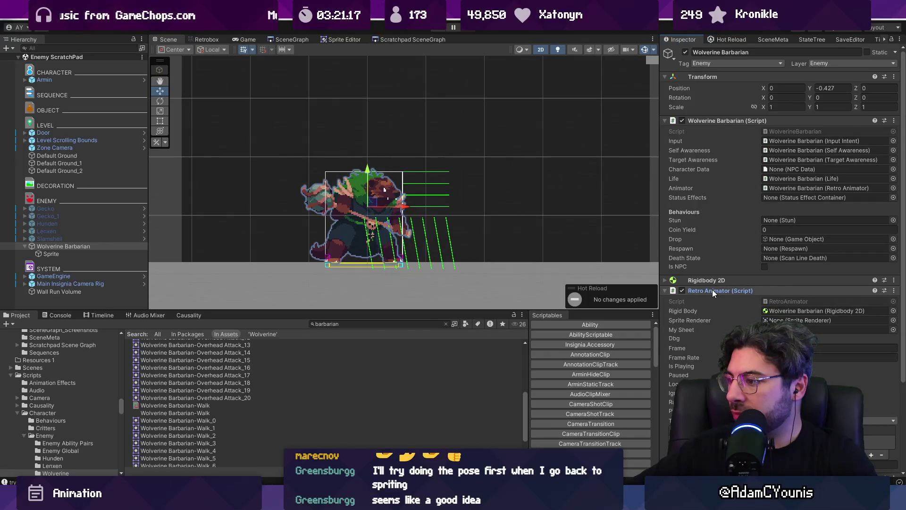
{"action": "scroll", "coordinate": [713, 289], "scroll_direction": "down", "scroll_amount": 2}
{"action": "scroll", "coordinate": [708, 238], "scroll_direction": "up", "scroll_amount": 2}
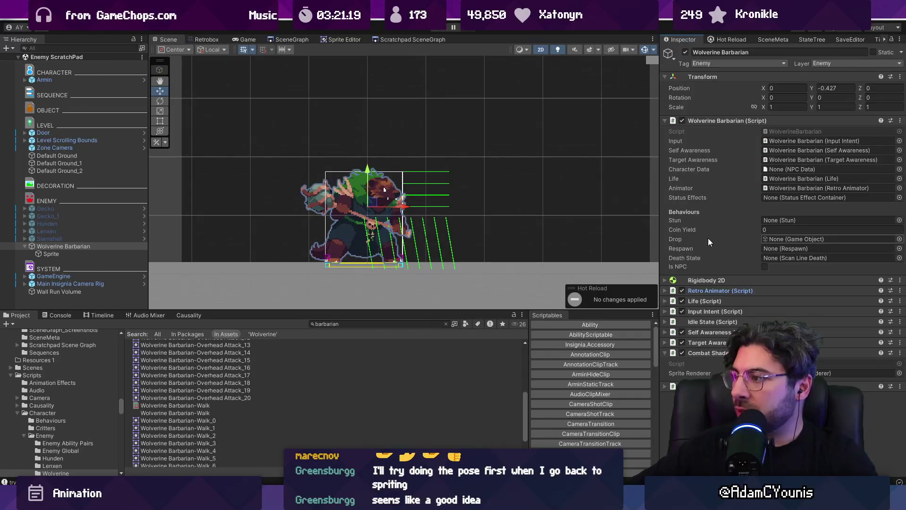
{"action": "left_click", "coordinate": [725, 290]}
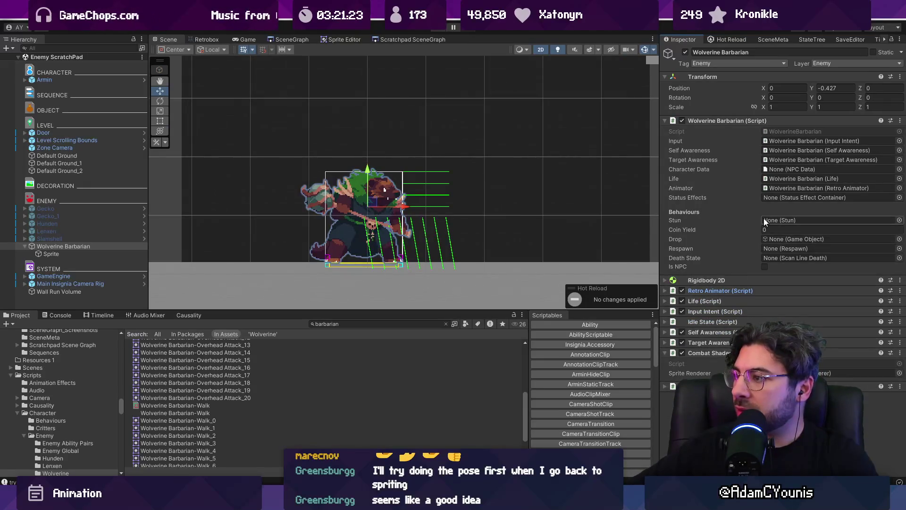
{"action": "right_click", "coordinate": [94, 245]}
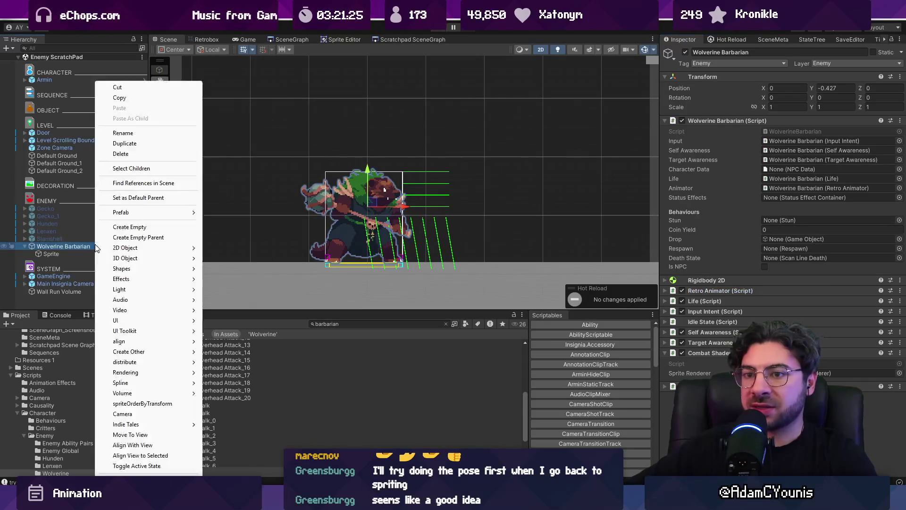
Step: Search the Project assets for the Stun prefab
{"action": "left_click", "coordinate": [321, 327]}
{"action": "left_click", "coordinate": [373, 323]}
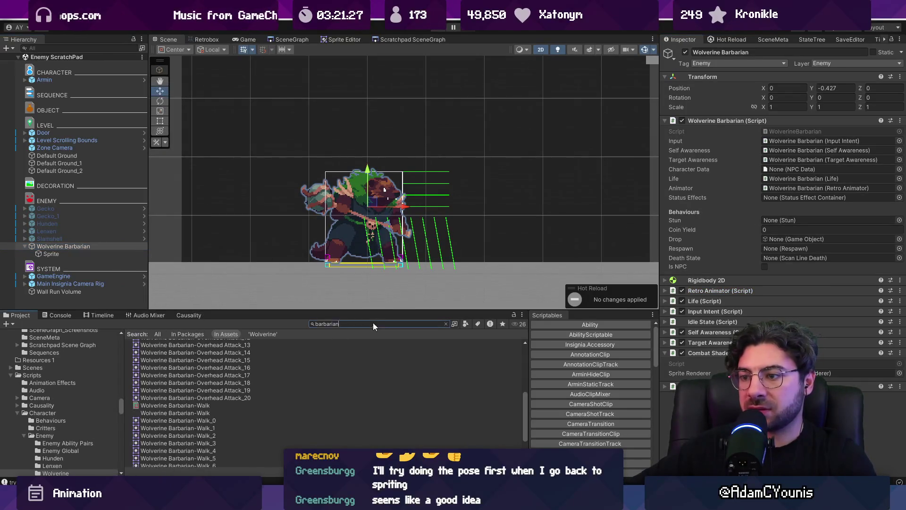
{"action": "type", "text": "stun"}
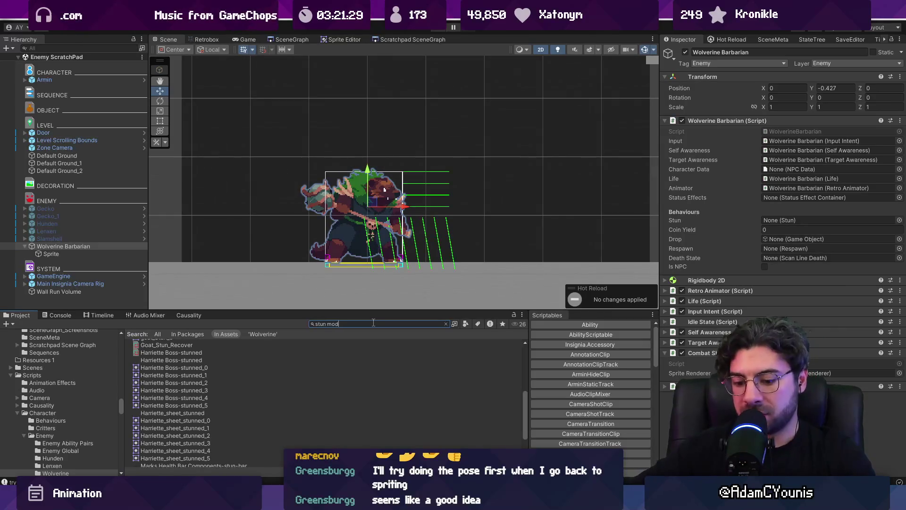
{"action": "type", "text": " mod"}
{"action": "key", "text": "ctrl+shift+Left"}
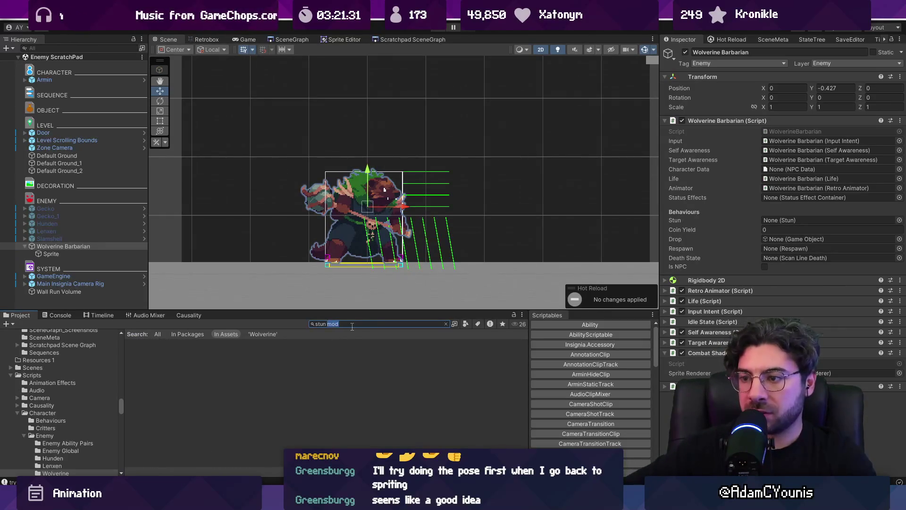
{"action": "type", "text": "t:prefab"}
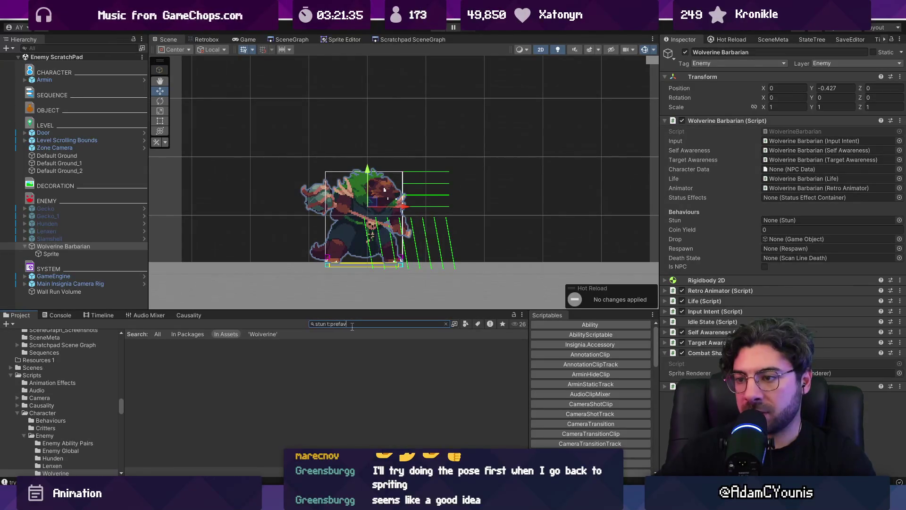
{"action": "key", "text": "BackSpace"}
{"action": "type", "text": "b"}
Step: Place the Stun prefab under Wolverine Barbarian and assign it to the barbarian's Stun slot
{"action": "left_click", "coordinate": [78, 246]}
{"action": "mouse_move", "coordinate": [78, 252]}
{"action": "left_mouse_down"}
{"action": "mouse_move", "coordinate": [789, 248]}
{"action": "mouse_move", "coordinate": [789, 226]}
{"action": "left_mouse_up"}
{"action": "left_click", "coordinate": [78, 246]}
{"action": "left_click", "coordinate": [41, 252]}
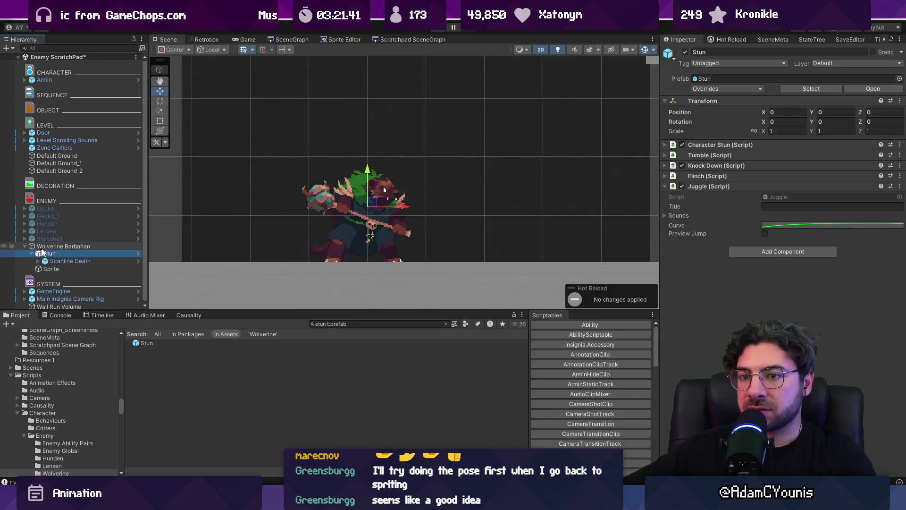
{"action": "left_click", "coordinate": [47, 246]}
{"action": "mouse_move", "coordinate": [68, 256]}
{"action": "left_mouse_down"}
{"action": "mouse_move", "coordinate": [617, 212]}
{"action": "mouse_move", "coordinate": [775, 178]}
{"action": "mouse_move", "coordinate": [786, 215]}
{"action": "mouse_move", "coordinate": [781, 255]}
{"action": "mouse_move", "coordinate": [781, 155]}
{"action": "mouse_move", "coordinate": [788, 259]}
{"action": "left_mouse_up"}
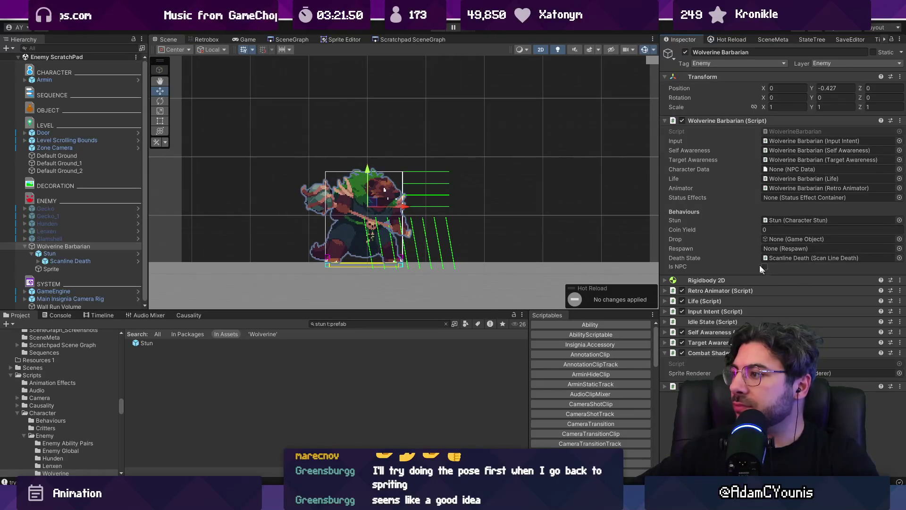
Step: Expand the Idle State component and locate its S_idle sheet in the Wolverine sprites folder
{"action": "left_click", "coordinate": [708, 353]}
{"action": "left_click", "coordinate": [708, 363]}
{"action": "left_click", "coordinate": [714, 363]}
{"action": "left_click", "coordinate": [717, 354]}
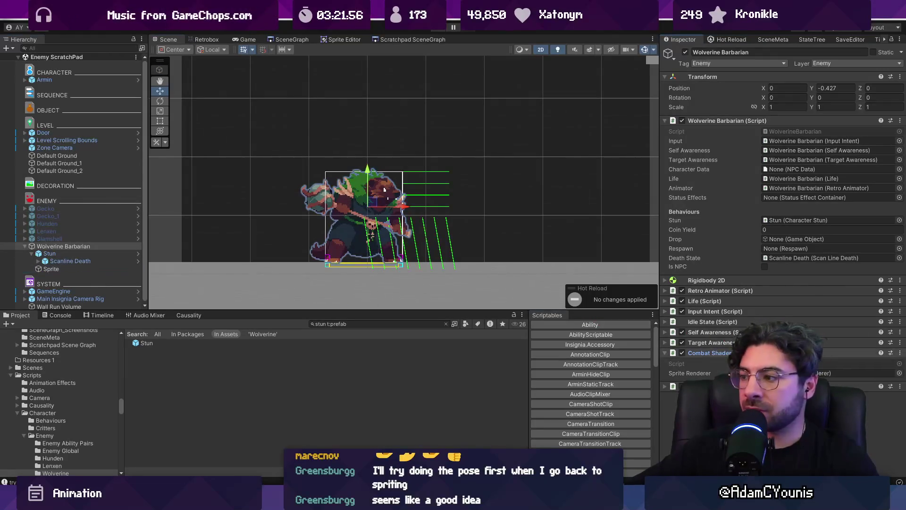
{"action": "left_click", "coordinate": [707, 342]}
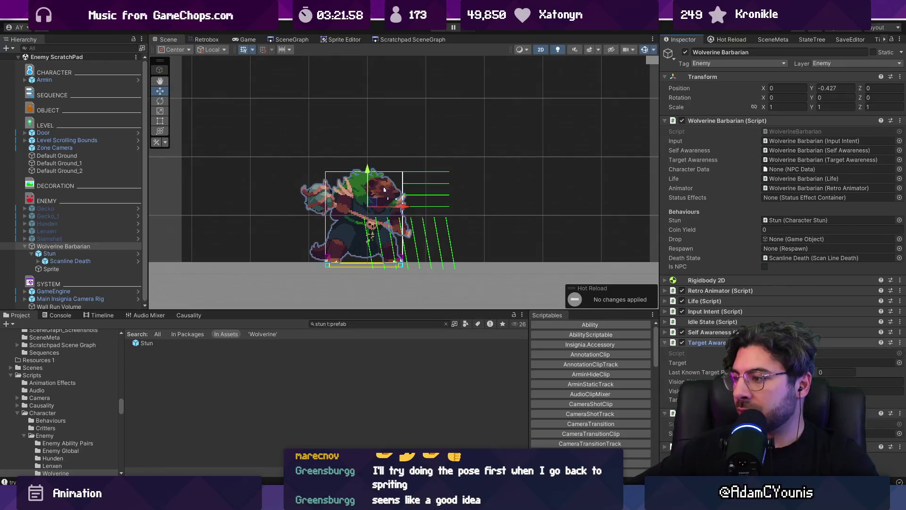
{"action": "left_click", "coordinate": [742, 323]}
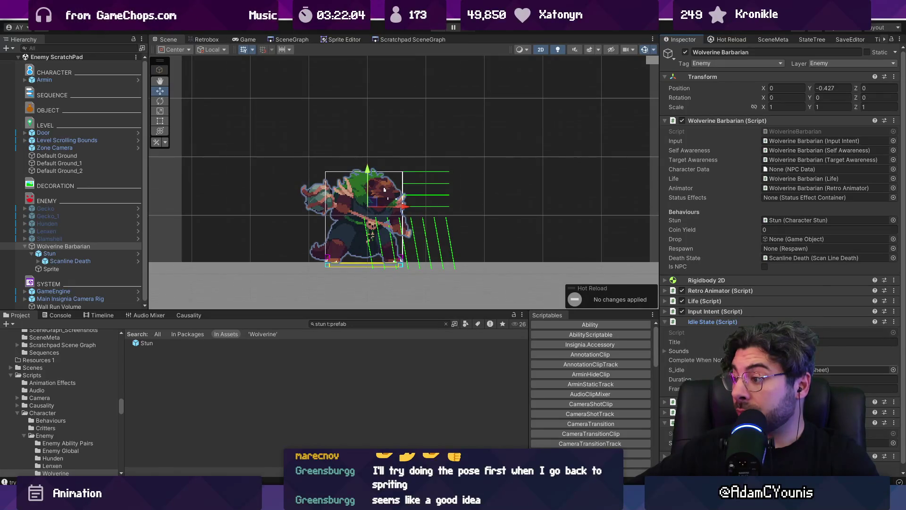
{"action": "left_click", "coordinate": [872, 370]}
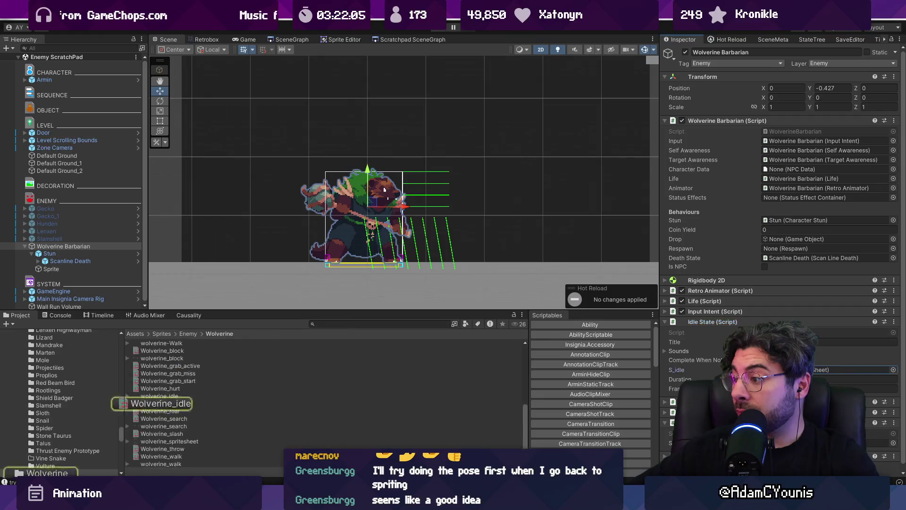
Step: Assign the Wolverine Barbarian-Idle sheet to S_idle, then collapse the component panels
{"action": "left_click", "coordinate": [894, 369]}
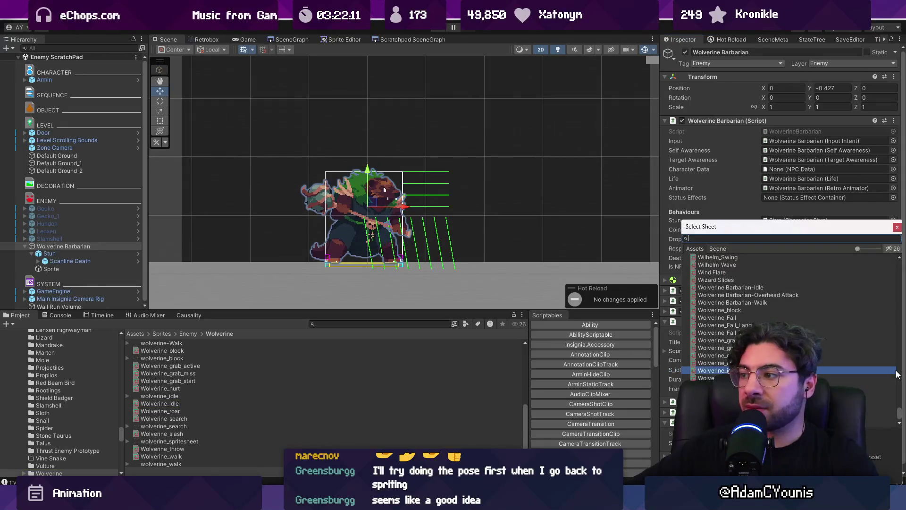
{"action": "left_click", "coordinate": [103, 255]}
{"action": "left_click", "coordinate": [104, 246]}
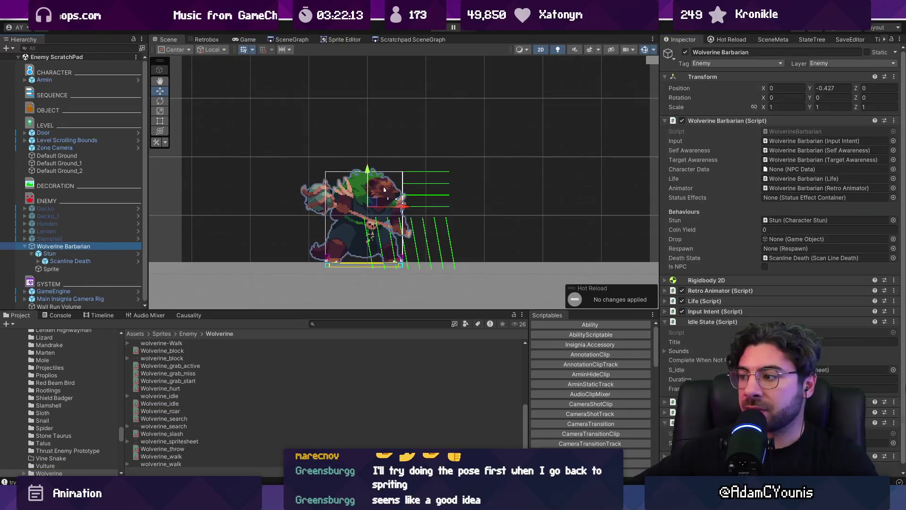
{"action": "type", "text": "barbarian idle"}
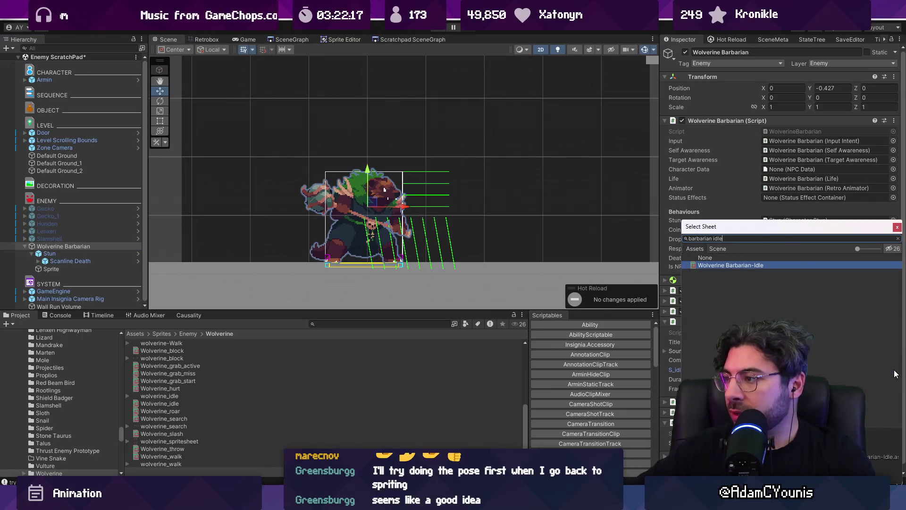
{"action": "double_click", "coordinate": [718, 265]}
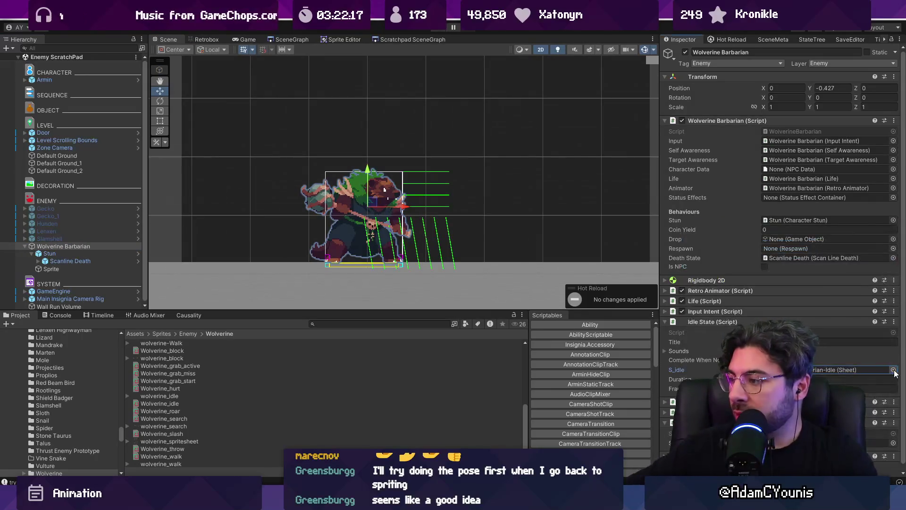
{"action": "left_click", "coordinate": [717, 321]}
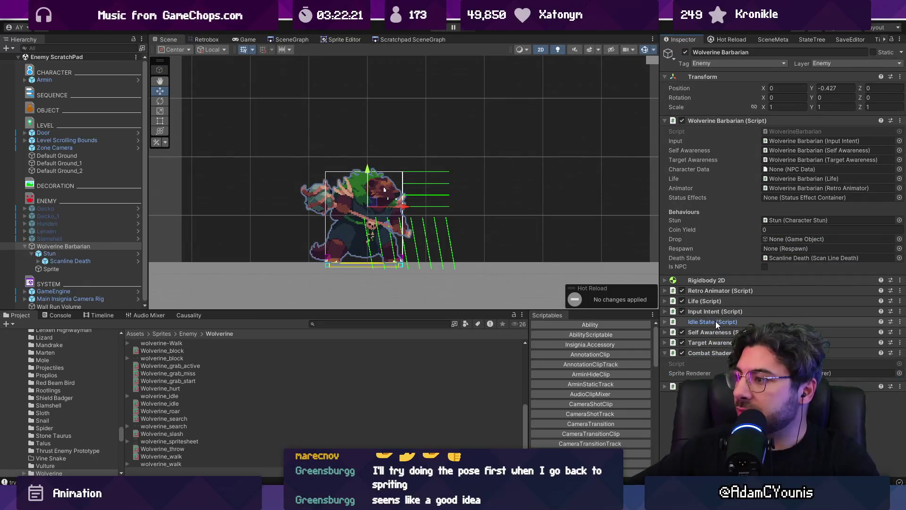
{"action": "left_click", "coordinate": [717, 313]}
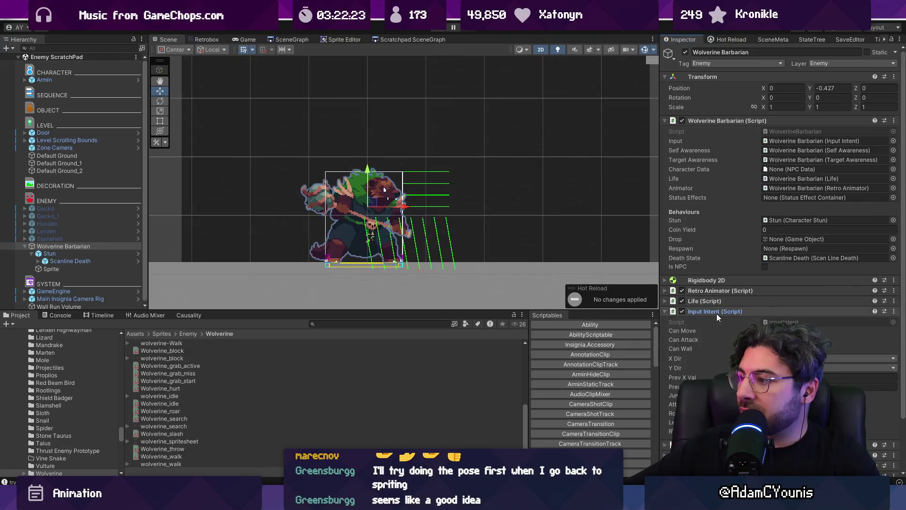
{"action": "left_click", "coordinate": [717, 314]}
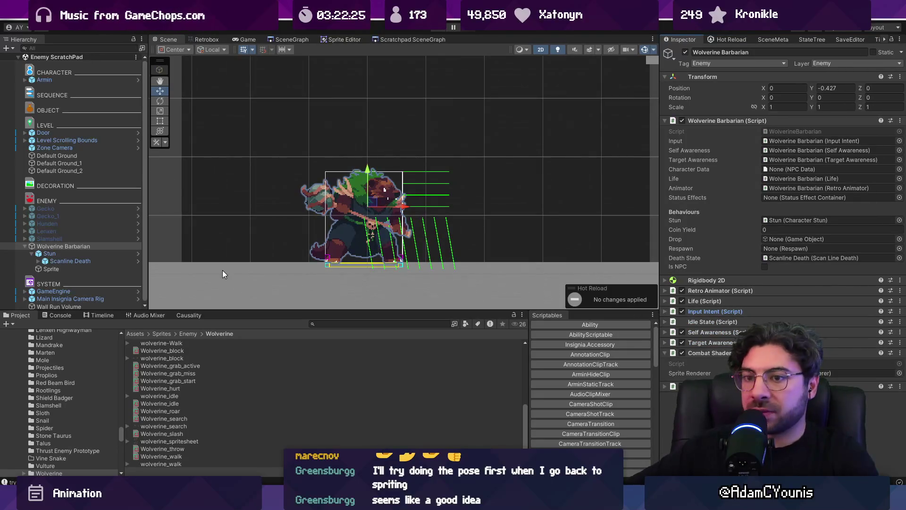
{"action": "right_click", "coordinate": [98, 245]}
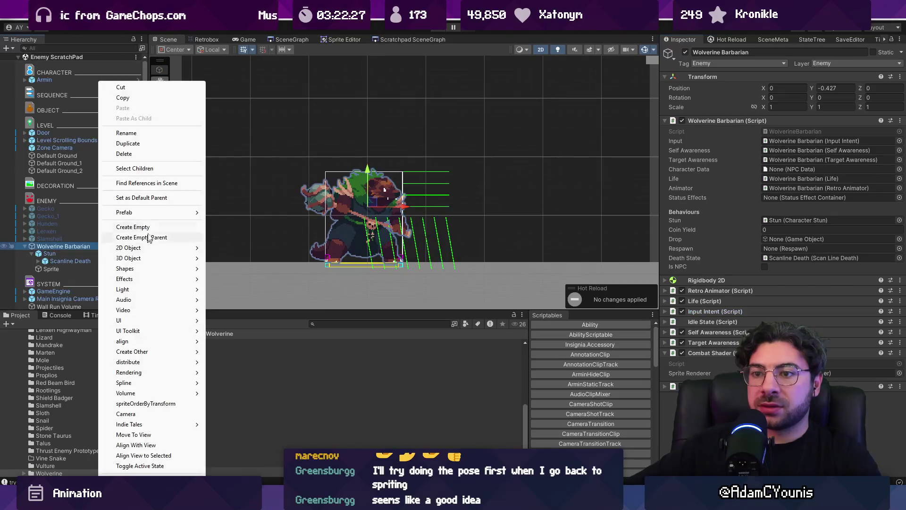
Step: Add an empty Behaviours child under Wolverine Barbarian, keeping Stun directly under the barbarian
{"action": "left_click", "coordinate": [126, 228]}
{"action": "type", "text": "Behaviours"}
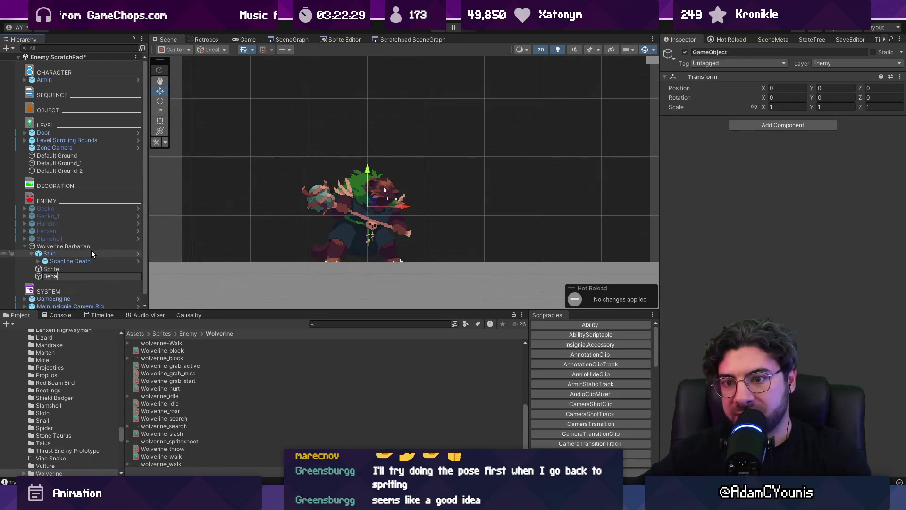
{"action": "key", "text": "Return"}
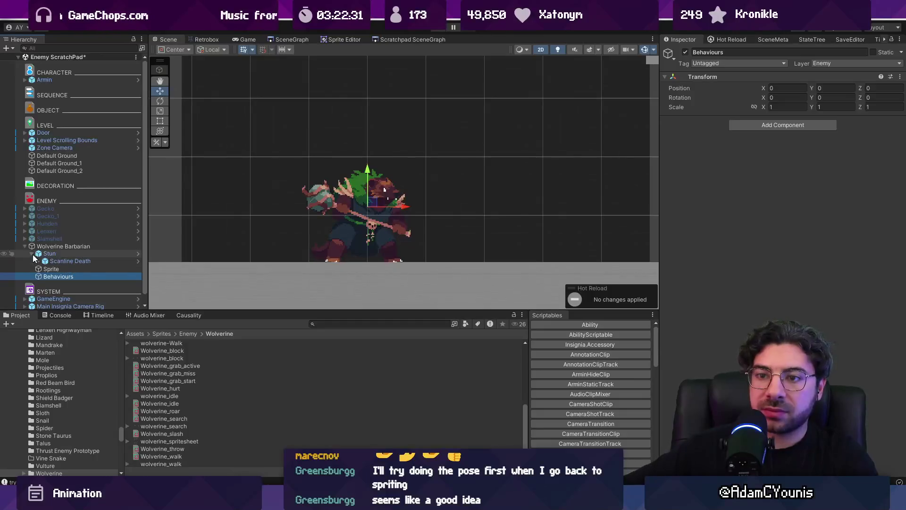
{"action": "left_click", "coordinate": [32, 254]}
{"action": "mouse_move", "coordinate": [41, 254]}
{"action": "left_mouse_down"}
{"action": "mouse_move", "coordinate": [48, 273]}
{"action": "mouse_move", "coordinate": [53, 257]}
{"action": "left_mouse_up"}
{"action": "left_click", "coordinate": [46, 248]}
{"action": "left_click", "coordinate": [56, 248]}
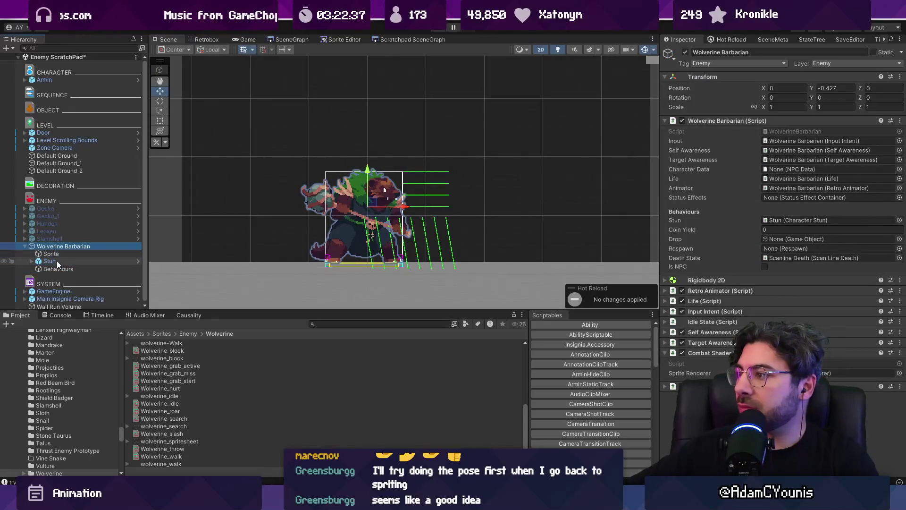
Step: Create Patrol under Behaviours and duplicate it into Attack and Stalk
{"action": "left_click", "coordinate": [58, 268]}
{"action": "right_click", "coordinate": [50, 268]}
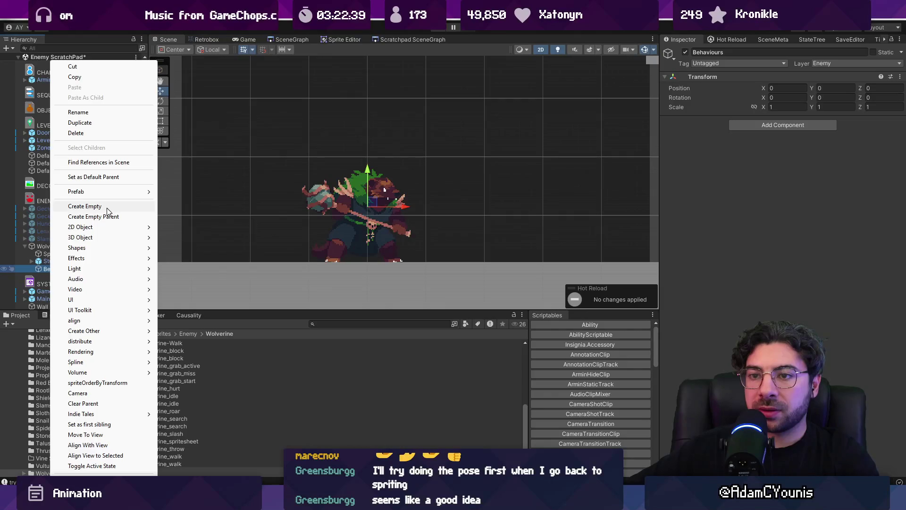
{"action": "left_click", "coordinate": [108, 208]}
{"action": "type", "text": "Patrol"}
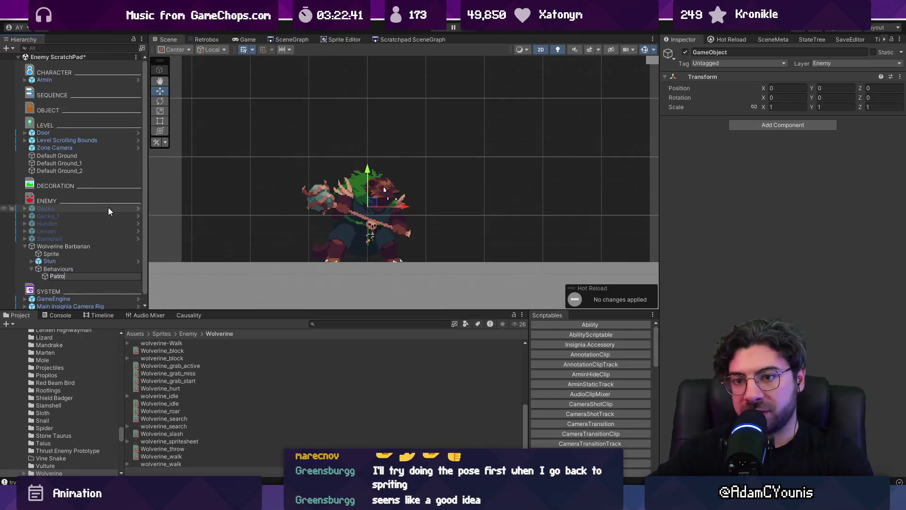
{"action": "key", "text": "Return"}
{"action": "key", "text": "ctrl+d"}
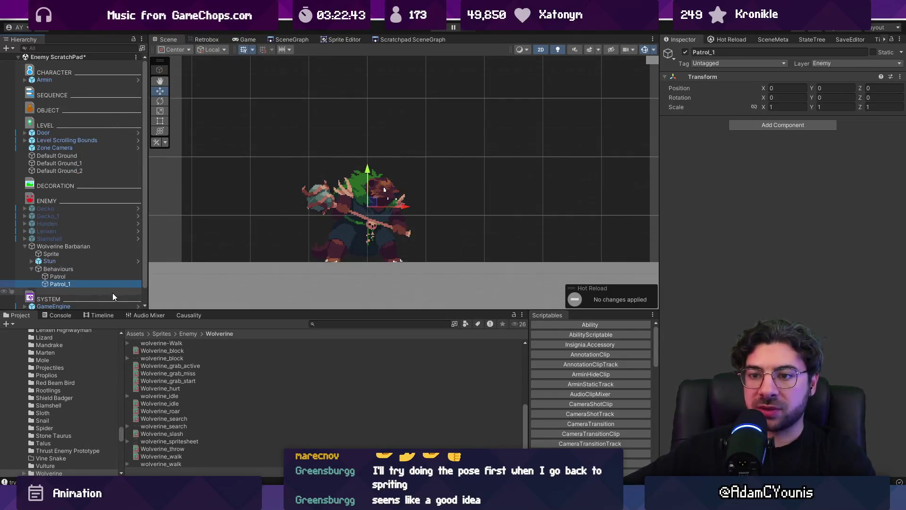
{"action": "key", "text": "F2"}
{"action": "type", "text": "Attack"}
{"action": "key", "text": "Return"}
{"action": "key", "text": "ctrl+d"}
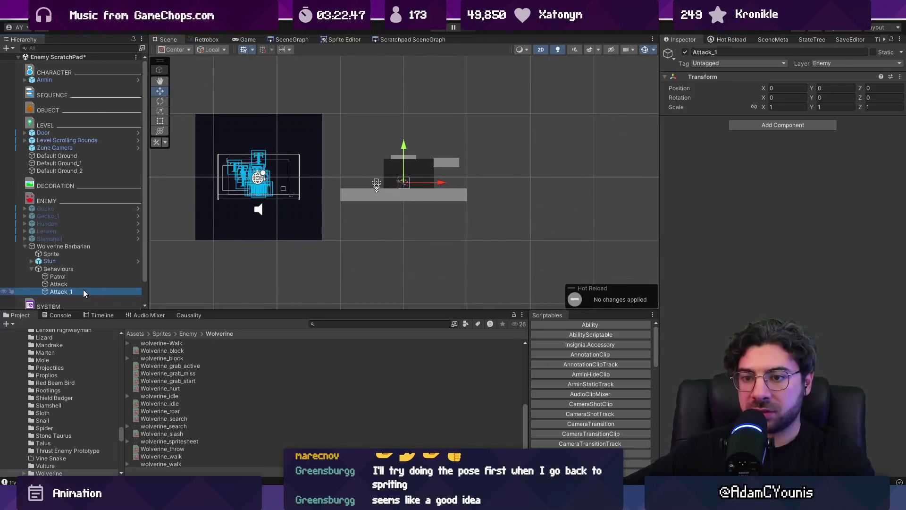
{"action": "key", "text": "F2"}
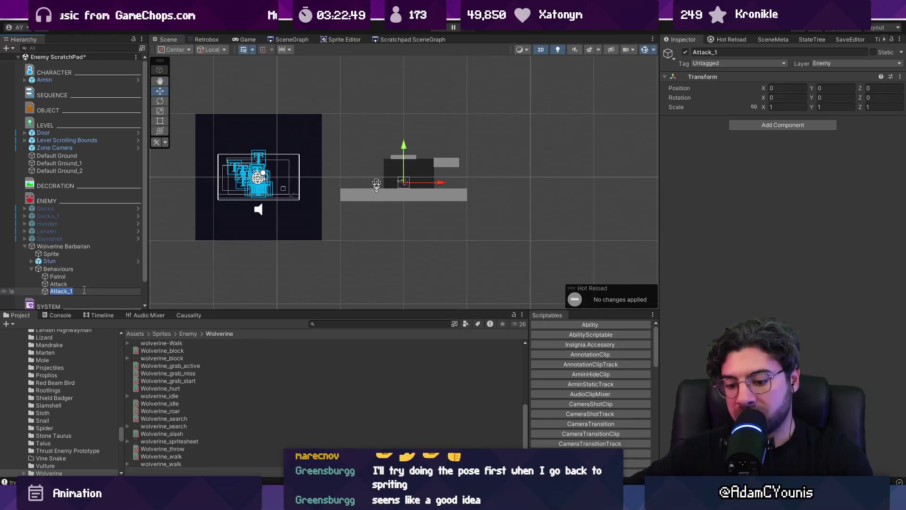
{"action": "scroll", "coordinate": [447, 146], "scroll_direction": "up", "scroll_amount": 10}
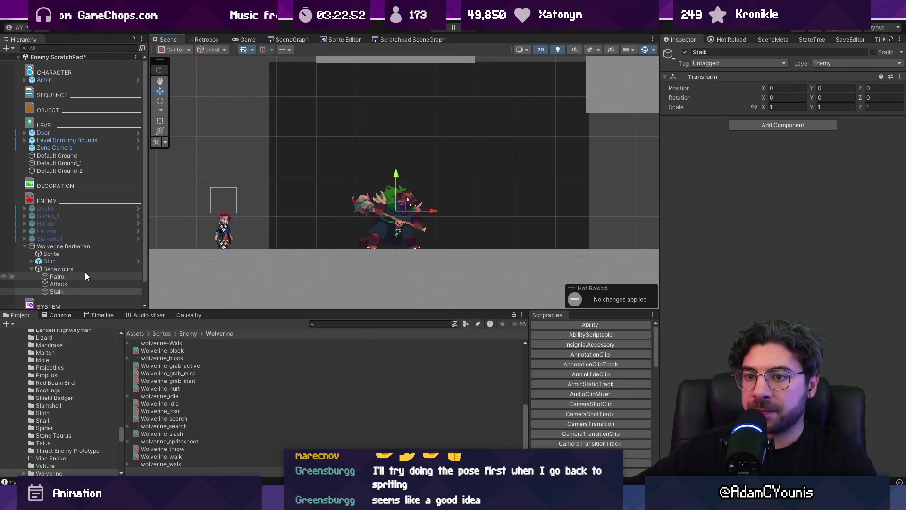
Step: Add a Walk child under Patrol and duplicate it for Idle
{"action": "right_click", "coordinate": [83, 277]}
{"action": "left_click", "coordinate": [152, 205]}
{"action": "type", "text": "Walk"}
{"action": "key", "text": "Return"}
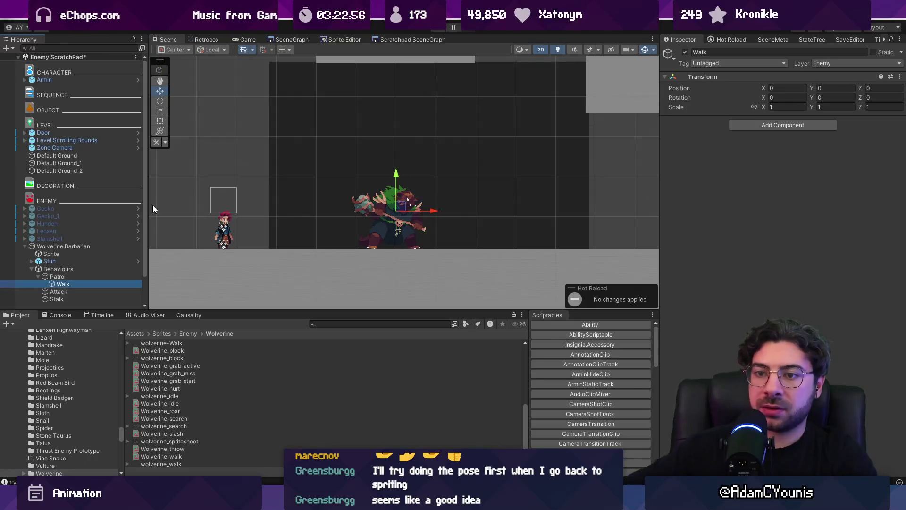
{"action": "right_click", "coordinate": [67, 285]}
{"action": "key", "text": "Escape"}
{"action": "key", "text": "ctrl+d"}
{"action": "type", "text": "Idle"}
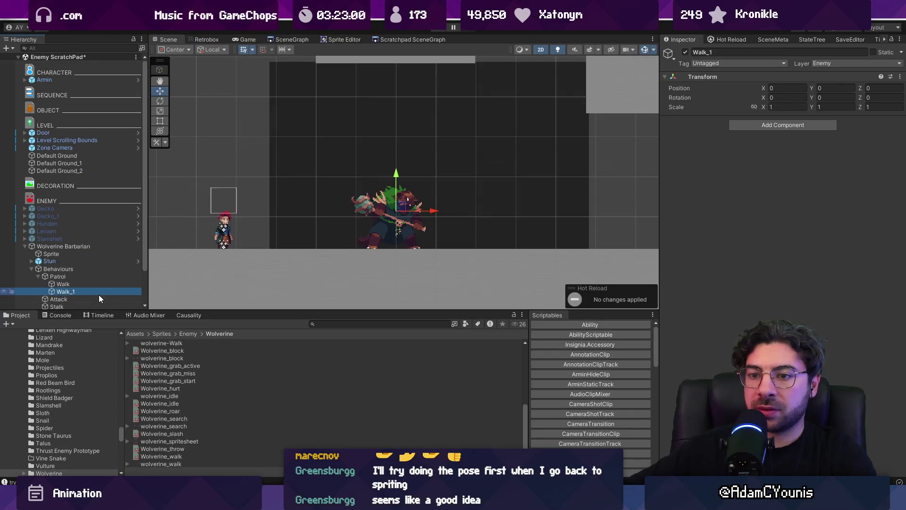
{"action": "left_click", "coordinate": [73, 248]}
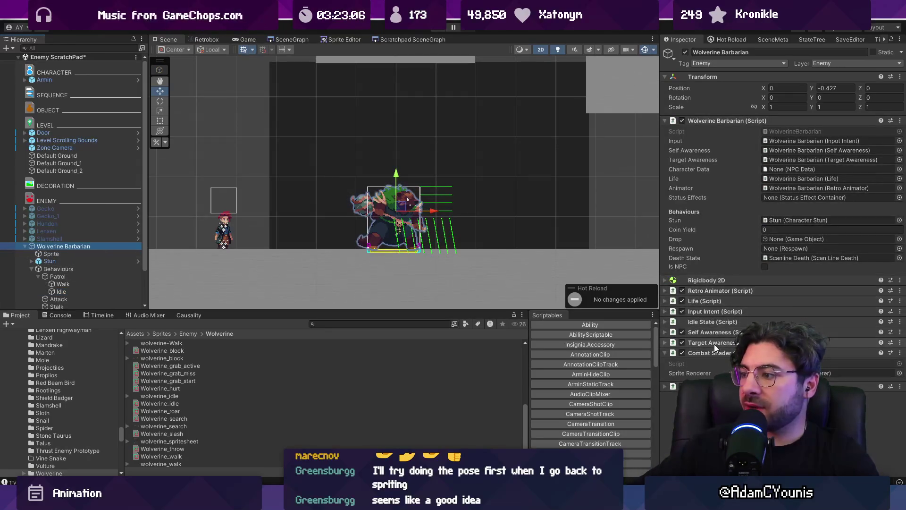
Step: Add a Walk script component to the Walk object
{"action": "left_click", "coordinate": [62, 284]}
{"action": "left_click", "coordinate": [742, 125]}
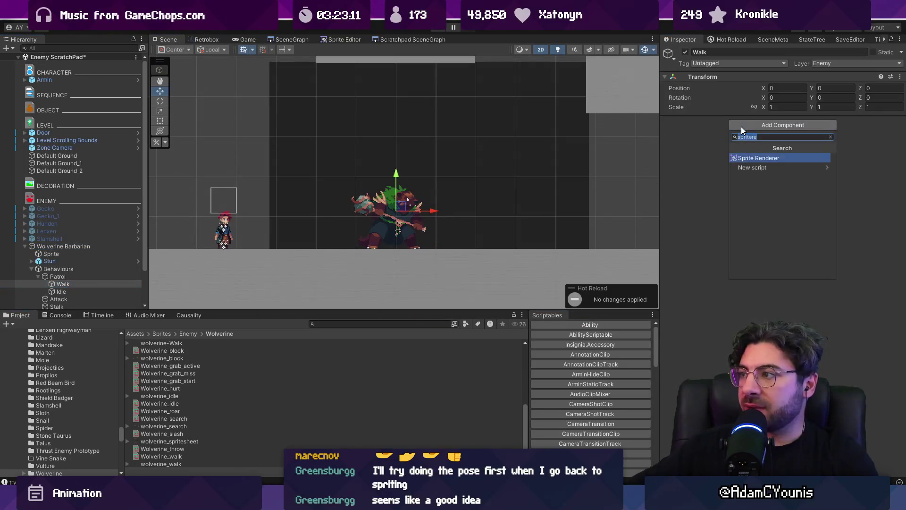
{"action": "type", "text": "walk"}
{"action": "key", "text": "Return"}
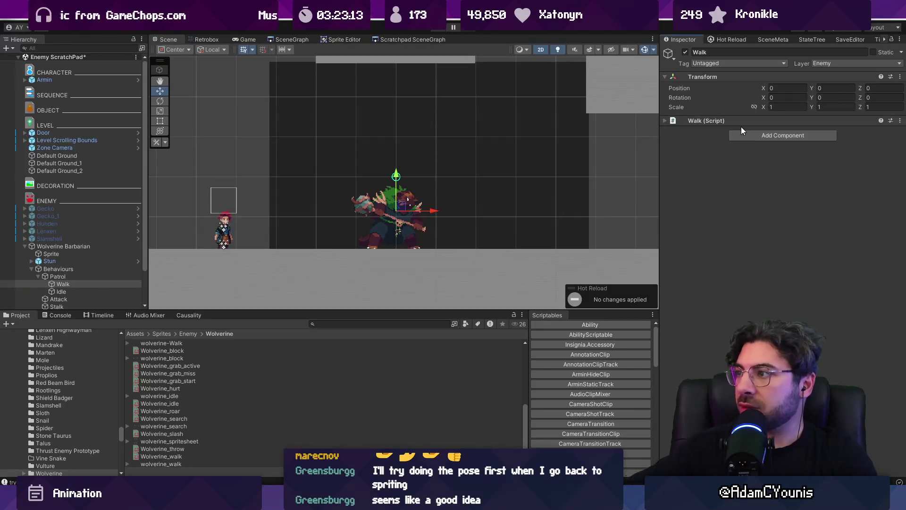
{"action": "left_click", "coordinate": [718, 122]}
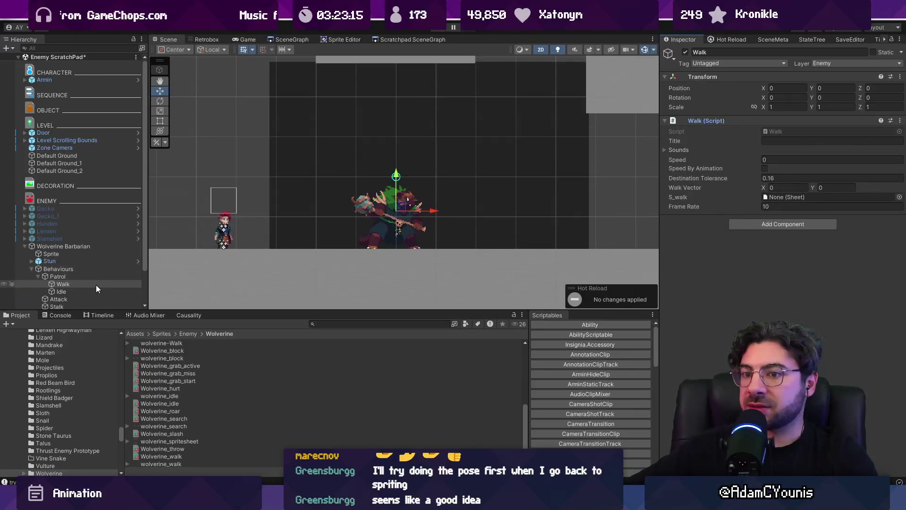
Step: Set the Walk script's S_walk to the Wolverine Barbarian-Walk sheet and speed to 1
{"action": "left_click", "coordinate": [900, 197]}
{"action": "type", "text": "barbarian"}
{"action": "key", "text": "Down"}
{"action": "key", "text": "Down"}
{"action": "key", "text": "Down"}
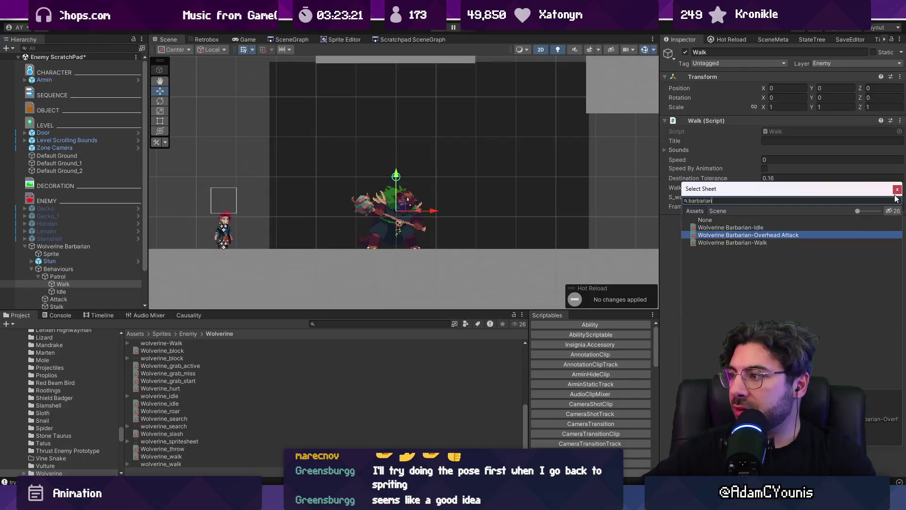
{"action": "key", "text": "Return"}
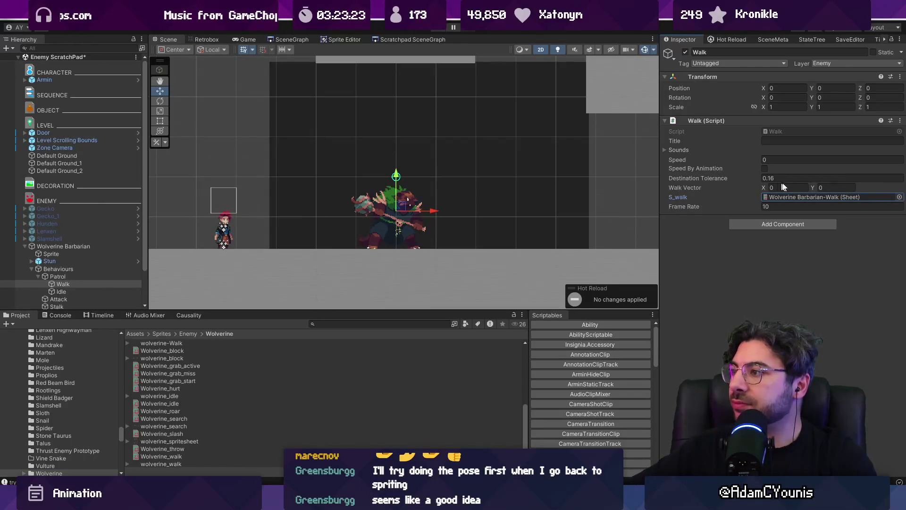
{"action": "left_click", "coordinate": [768, 160]}
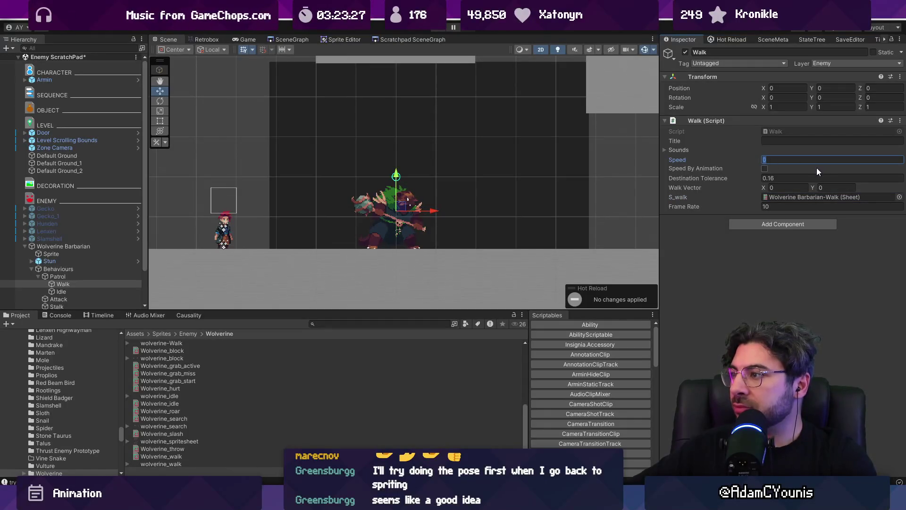
{"action": "type", "text": "1"}
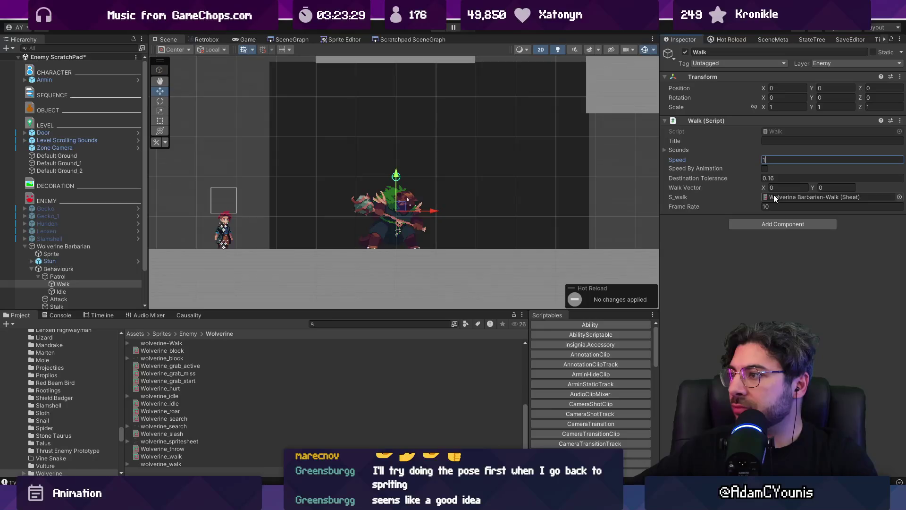
Step: Set the Idle object's Idle State frame rate to 8
{"action": "left_click", "coordinate": [90, 291]}
{"action": "left_click", "coordinate": [745, 122]}
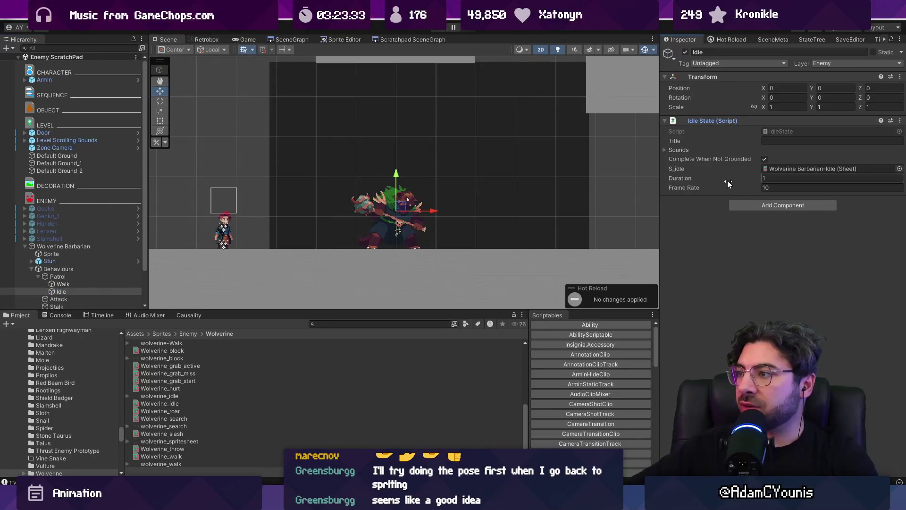
{"action": "left_click", "coordinate": [783, 188]}
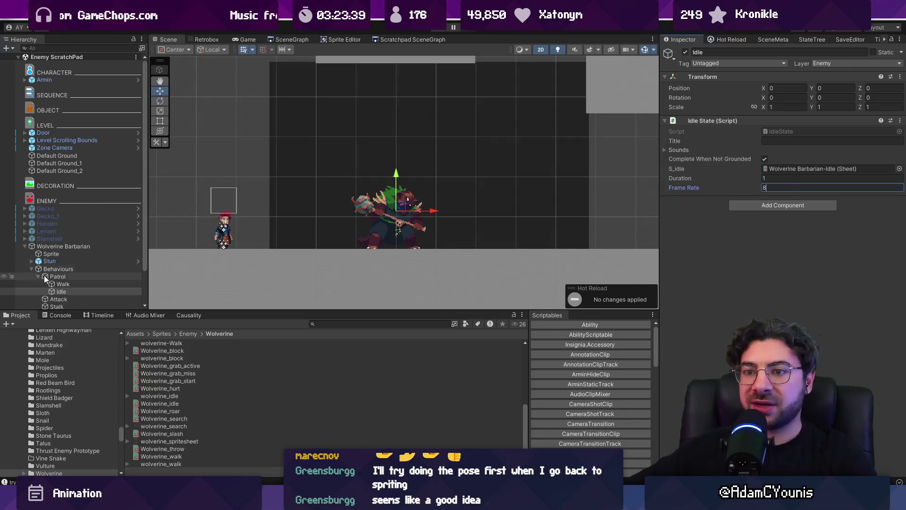
{"action": "left_click", "coordinate": [61, 277]}
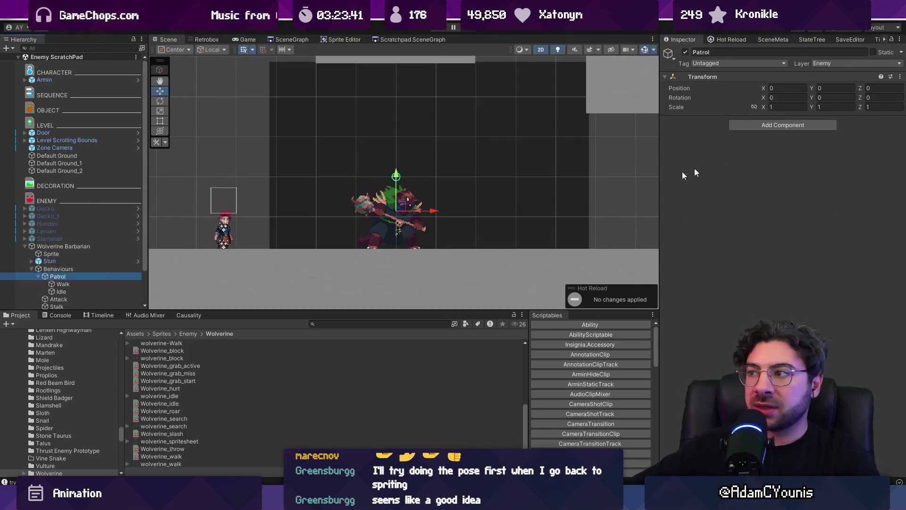
Step: Add a Patrol script to Patrol, linking Walk as its navigation behaviour and Idle as its idle state
{"action": "left_click", "coordinate": [757, 125]}
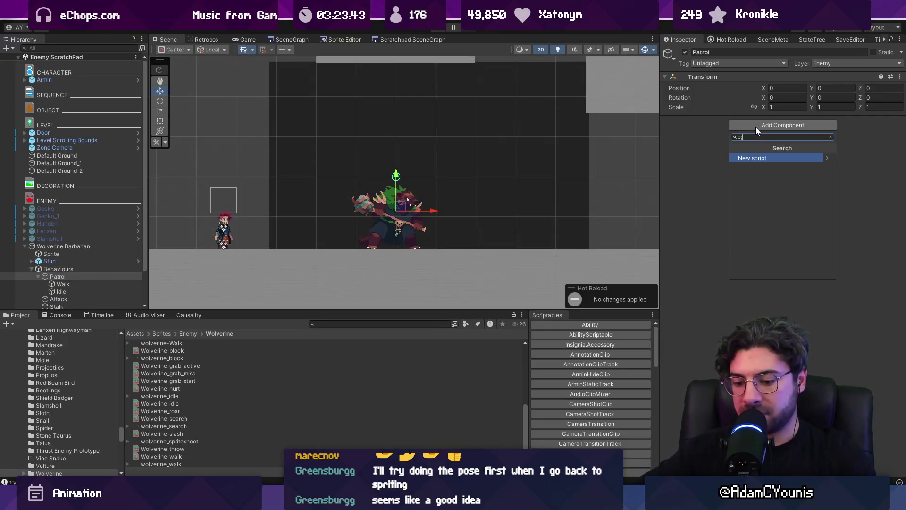
{"action": "type", "text": "patrol"}
{"action": "key", "text": "Return"}
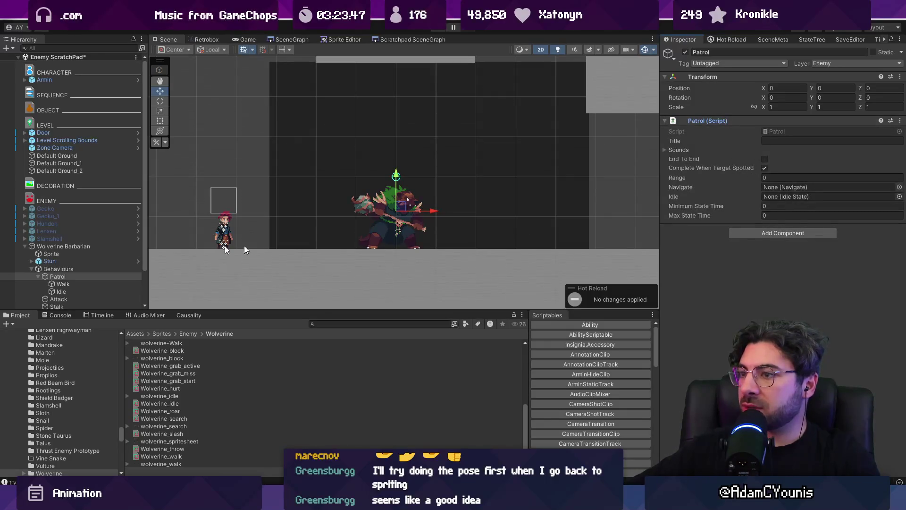
{"action": "mouse_move", "coordinate": [85, 283]}
{"action": "left_mouse_down"}
{"action": "mouse_move", "coordinate": [199, 279]}
{"action": "mouse_move", "coordinate": [803, 188]}
{"action": "left_mouse_up"}
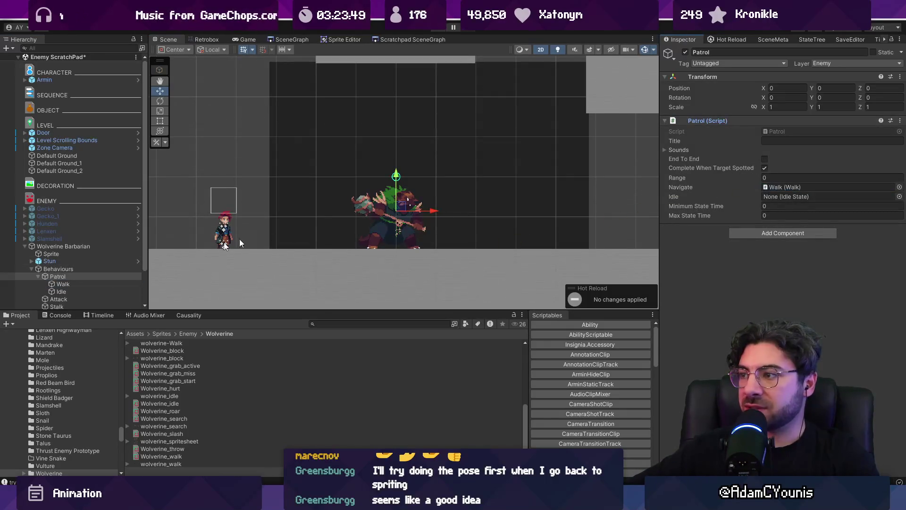
{"action": "mouse_move", "coordinate": [85, 290]}
{"action": "left_mouse_down"}
{"action": "mouse_move", "coordinate": [115, 293]}
{"action": "mouse_move", "coordinate": [777, 198]}
{"action": "left_mouse_up"}
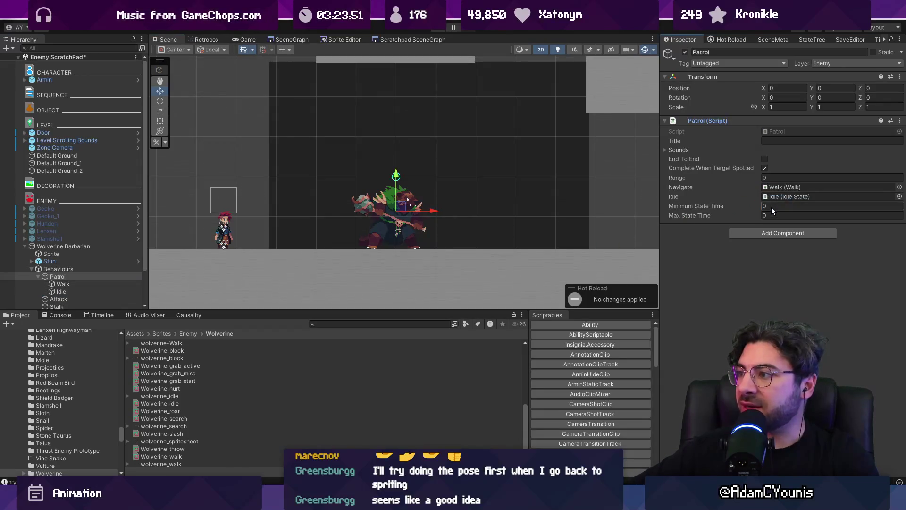
{"action": "type", "text": "1"}
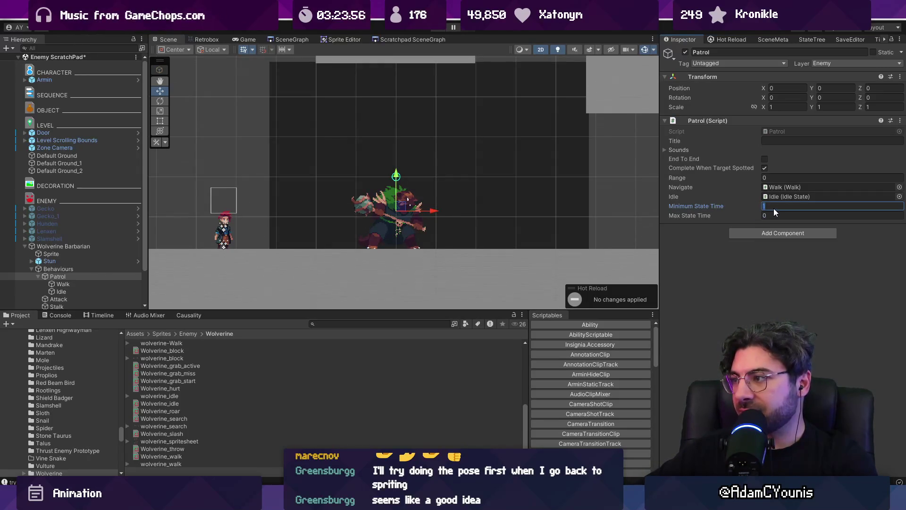
Step: Set the patrol range to 2.56 and state times from 1 to 3, then save the scene
{"action": "left_click", "coordinate": [779, 177]}
{"action": "type", "text": "2.56"}
{"action": "left_click", "coordinate": [787, 206]}
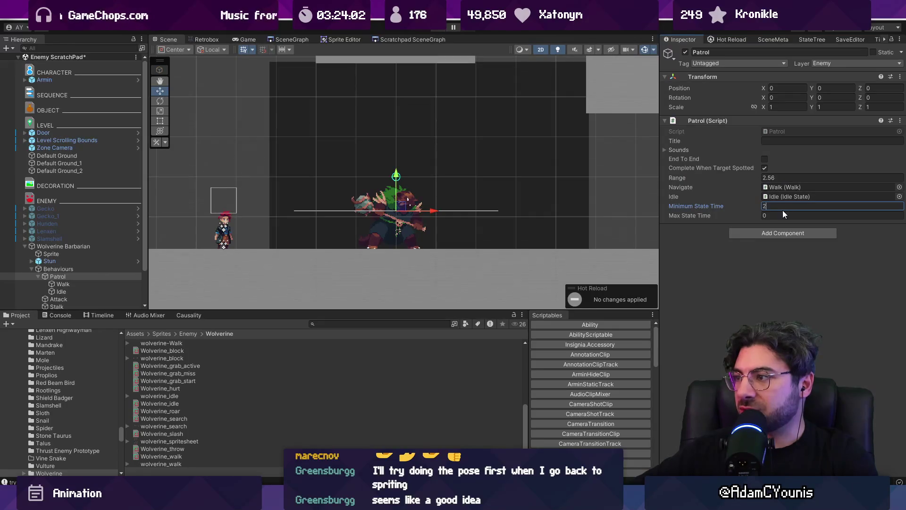
{"action": "key", "text": "BackSpace"}
{"action": "type", "text": "3"}
{"action": "left_click", "coordinate": [789, 217]}
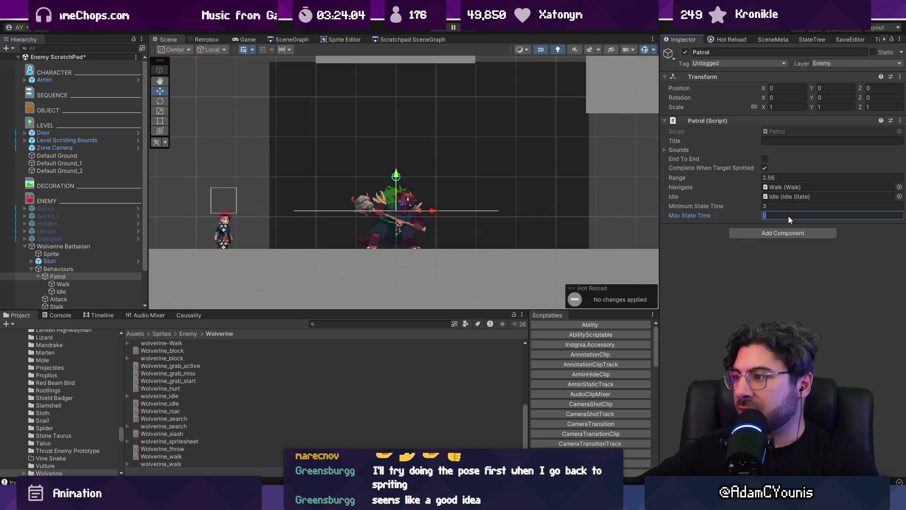
{"action": "left_click", "coordinate": [777, 207]}
{"action": "type", "text": "1"}
{"action": "left_click", "coordinate": [776, 215]}
{"action": "type", "text": "3"}
{"action": "mouse_move", "coordinate": [757, 175]}
{"action": "left_mouse_down"}
{"action": "mouse_move", "coordinate": [783, 170]}
{"action": "mouse_move", "coordinate": [752, 176]}
{"action": "left_mouse_up"}
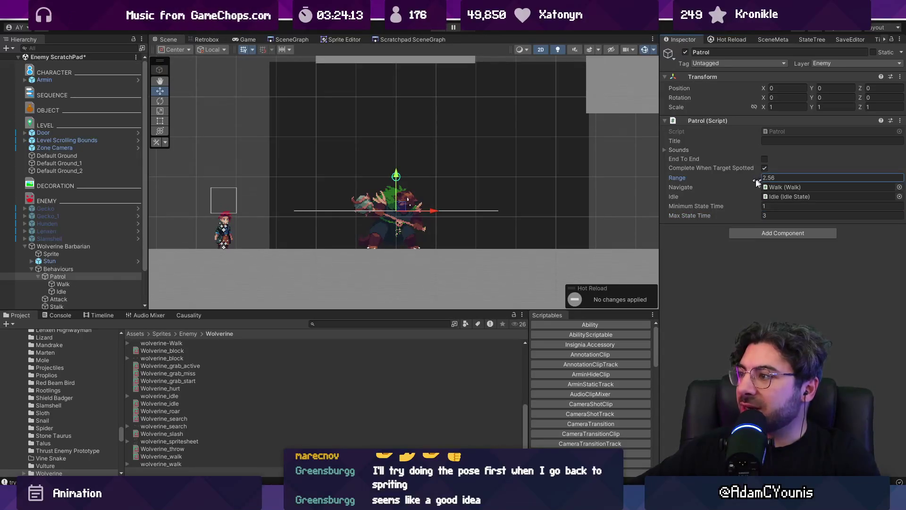
{"action": "key", "text": "ctrl+s"}
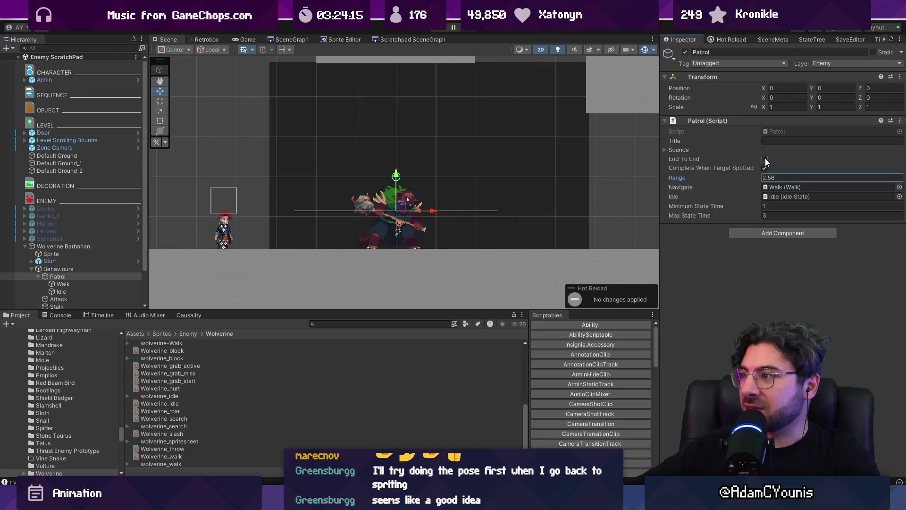
Step: Check the Sounds entries and the Walk and Idle sub-states, then collapse Patrol's children
{"action": "left_click", "coordinate": [765, 161]}
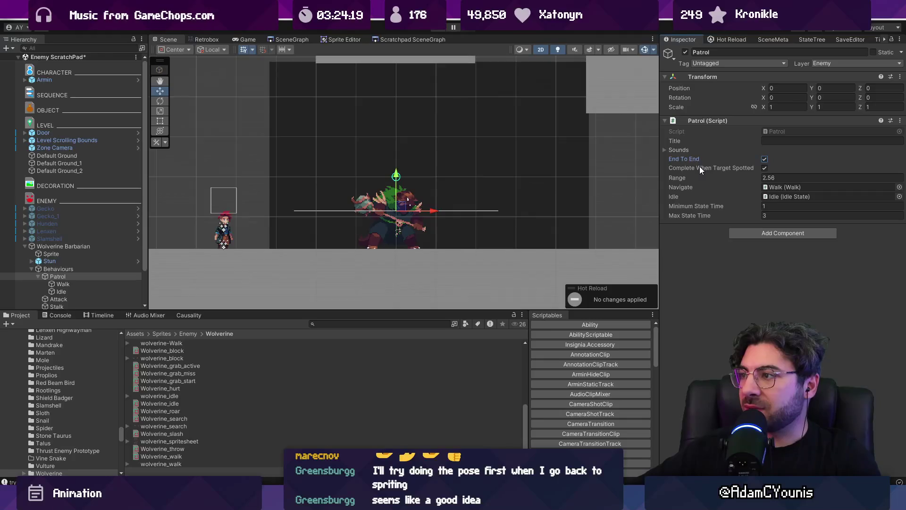
{"action": "left_click", "coordinate": [667, 149]}
{"action": "left_click", "coordinate": [667, 150]}
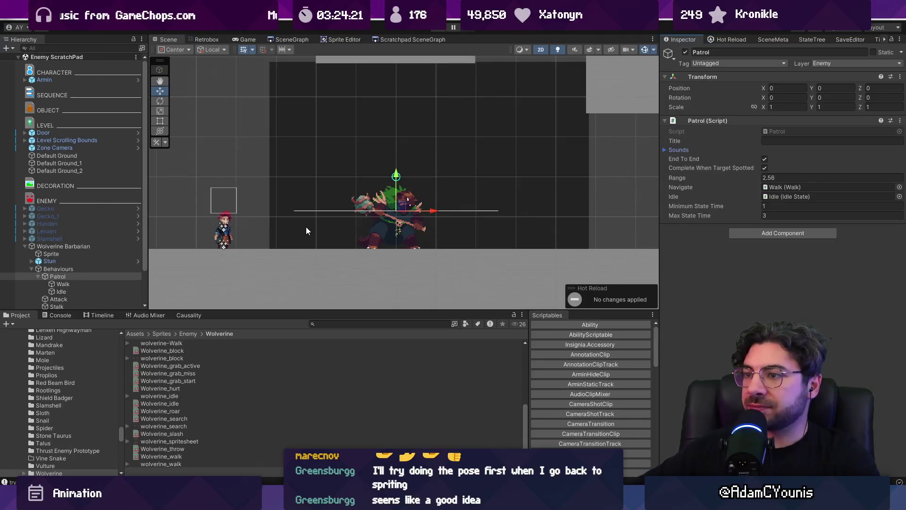
{"action": "left_click", "coordinate": [91, 284]}
{"action": "left_click", "coordinate": [90, 293]}
{"action": "left_click", "coordinate": [87, 276]}
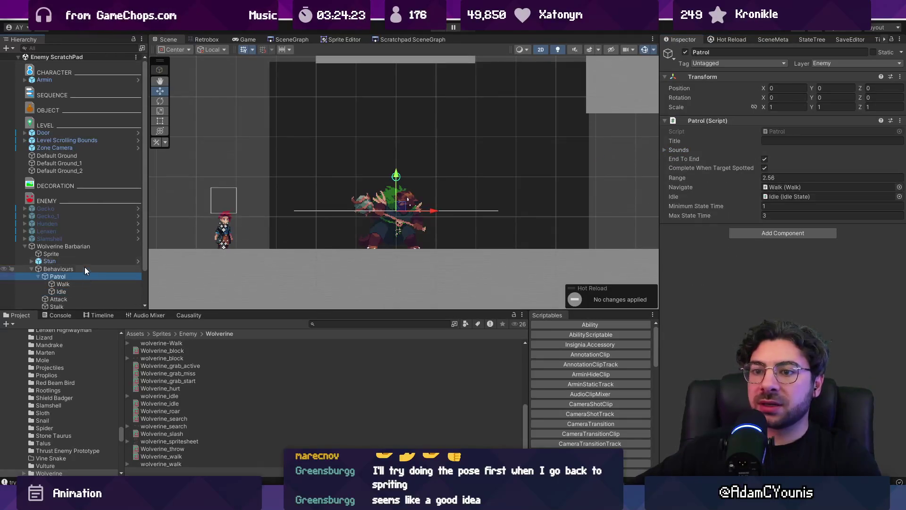
{"action": "left_click", "coordinate": [40, 277]}
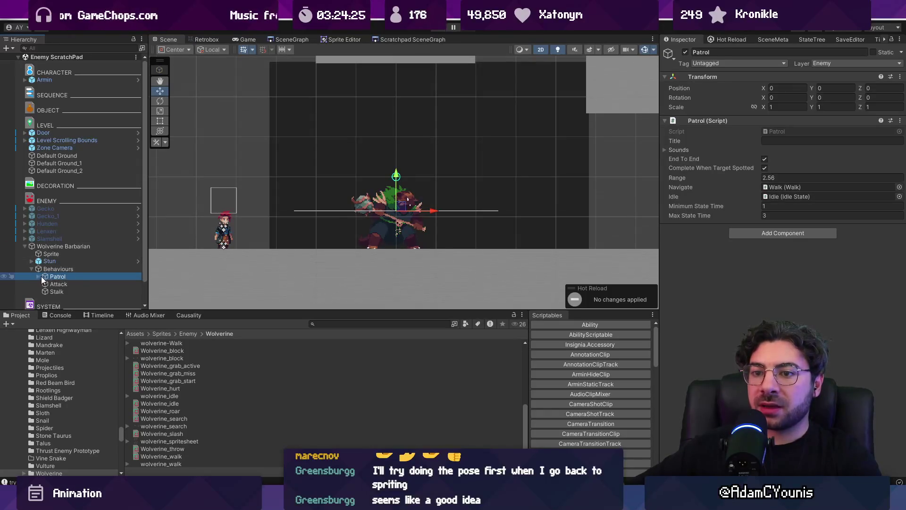
Step: Add Basic Attack to Attack with the Wolverine Barbarian-Overhead Attack sheet and Zone From Animation on
{"action": "left_click", "coordinate": [50, 284]}
{"action": "left_click", "coordinate": [738, 123]}
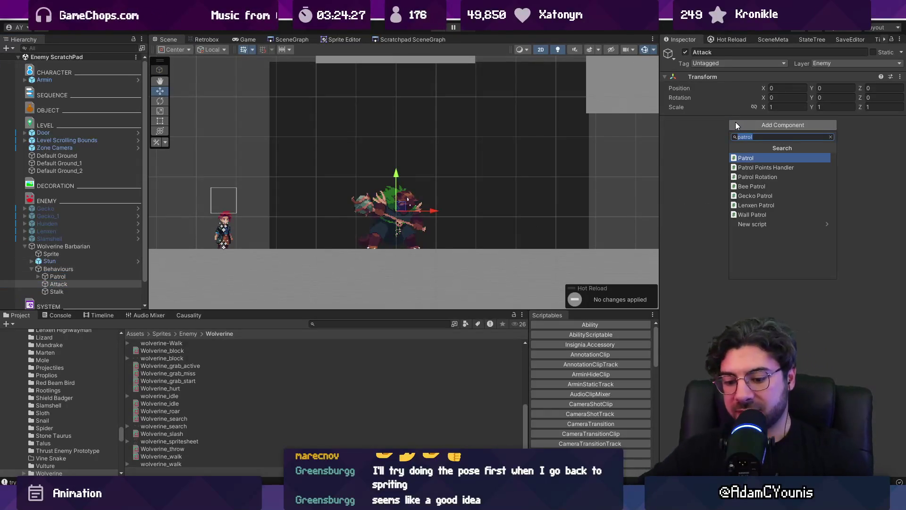
{"action": "type", "text": "basic att"}
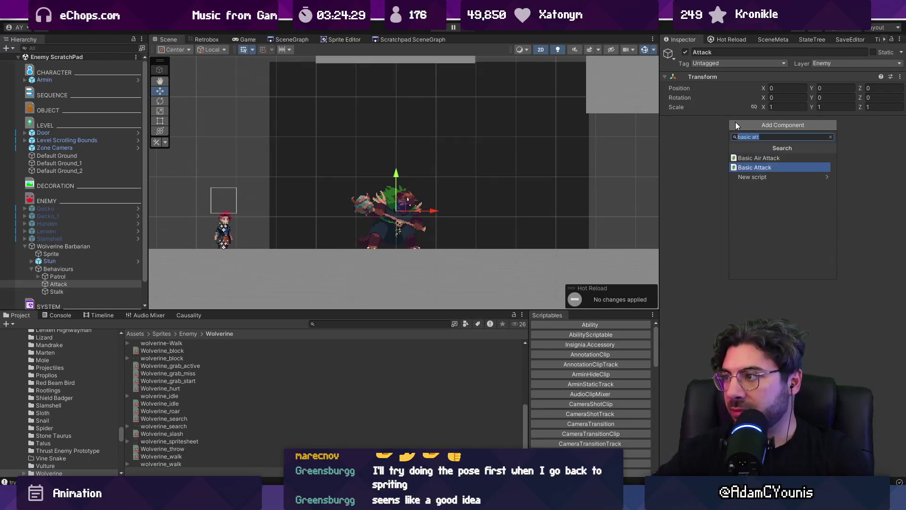
{"action": "key", "text": "Return"}
{"action": "left_click", "coordinate": [897, 160]}
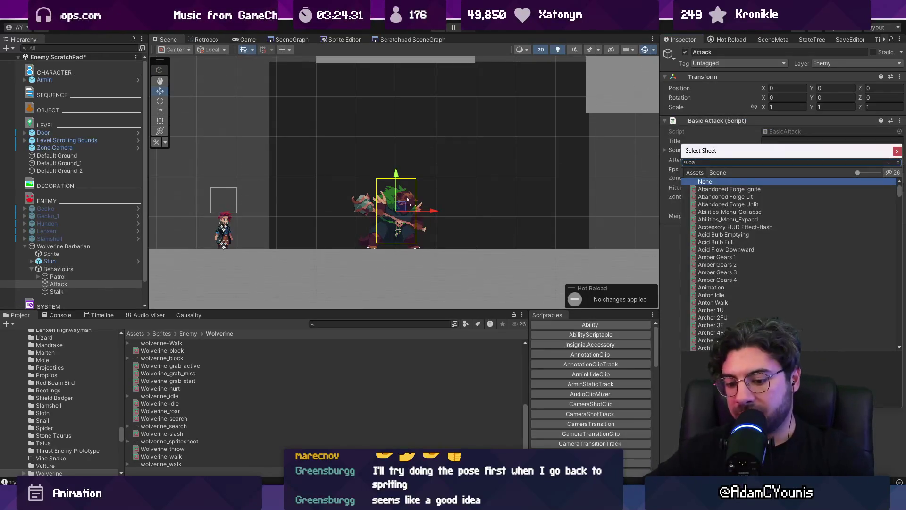
{"action": "type", "text": "rbarian"}
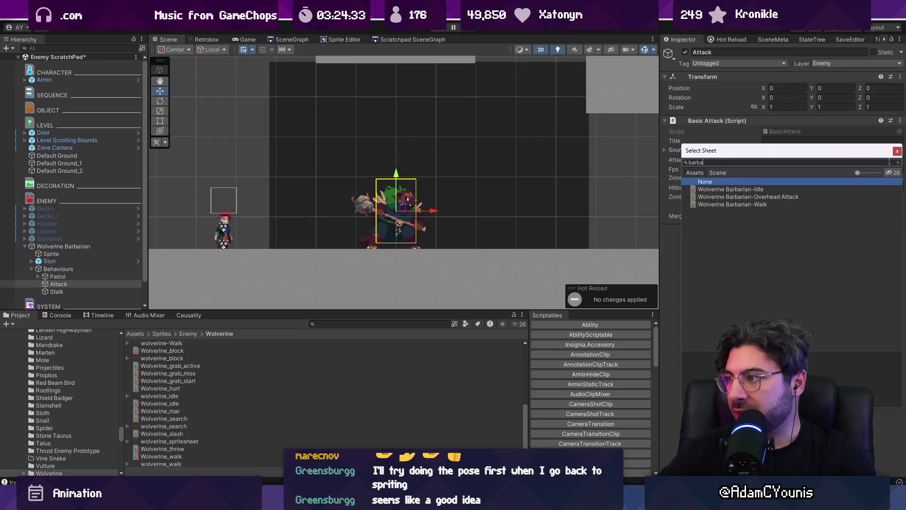
{"action": "key", "text": "Down"}
{"action": "key", "text": "Down"}
{"action": "key", "text": "Return"}
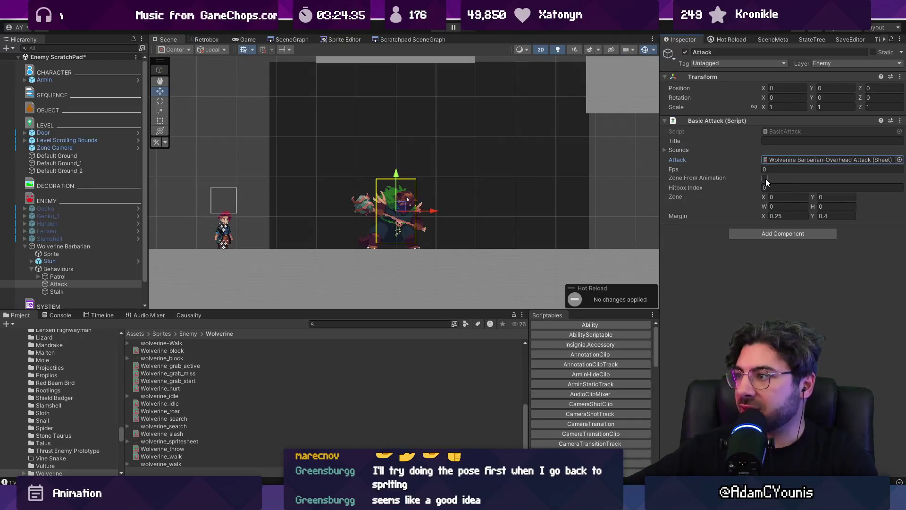
{"action": "left_click", "coordinate": [765, 178]}
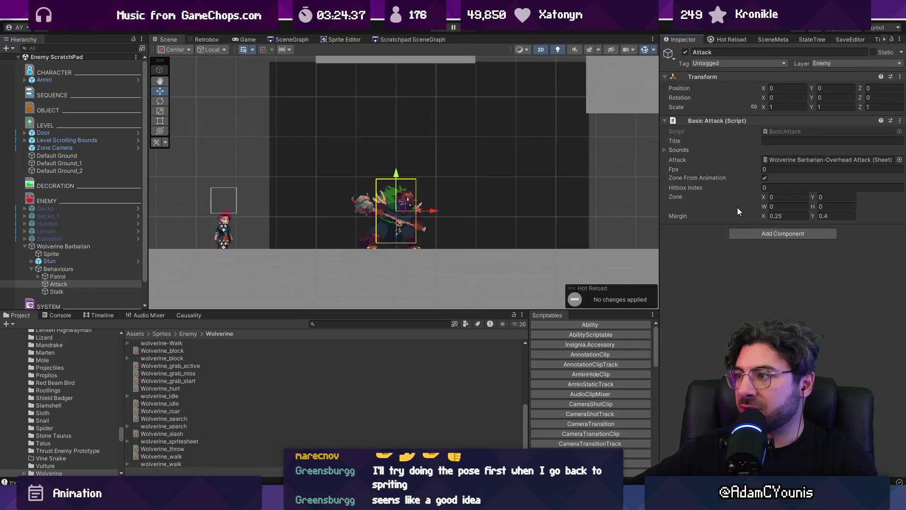
Step: Glance at Patrol, return to Attack, then select the Stalk object
{"action": "left_click", "coordinate": [59, 277]}
{"action": "left_click", "coordinate": [63, 284]}
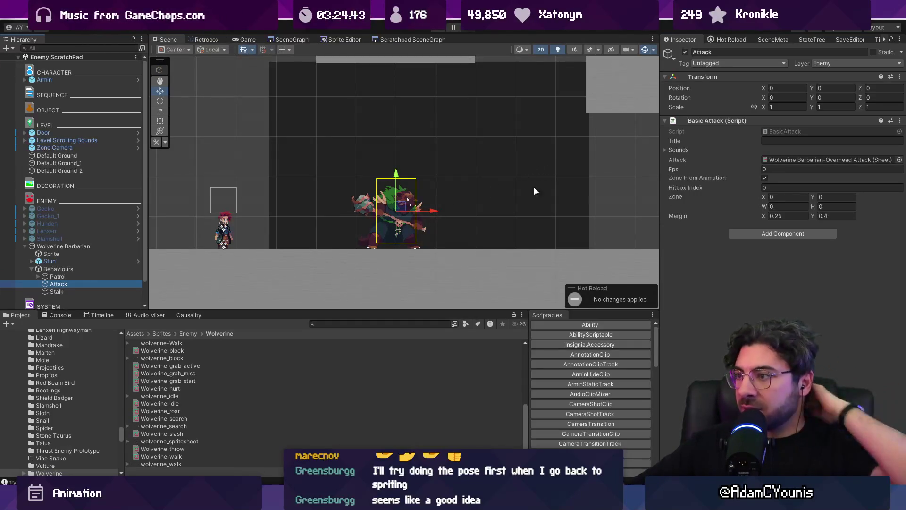
{"action": "left_click", "coordinate": [71, 291]}
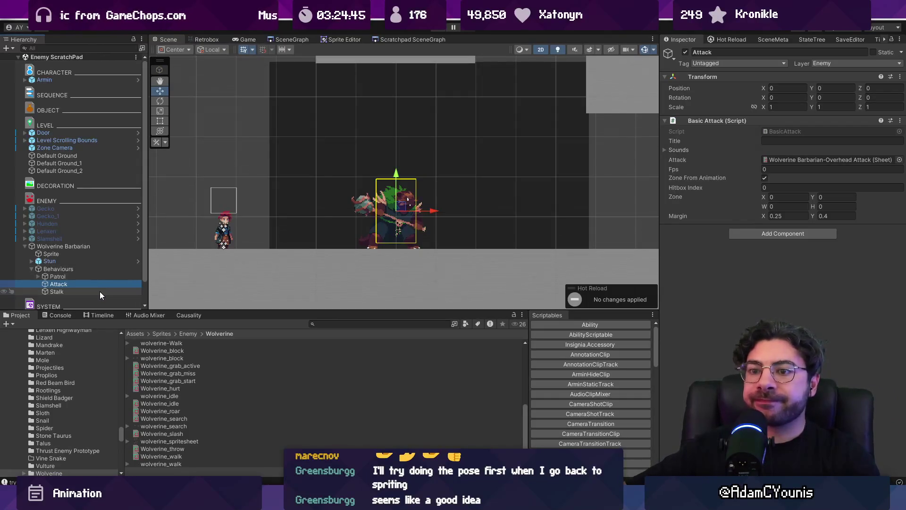
Step: Add a Stalk component to Stalk and set its Stalk sheet to Wolverine Barbarian-Walk
{"action": "left_click", "coordinate": [797, 125]}
{"action": "type", "text": "sta;"}
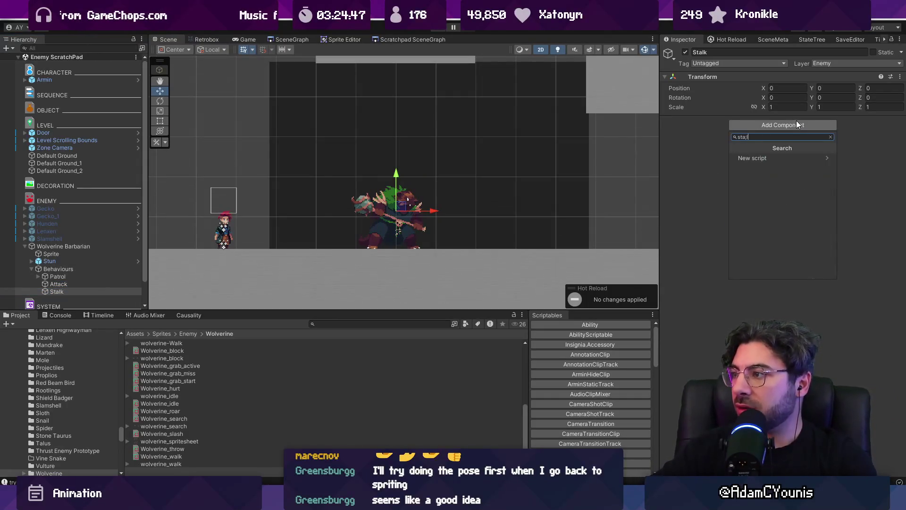
{"action": "key", "text": "Return"}
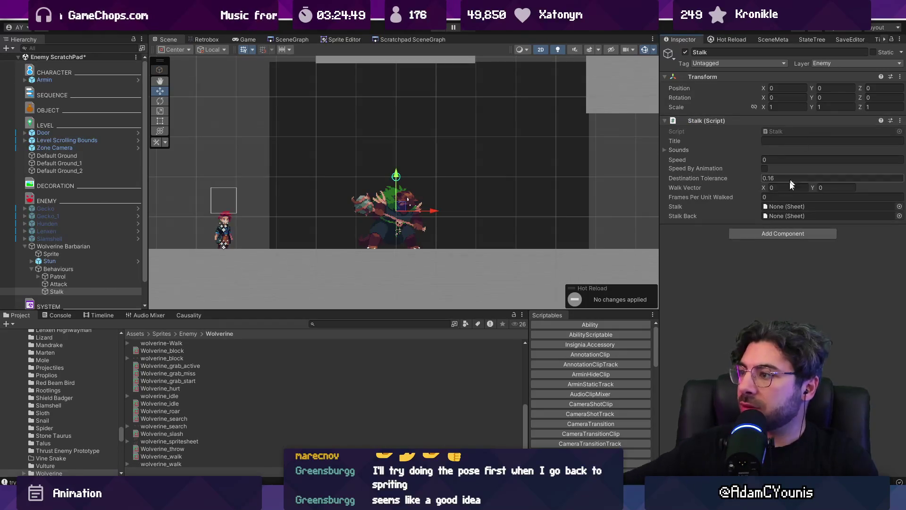
{"action": "left_click", "coordinate": [900, 207]}
{"action": "type", "text": "wolverine"}
{"action": "key", "text": "Down"}
{"action": "key", "text": "Down"}
{"action": "key", "text": "Down"}
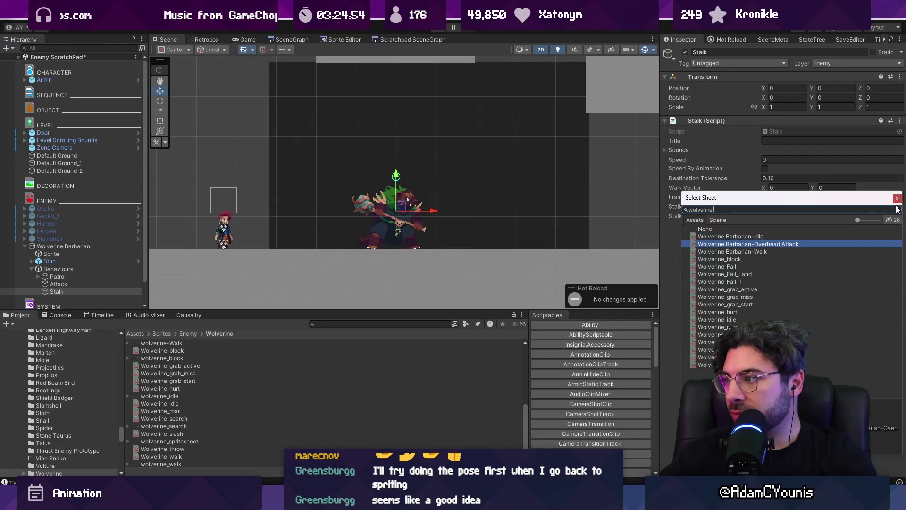
{"action": "key", "text": "Return"}
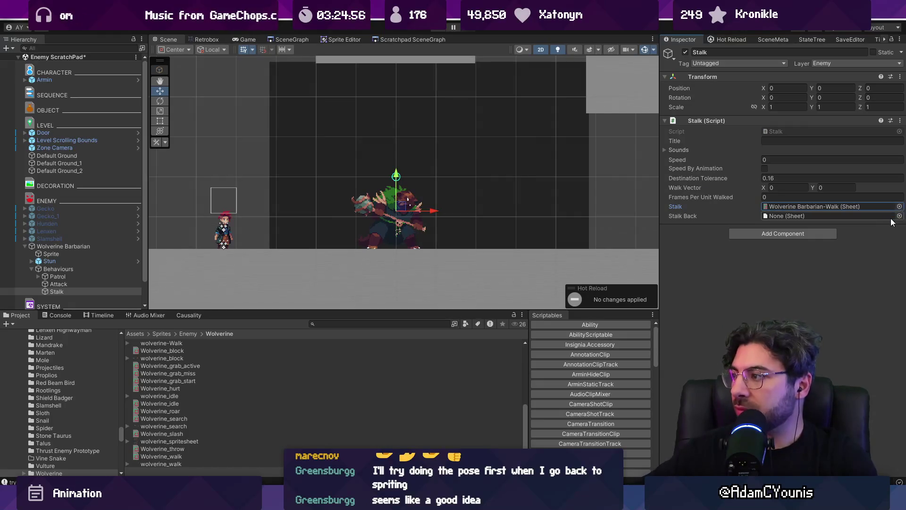
Step: Set the Stalk Back sheet to Wolverine Barbarian-Walk
{"action": "left_click", "coordinate": [900, 216]}
{"action": "type", "text": "barbarian w"}
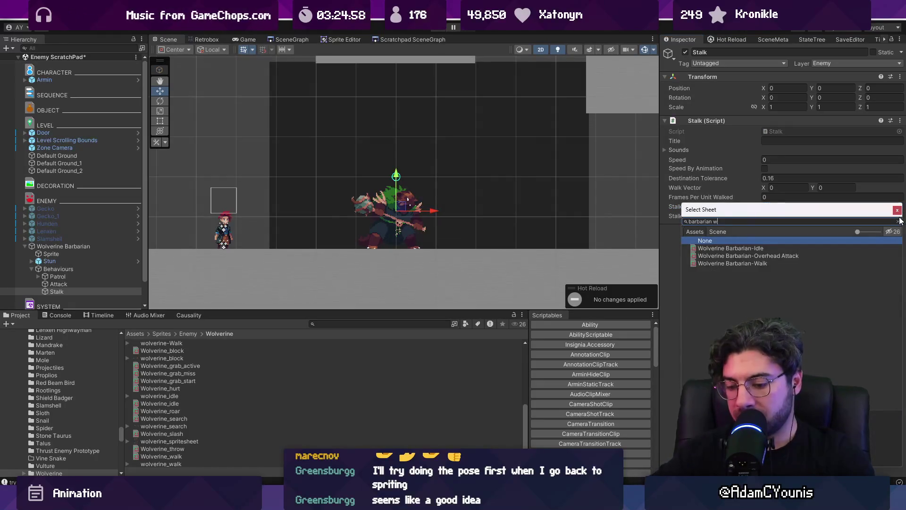
{"action": "type", "text": "alk"}
{"action": "key", "text": "Escape"}
{"action": "left_click", "coordinate": [899, 216]}
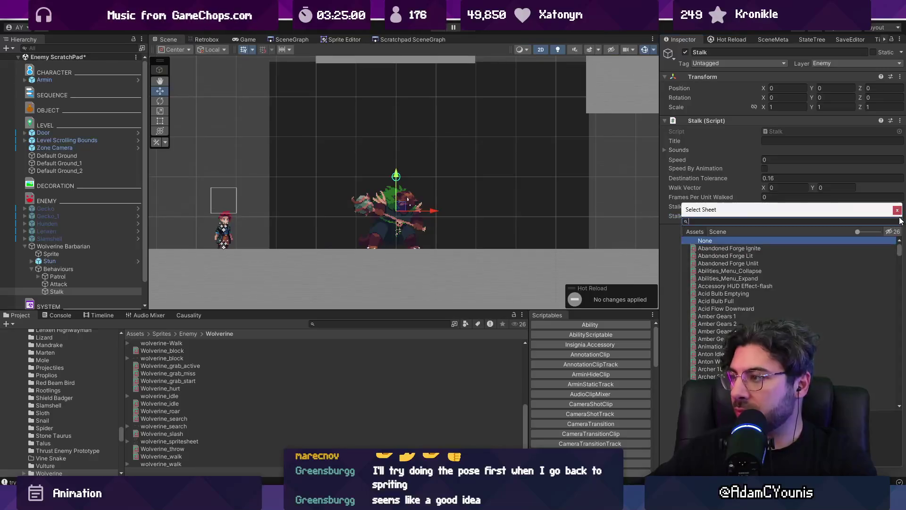
{"action": "type", "text": "barian-Wa"}
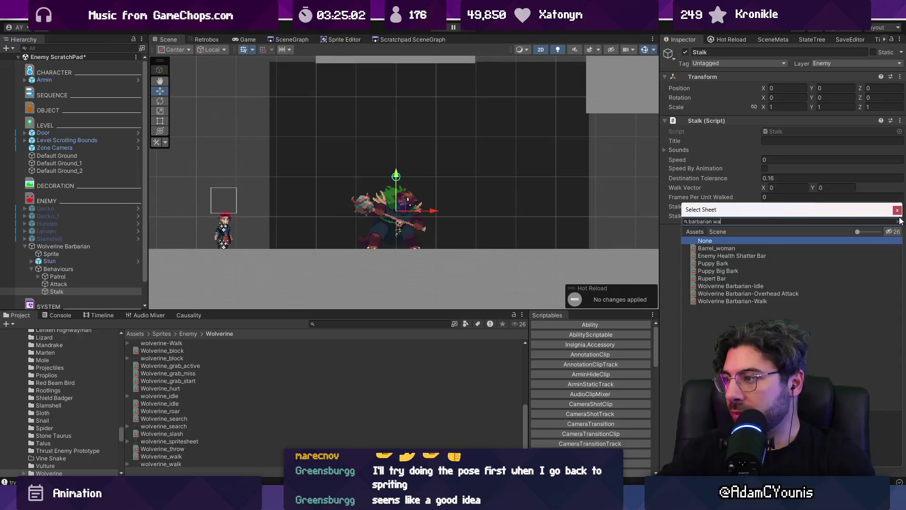
{"action": "type", "text": "lk"}
{"action": "key", "text": "Return"}
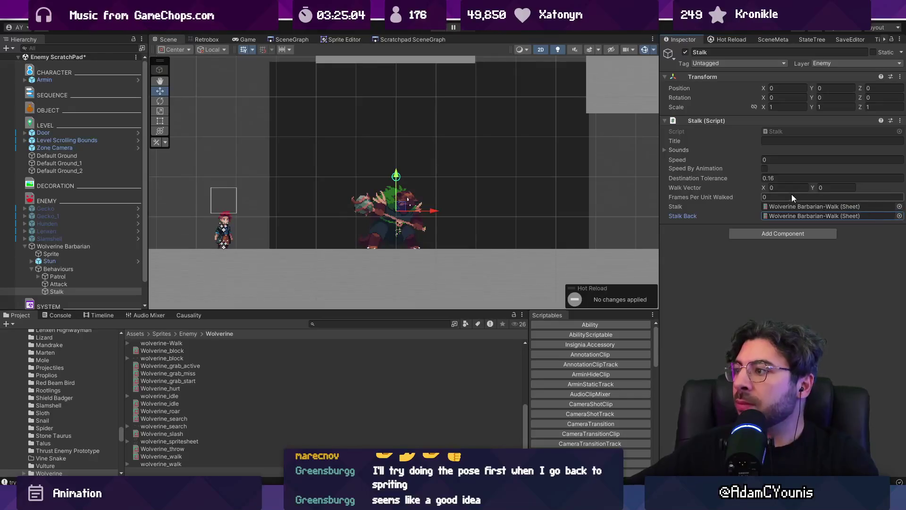
Step: Set Frames Per Unit Walked to 7 and Speed to 0.7, then open the WolverineBarbarian script
{"action": "left_click", "coordinate": [780, 198]}
{"action": "type", "text": "7"}
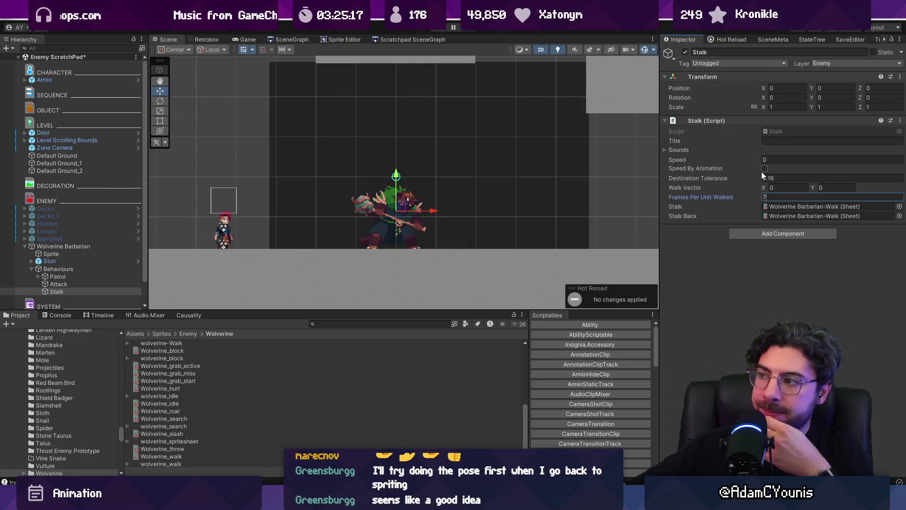
{"action": "left_click", "coordinate": [775, 159]}
{"action": "type", "text": "1"}
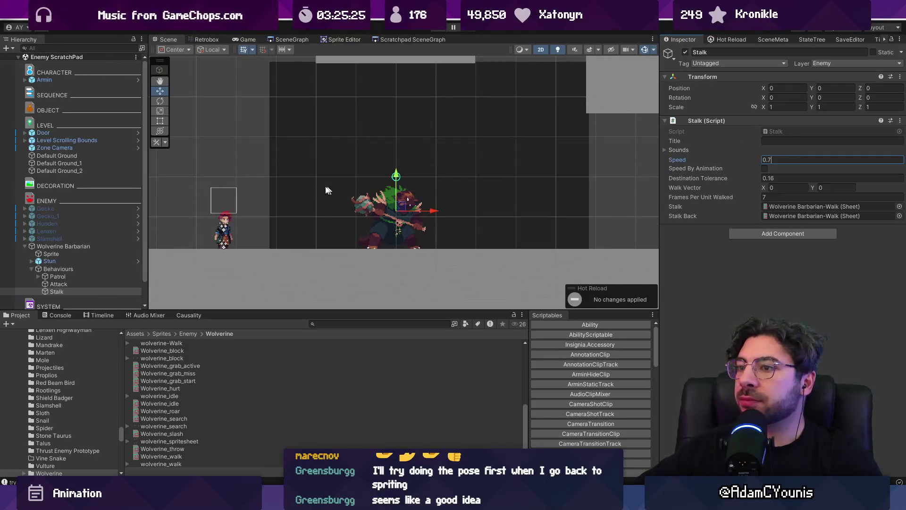
{"action": "left_click", "coordinate": [95, 247]}
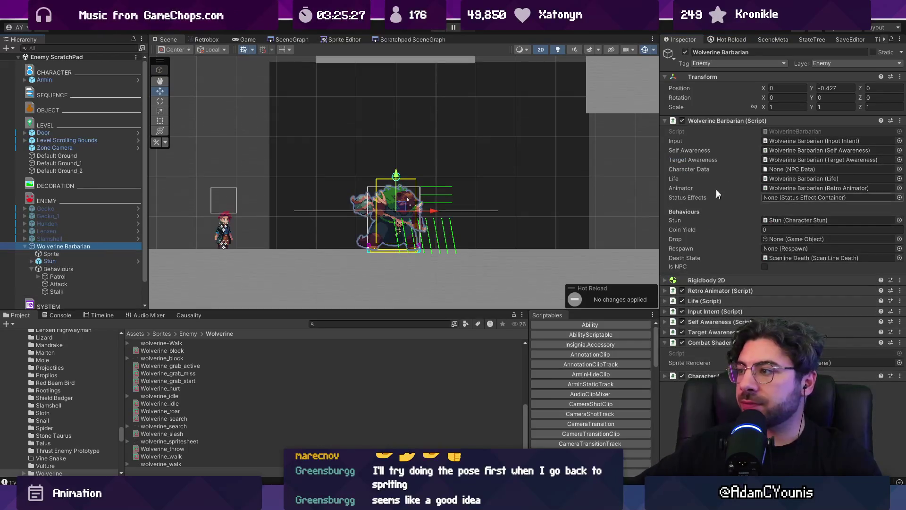
{"action": "double_click", "coordinate": [793, 131]}
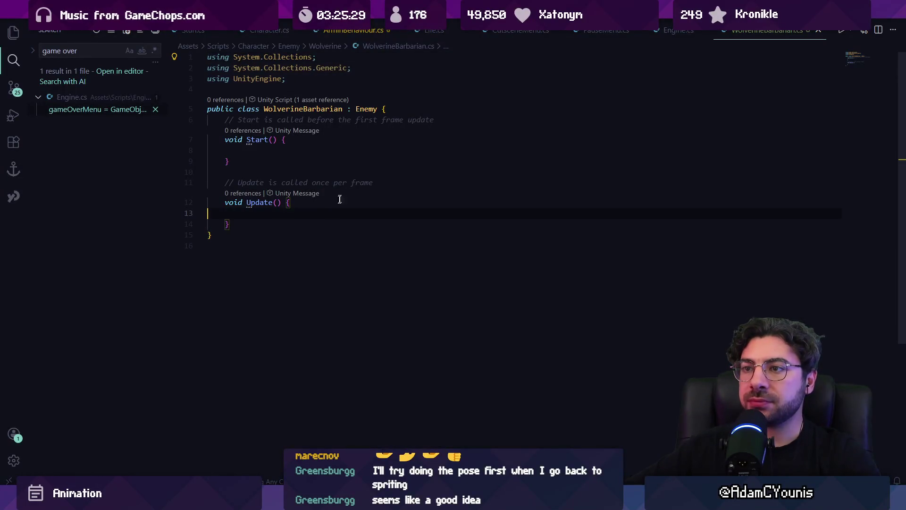
Step: Declare fields 'public Patrol patrol;' and a BarbarianEngage engage field
{"action": "key", "text": "Return"}
{"action": "key", "text": "Return"}
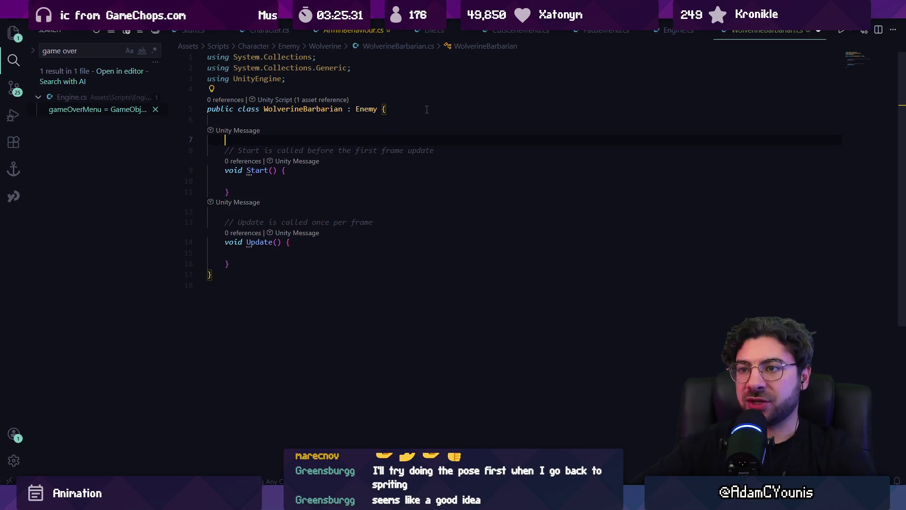
{"action": "type", "text": "public Patrol patrol"}
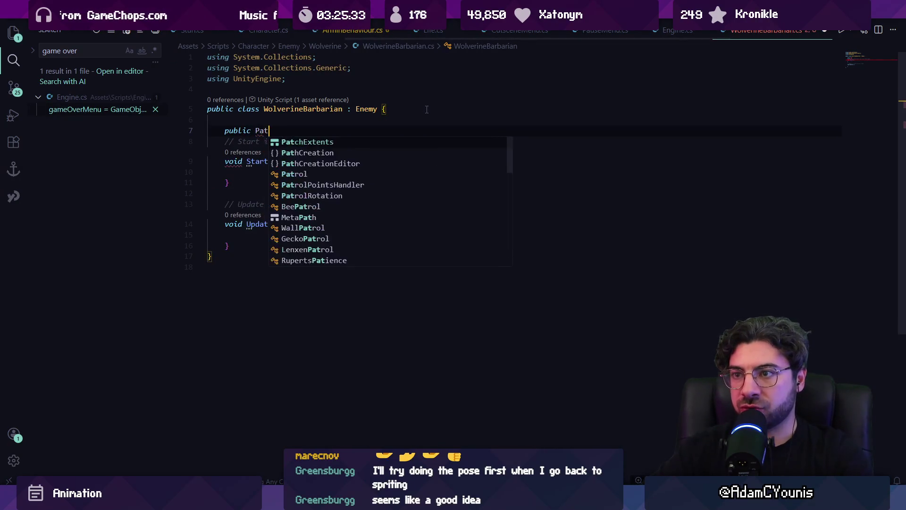
{"action": "type", "text": ";"}
{"action": "key", "text": "Return"}
{"action": "type", "text": "public Barbarioan"}
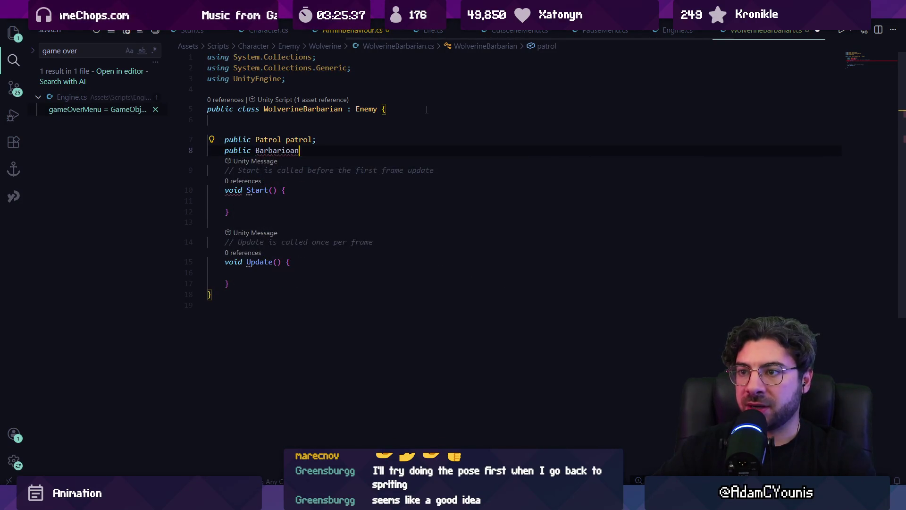
{"action": "type", "text": "anE"}
{"action": "key", "text": "BackSpace"}
{"action": "key", "text": "BackSpace"}
Step: Add a BarbarianEngage class below Update and change its base class to CharacterState
{"action": "left_click", "coordinate": [313, 301]}
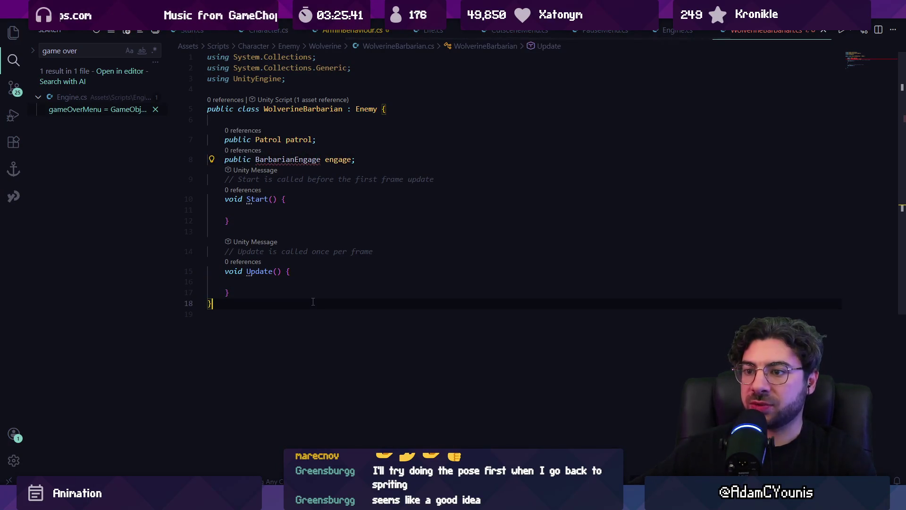
{"action": "key", "text": "Return"}
{"action": "key", "text": "Return"}
{"action": "type", "text": "public class BV"}
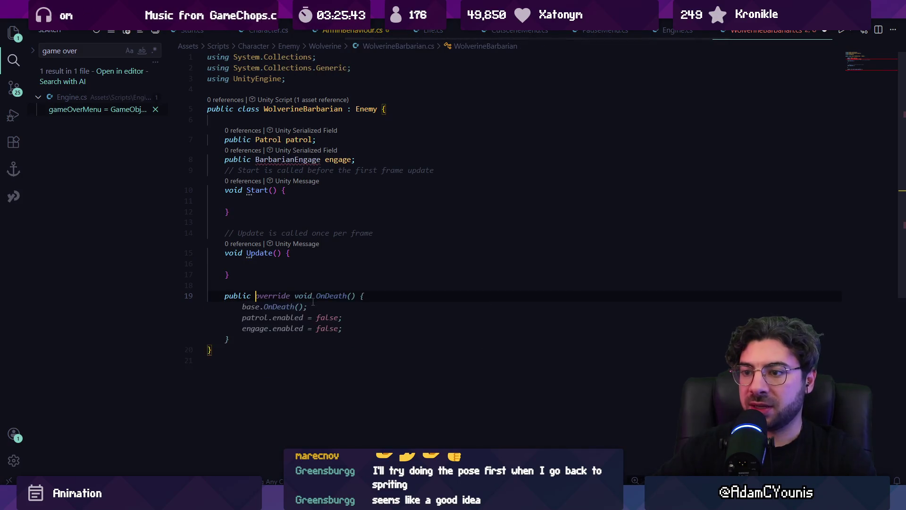
{"action": "key", "text": "BackSpace"}
{"action": "type", "text": "arbaria"}
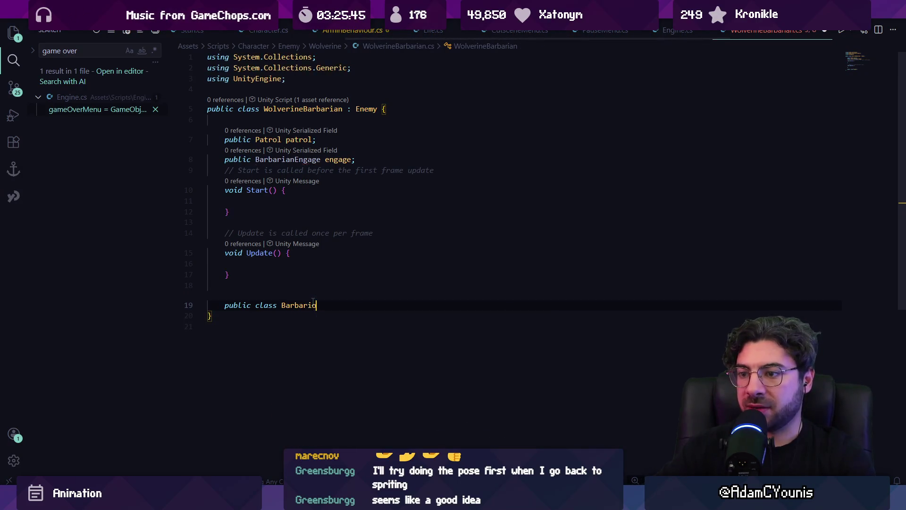
{"action": "type", "text": "nEngage : EnemyEngage {"}
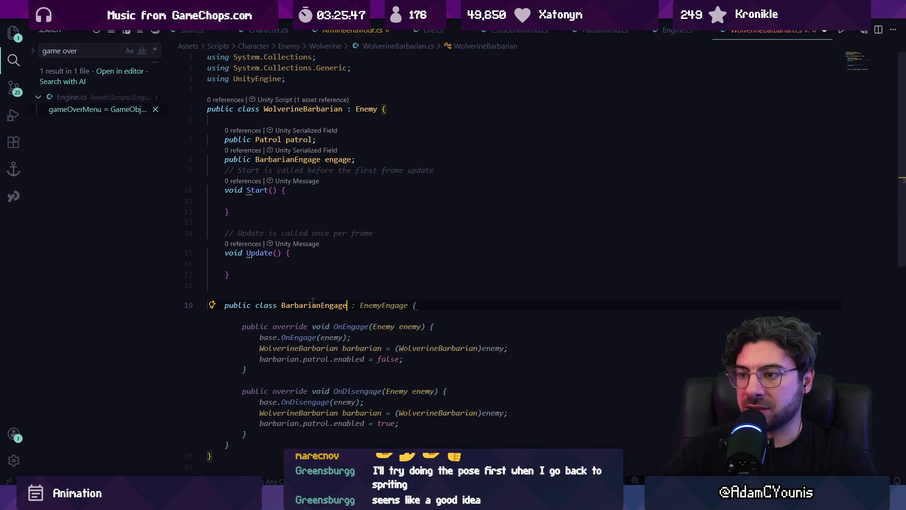
{"action": "key", "text": "Tab"}
{"action": "scroll", "coordinate": [378, 264], "scroll_direction": "down", "scroll_amount": 1}
{"action": "double_click", "coordinate": [379, 257]}
{"action": "key", "text": "BackSpace"}
{"action": "type", "text": "Characte"}
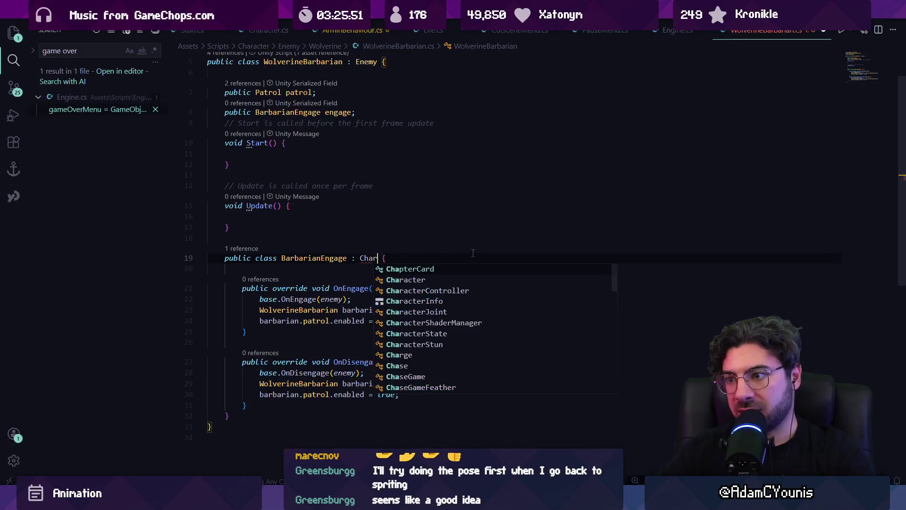
{"action": "type", "text": "rState"}
{"action": "key", "text": "Tab"}
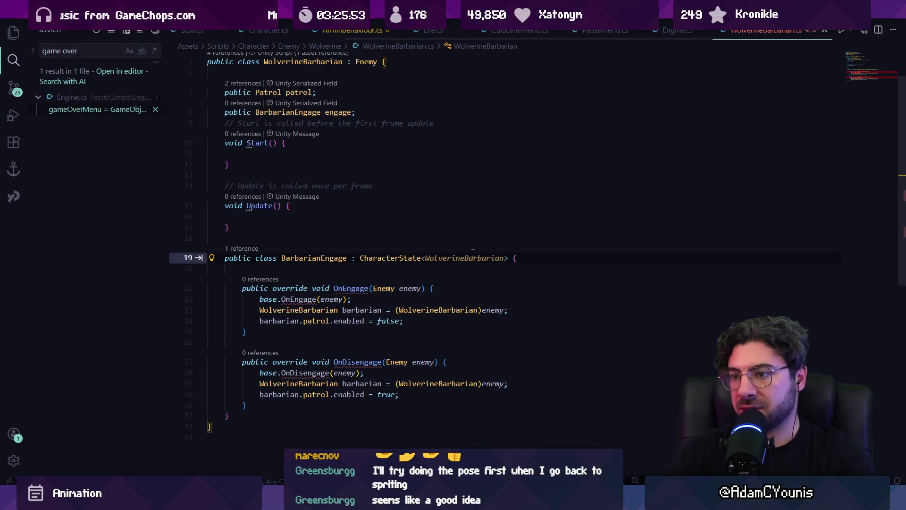
Step: Delete the old OnEngage and OnDisengage methods from BarbarianEngage
{"action": "left_click_drag", "start_coordinate": [247, 406], "coordinate": [245, 281]}
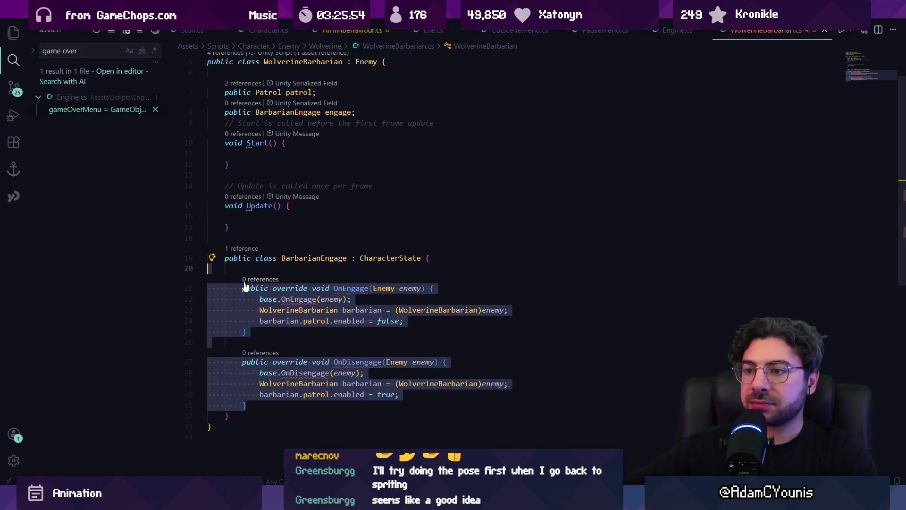
{"action": "key", "text": "Delete"}
{"action": "key", "text": "Return"}
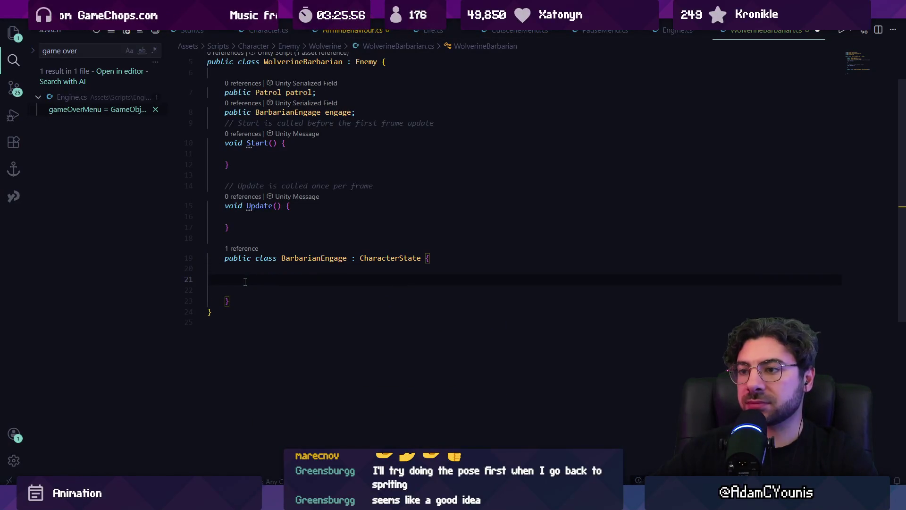
{"action": "mouse_move", "coordinate": [297, 278]}
{"action": "key", "text": "Escape"}
{"action": "scroll", "coordinate": [297, 288], "scroll_direction": "up", "scroll_amount": 2}
Step: Add public override Enter() and Exit() methods with their base calls
{"action": "type", "text": "pu"}
{"action": "key", "text": "BackSpace"}
{"action": "key", "text": "BackSpace"}
{"action": "type", "text": "op"}
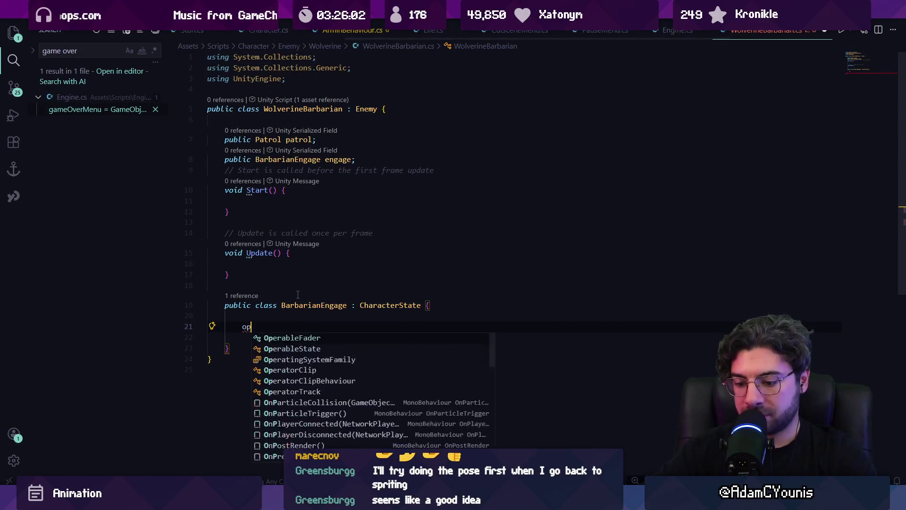
{"action": "key", "text": "BackSpace"}
{"action": "key", "text": "BackSpace"}
{"action": "type", "text": "p"}
{"action": "key", "text": "Tab"}
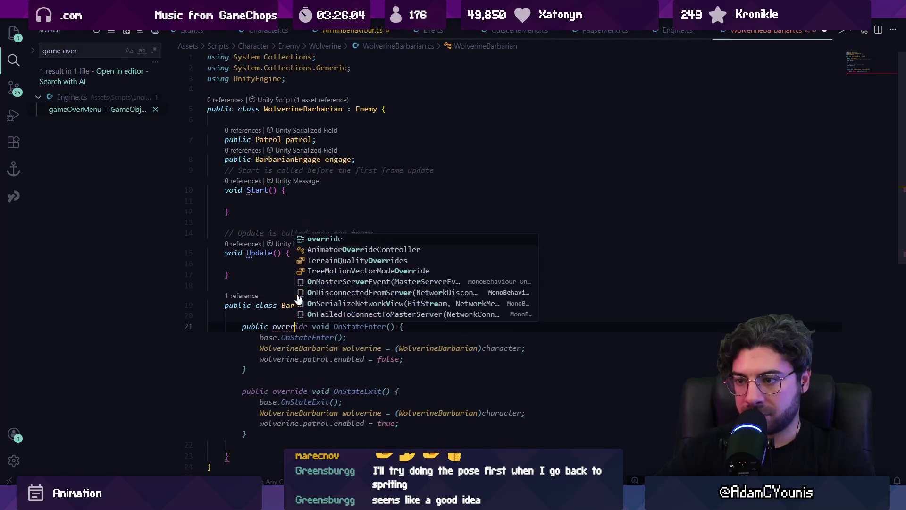
{"action": "key", "text": "Tab"}
{"action": "type", "text": "void En"}
{"action": "key", "text": "Tab"}
{"action": "key", "text": "Down"}
{"action": "key", "text": "Left"}
{"action": "key", "text": "Left"}
{"action": "key", "text": "Return"}
{"action": "key", "text": "BackSpace"}
{"action": "key", "text": "BackSpace"}
{"action": "key", "text": "Return"}
{"action": "type", "text": "p"}
{"action": "key", "text": "Tab"}
Step: Insert an empty Do() override above Exit, remove stray parentheses, and save the file
{"action": "key", "text": "Up"}
{"action": "key", "text": "Up"}
{"action": "key", "text": "Up"}
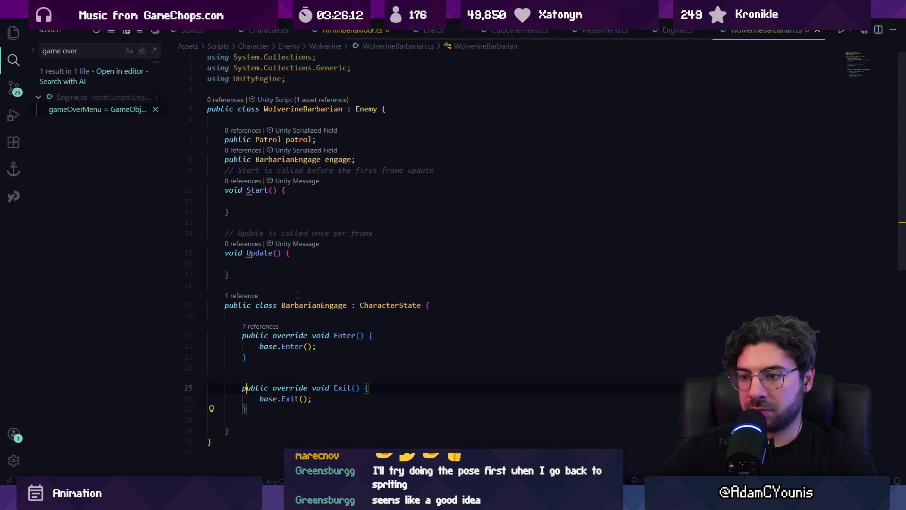
{"action": "type", "text": "public overri"}
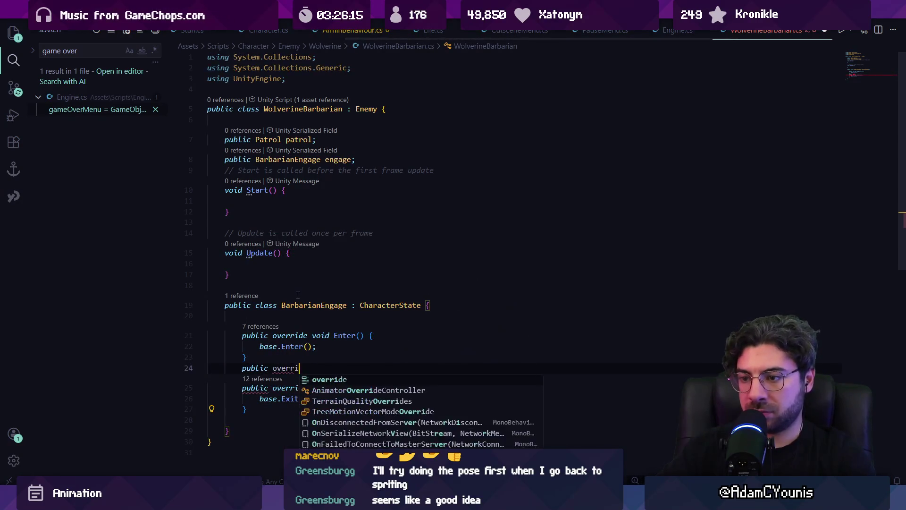
{"action": "type", "text": "de void Do"}
{"action": "key", "text": "Return"}
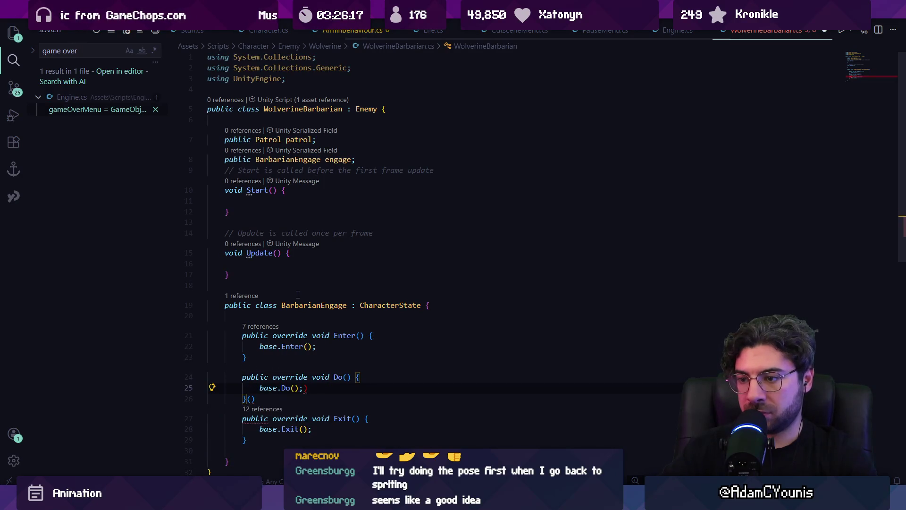
{"action": "key", "text": "BackSpace"}
{"action": "key", "text": "BackSpace"}
{"action": "key", "text": "BackSpace"}
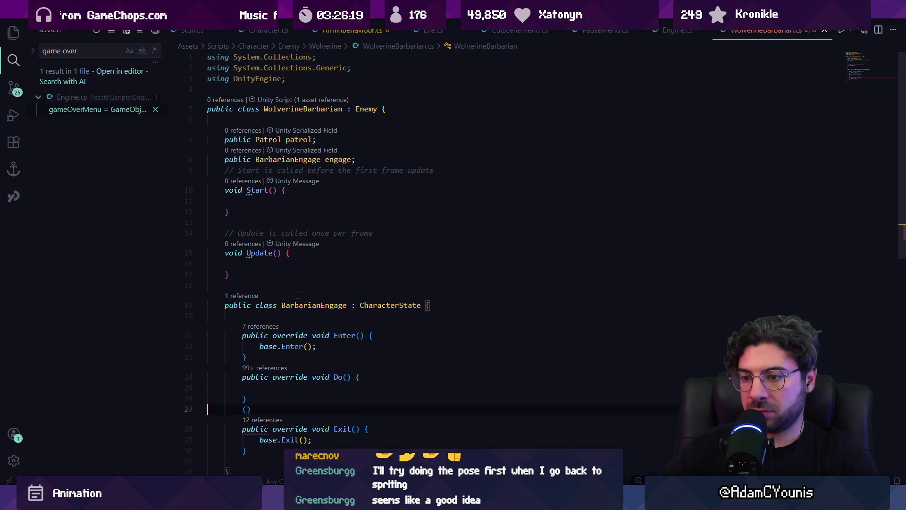
{"action": "key", "text": "Down"}
{"action": "key", "text": "End"}
{"action": "key", "text": "Left"}
{"action": "key", "text": "Left"}
{"action": "key", "text": "Return"}
{"action": "key", "text": "BackSpace"}
{"action": "key", "text": "BackSpace"}
{"action": "key", "text": "Up"}
{"action": "key", "text": "Up"}
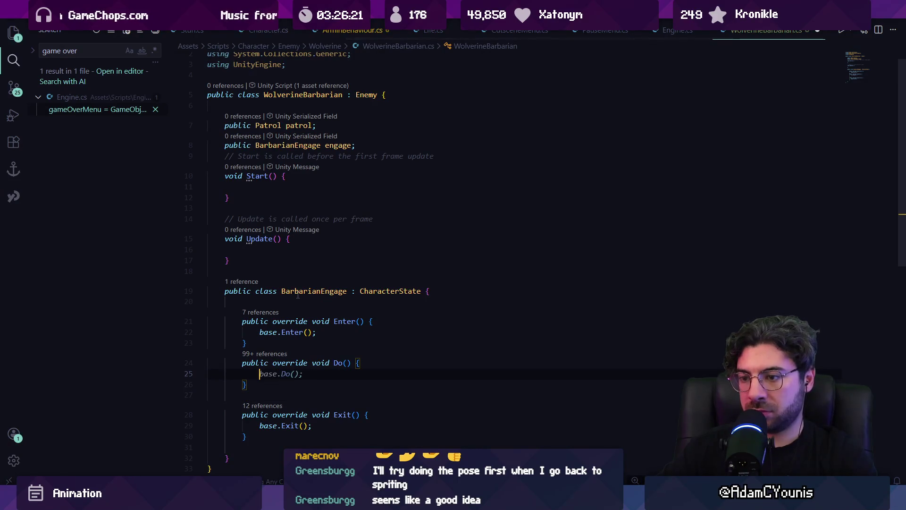
{"action": "key", "text": "ctrl+s"}
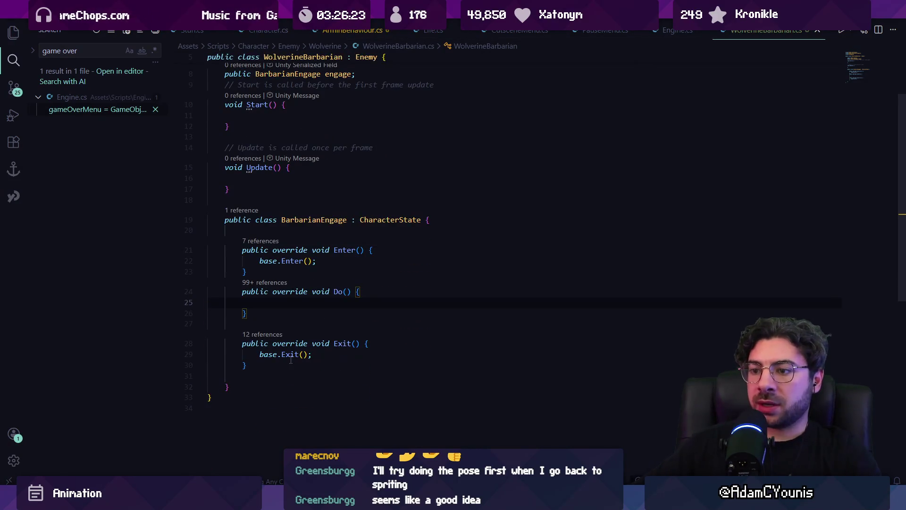
{"action": "scroll", "coordinate": [293, 283], "scroll_direction": "up", "scroll_amount": 1}
{"action": "left_click", "coordinate": [264, 264]}
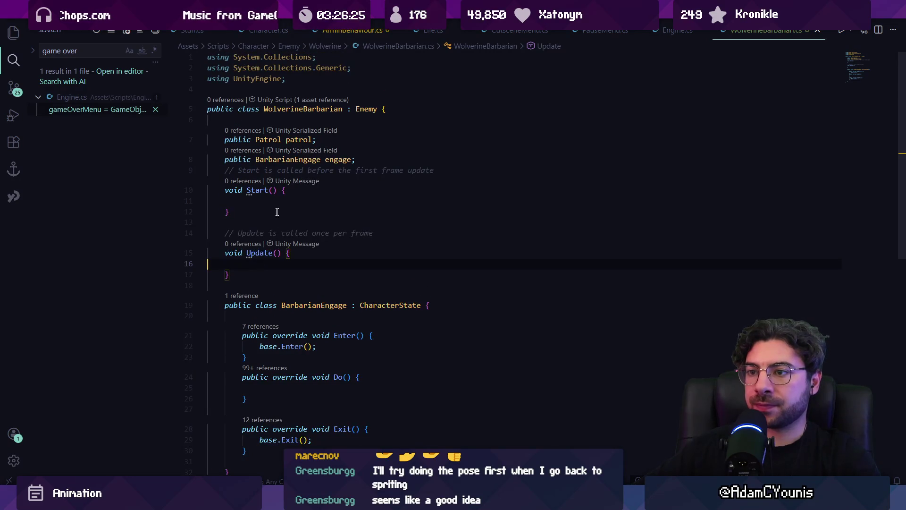
Step: Make Start call Set(patrol) and Update call state.Do()
{"action": "type", "text": "S"}
{"action": "type", "text": "et(patrol);"}
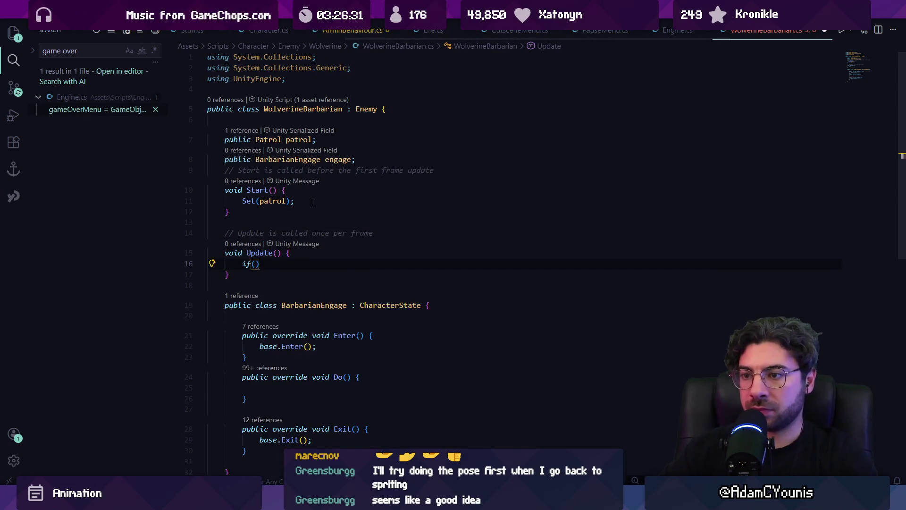
{"action": "key", "text": "Tab"}
{"action": "key", "text": "ctrl+z"}
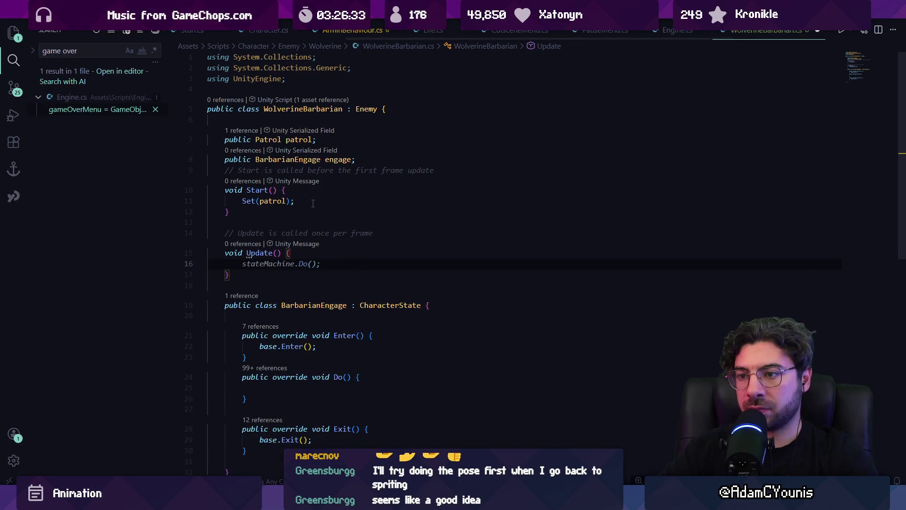
{"action": "type", "text": "state"}
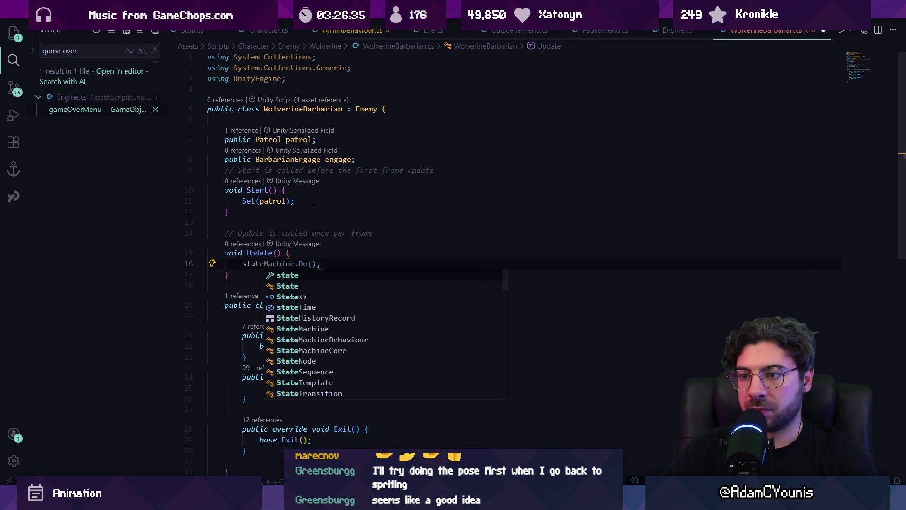
{"action": "type", "text": ".do"}
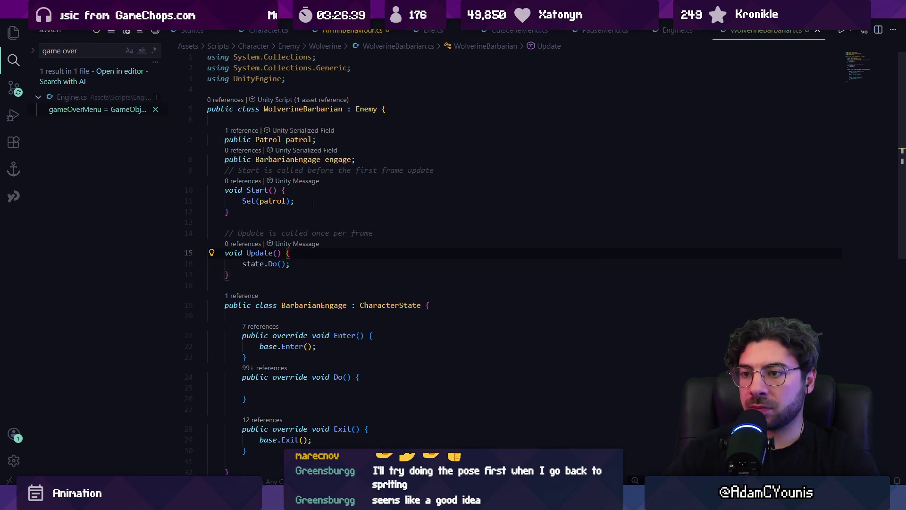
Step: Wrap the state.Do() call in an if (state != null) block
{"action": "key", "text": "Return"}
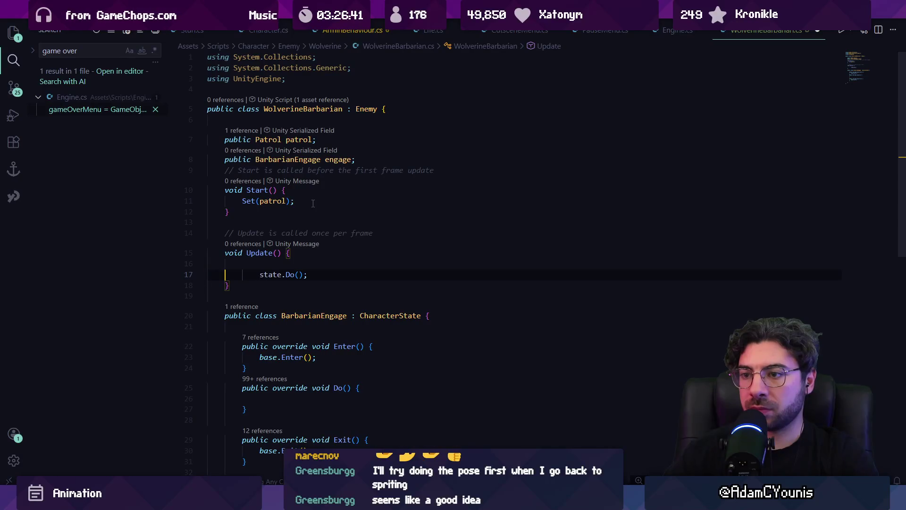
{"action": "type", "text": "if(state !+ nu"}
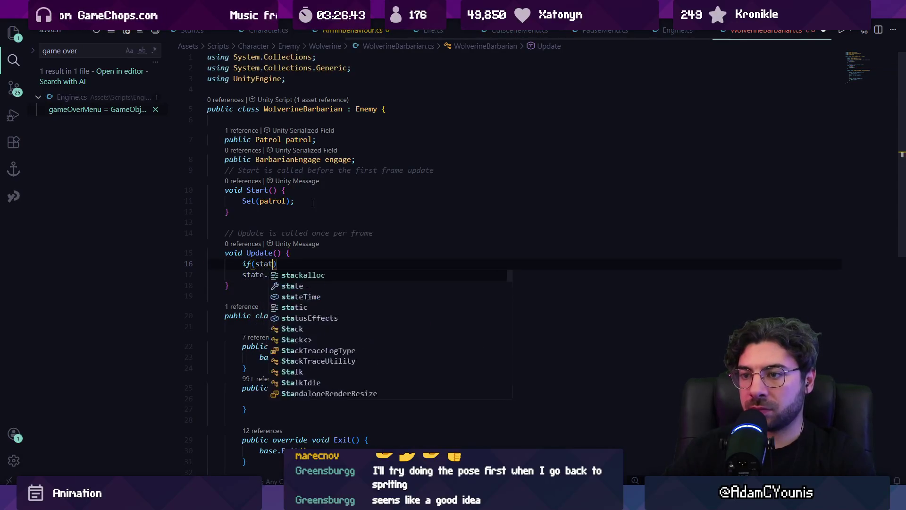
{"action": "key", "text": "BackSpace"}
{"action": "key", "text": "BackSpace"}
{"action": "key", "text": "BackSpace"}
{"action": "type", "text": "= nu"}
{"action": "key", "text": "Tab"}
{"action": "key", "text": "Down"}
{"action": "key", "text": "Down"}
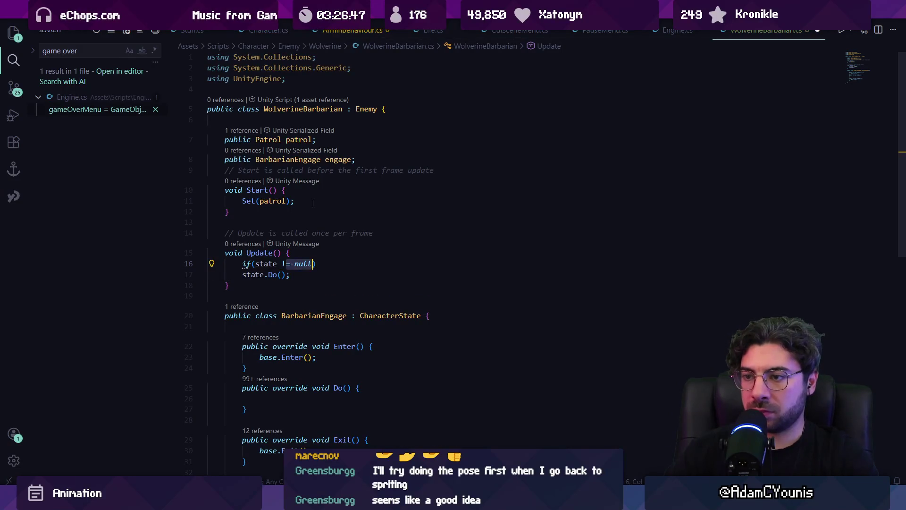
{"action": "type", "text": "{"}
{"action": "key", "text": "Return"}
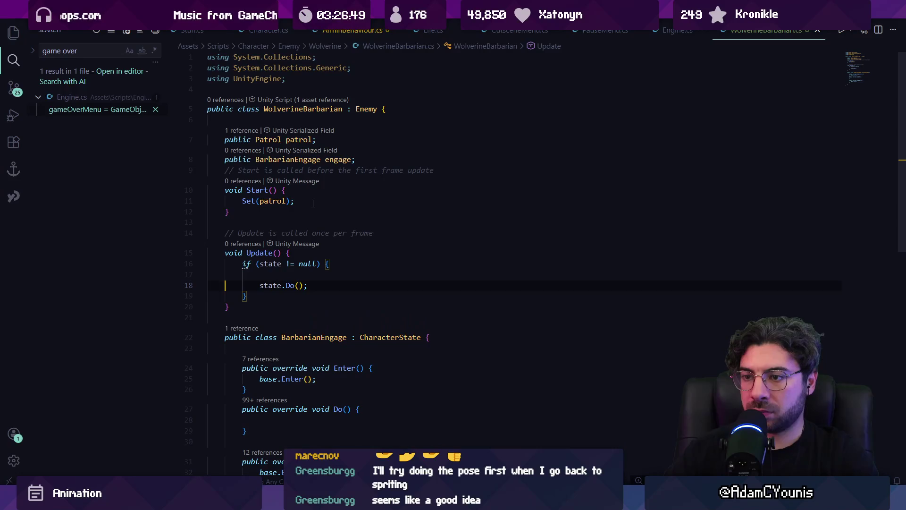
Step: Add a FixedUpdate method calling state.FixedDo() when state is not null
{"action": "key", "text": "Return"}
{"action": "key", "text": "Return"}
{"action": "type", "text": "void F"}
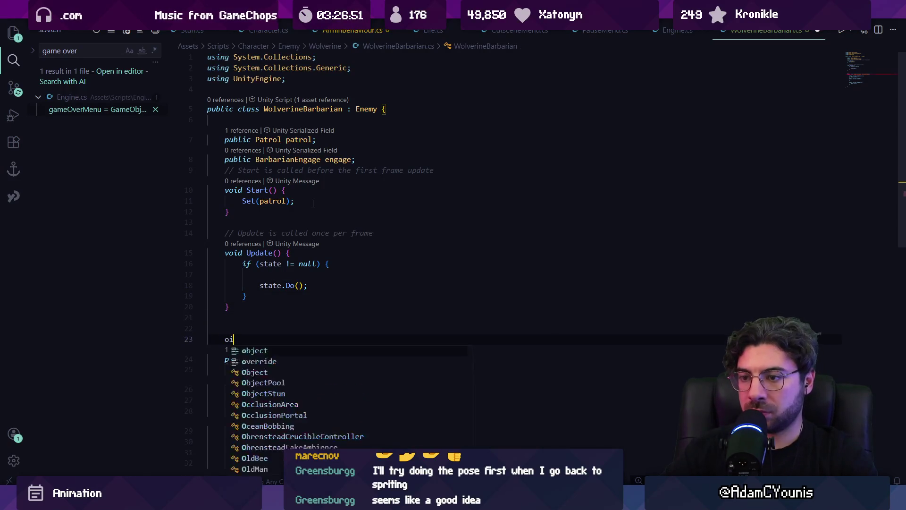
{"action": "type", "text": "ixed"}
{"action": "key", "text": "Tab"}
{"action": "type", "text": "{"}
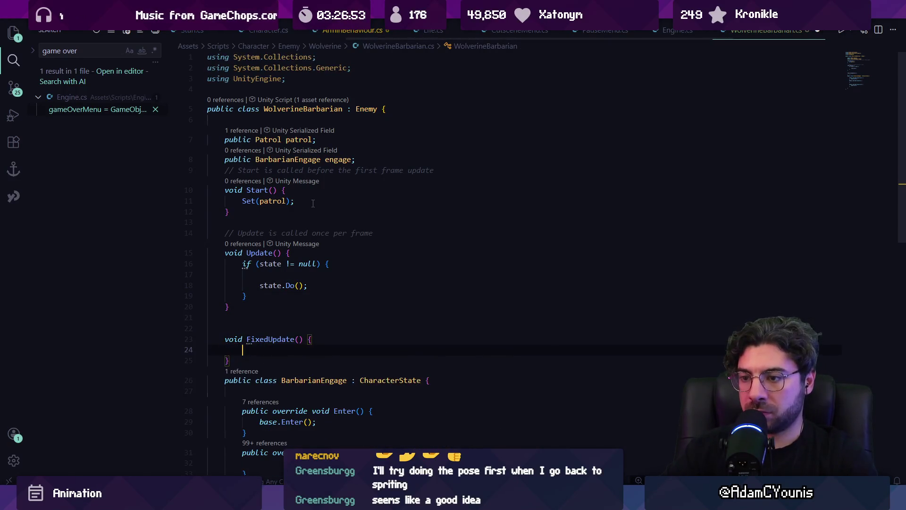
{"action": "key", "text": "Return"}
{"action": "key", "text": "Tab"}
{"action": "key", "text": "ctrl+z"}
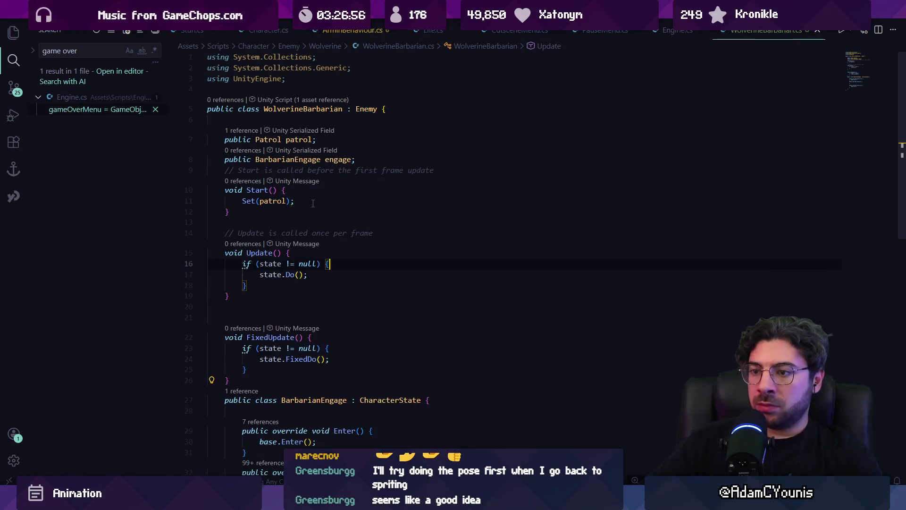
Step: Add an if (state.complete) block whose inner check calls SensingTarget(true, true, true) with the engage call
{"action": "key", "text": "Return"}
{"action": "key", "text": "Return"}
{"action": "type", "text": "if (state.complete) "}
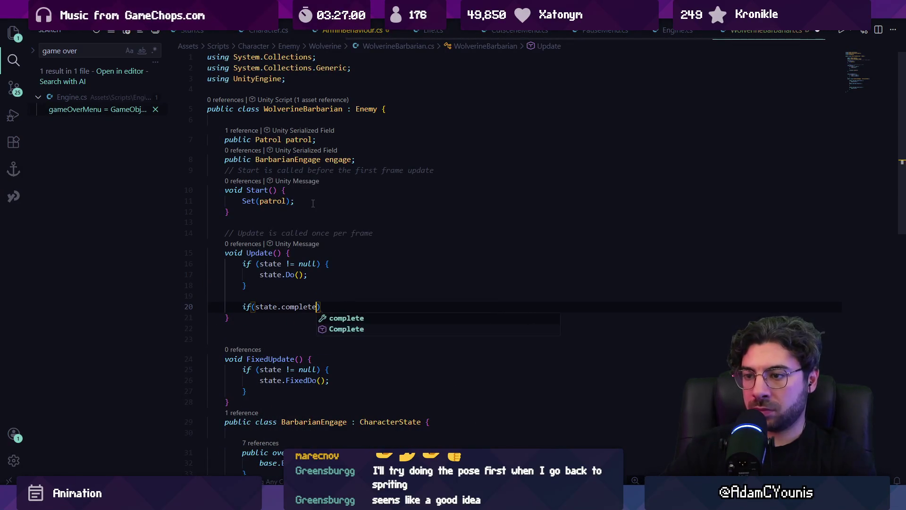
{"action": "type", "text": "{"}
{"action": "key", "text": "Return"}
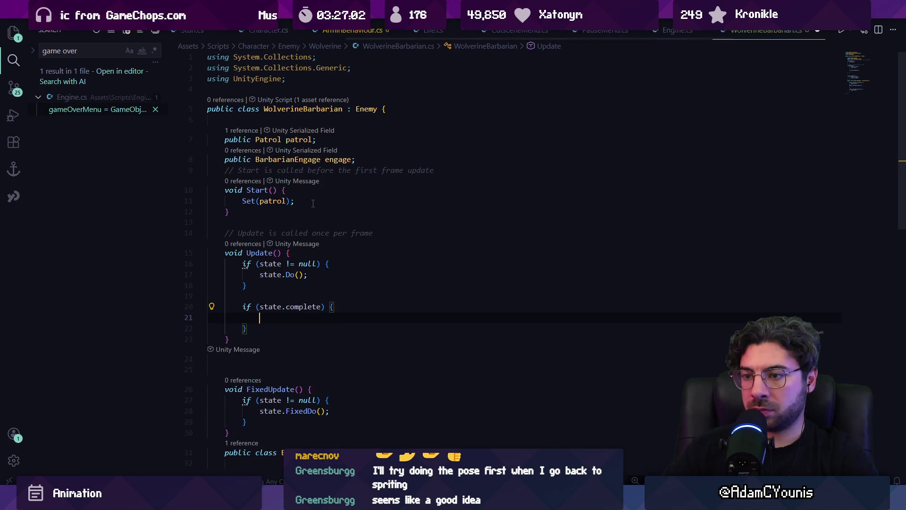
{"action": "type", "text": "if(SpaceAttackEffect"}
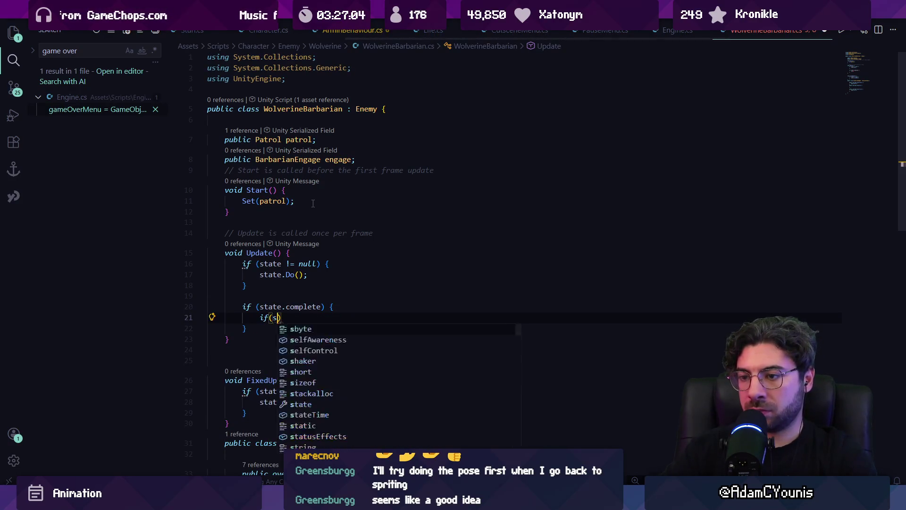
{"action": "key", "text": "ctrl+shift+Left"}
{"action": "key", "text": "BackSpace"}
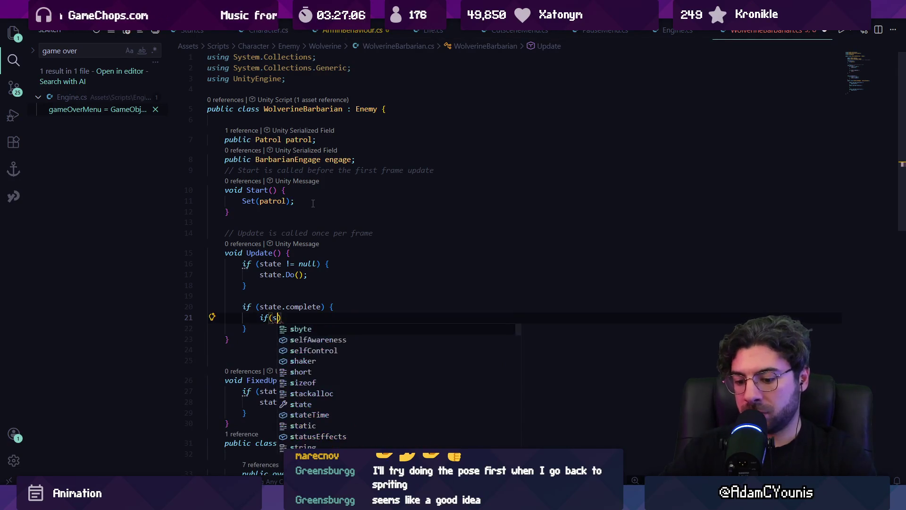
{"action": "type", "text": "machine.Doing("}
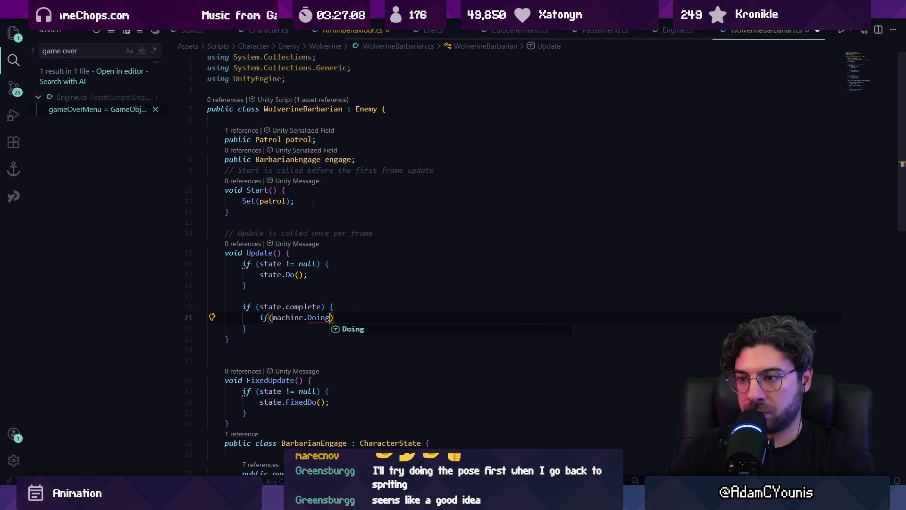
{"action": "type", "text": "patrol)"}
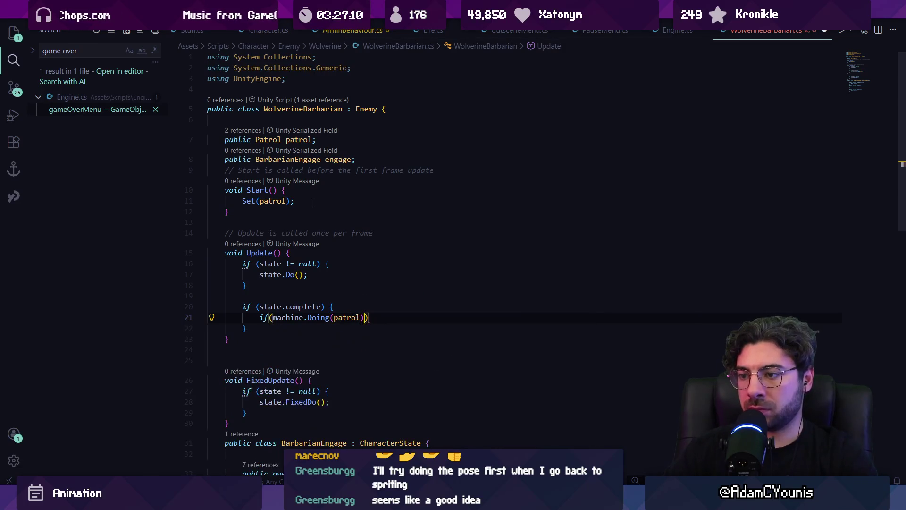
{"action": "type", "text": "argetAwareness"}
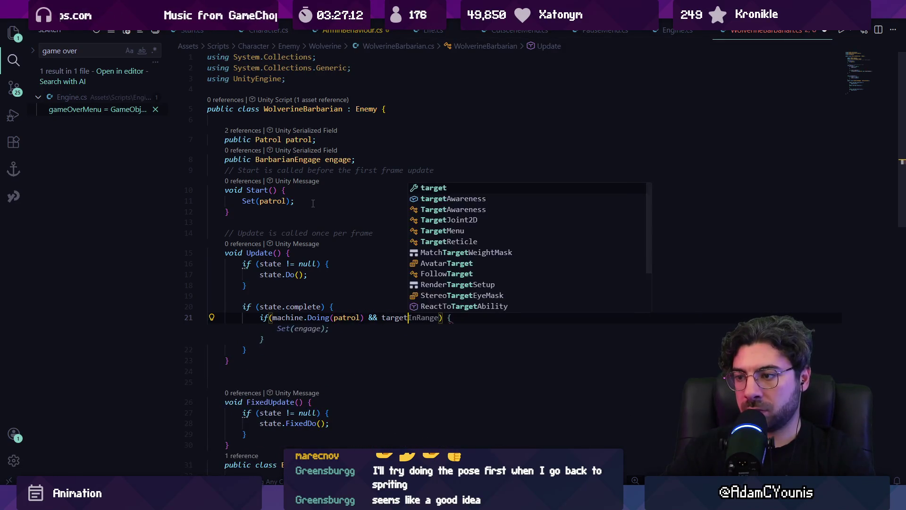
{"action": "type", "text": ".sensin"}
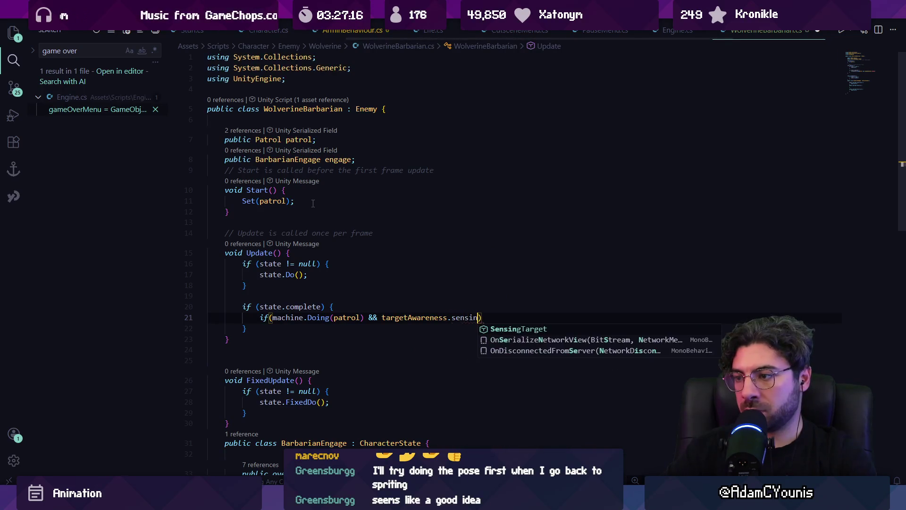
{"action": "key", "text": "Tab"}
{"action": "type", "text": "("}
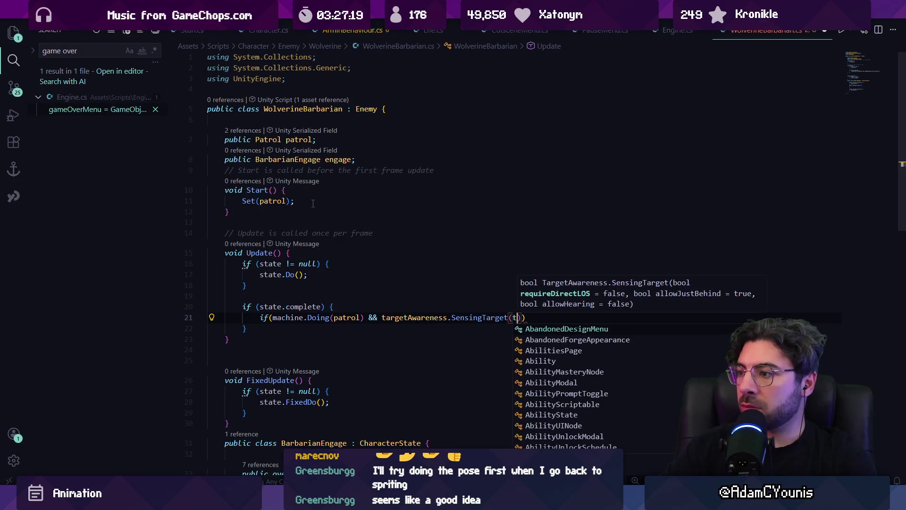
{"action": "type", "text": "true, false"}
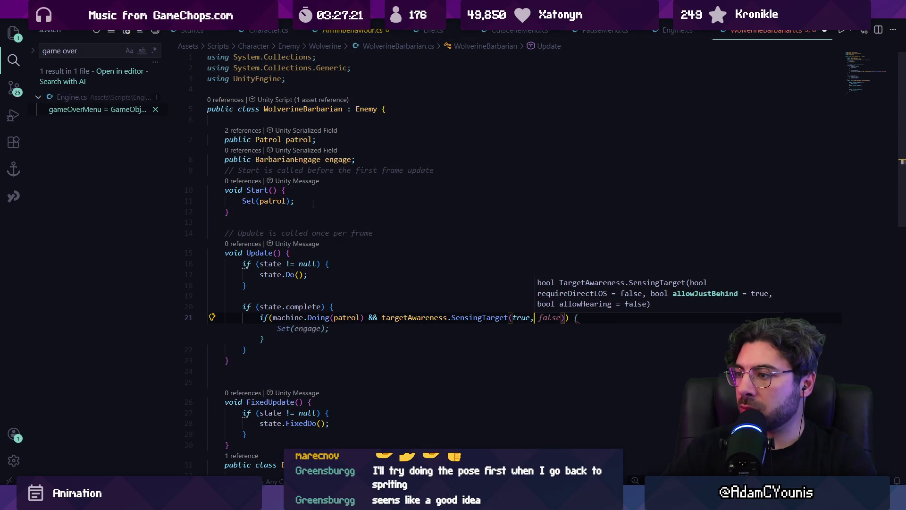
{"action": "key", "text": "BackSpace"}
{"action": "key", "text": "BackSpace"}
{"action": "key", "text": "BackSpace"}
{"action": "type", "text": ",true,true"}
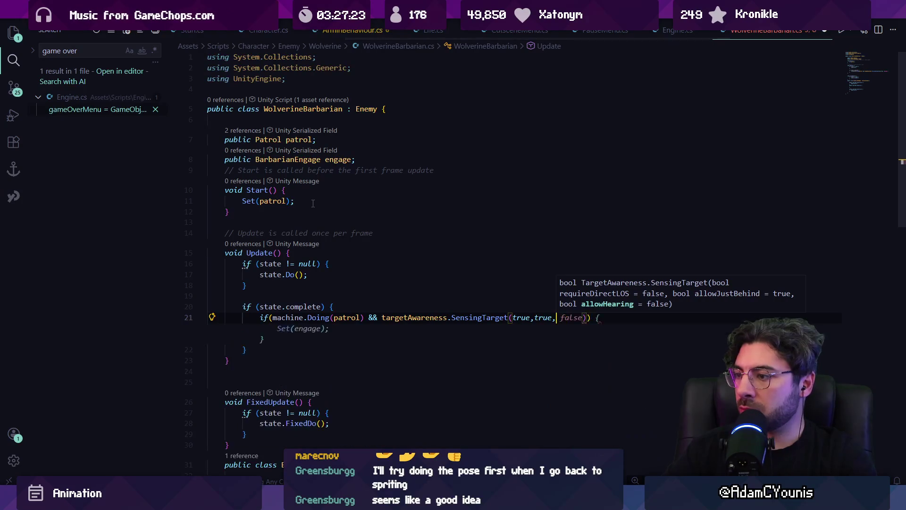
{"action": "type", "text": ")){"}
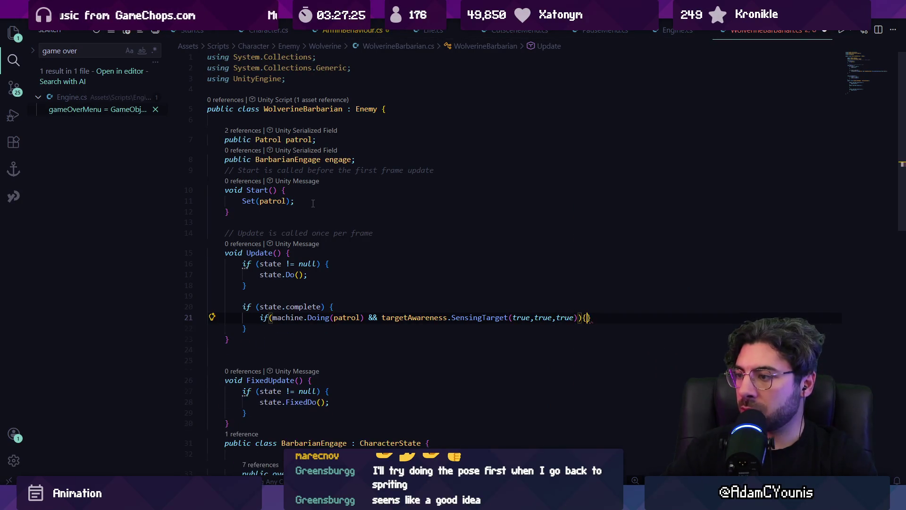
{"action": "key", "text": "Tab"}
{"action": "key", "text": "ctrl+s"}
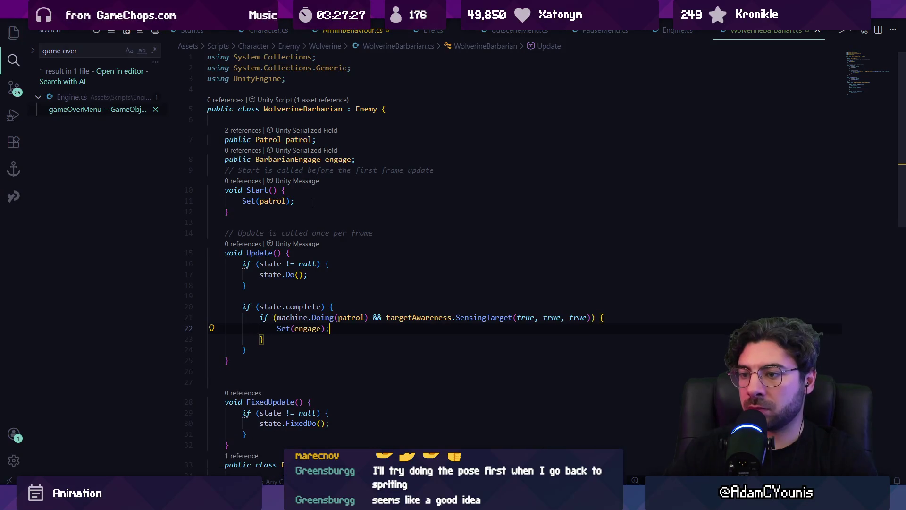
Step: Move the SensingTarget(true, true, true) call into its own if condition above the patrol check
{"action": "key", "text": "Down"}
{"action": "key", "text": "Up"}
{"action": "key", "text": "ctrl+Right"}
{"action": "key", "text": "ctrl+Right"}
{"action": "key", "text": "ctrl+Right"}
{"action": "key", "text": "ctrl+shift+Right"}
{"action": "key", "text": "ctrl+shift+Right"}
{"action": "key", "text": "ctrl+shift+Right"}
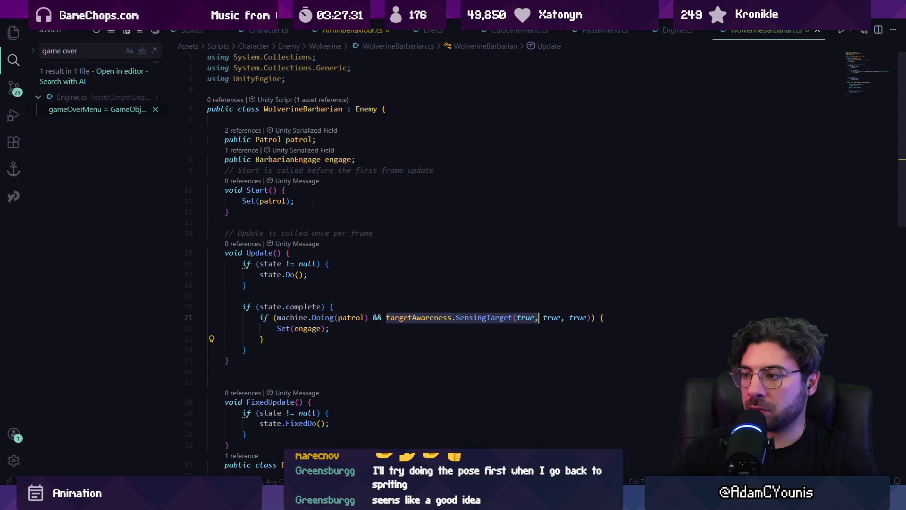
{"action": "key", "text": "ctrl+x"}
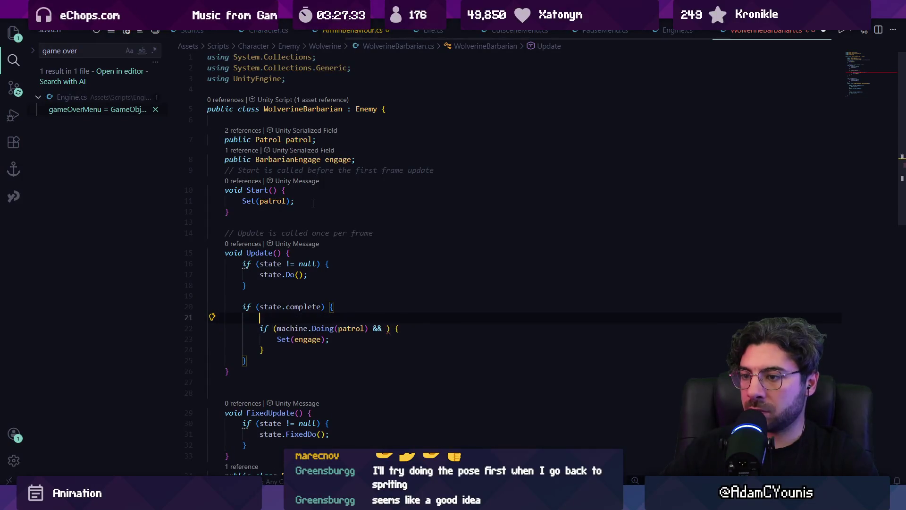
{"action": "key", "text": "ctrl+shift+Return"}
{"action": "type", "text": "if("}
{"action": "key", "text": "ctrl+v"}
{"action": "type", "text": ")"}
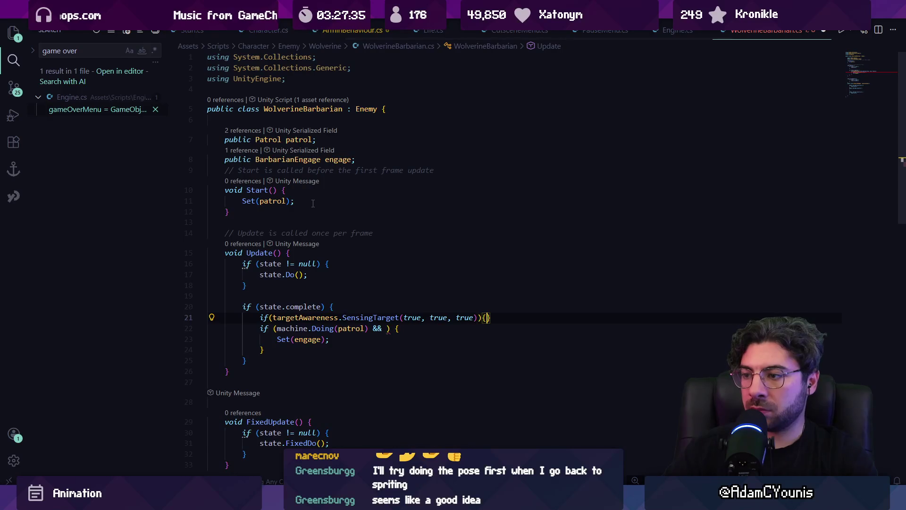
{"action": "key", "text": "Return"}
Step: Add an else block and move the engage call into the sensing block, then save
{"action": "key", "text": "Down"}
{"action": "type", "text": "else{"}
{"action": "key", "text": "Return"}
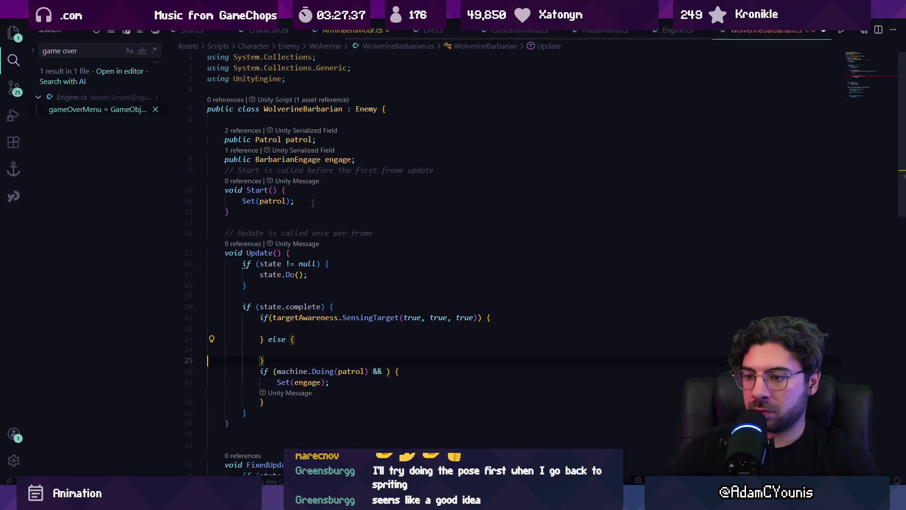
{"action": "key", "text": "ctrl+x"}
{"action": "key", "text": "Up"}
{"action": "key", "text": "Up"}
{"action": "key", "text": "Up"}
{"action": "key", "text": "ctrl+v"}
{"action": "key", "text": "ctrl+s"}
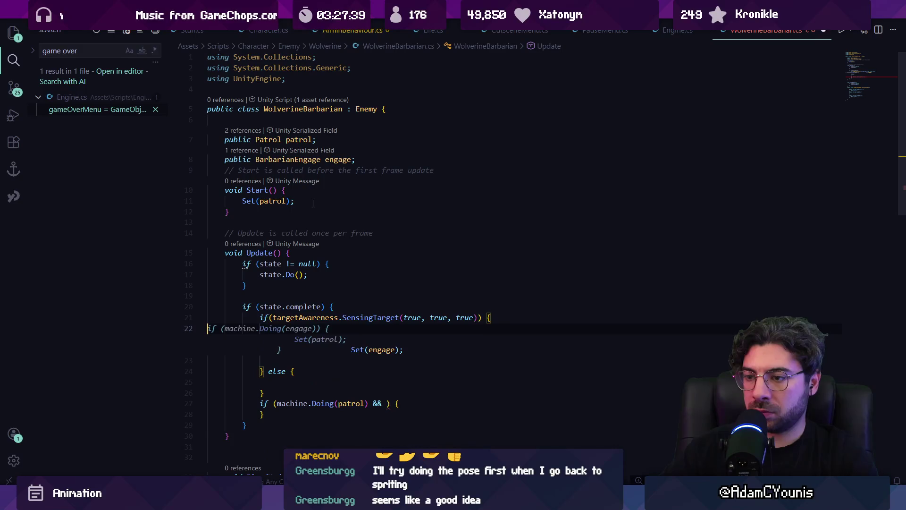
Step: Replace the unfinished patrol check with Set(patrol); inside the else block and tidy Update
{"action": "key", "text": "shift+Up"}
{"action": "key", "text": "BackSpace"}
{"action": "key", "text": "Up"}
{"action": "key", "text": "Up"}
{"action": "type", "text": "Set(patrol); l"}
{"action": "key", "text": "BackSpace"}
{"action": "key", "text": "BackSpace"}
{"action": "key", "text": "Down"}
{"action": "key", "text": "Down"}
{"action": "key", "text": "BackSpace"}
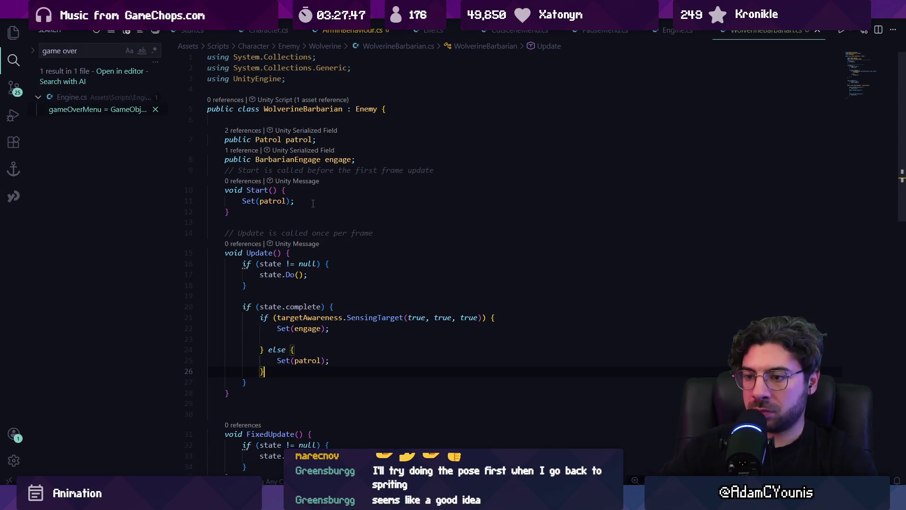
{"action": "key", "text": "BackSpace"}
{"action": "key", "text": "Up"}
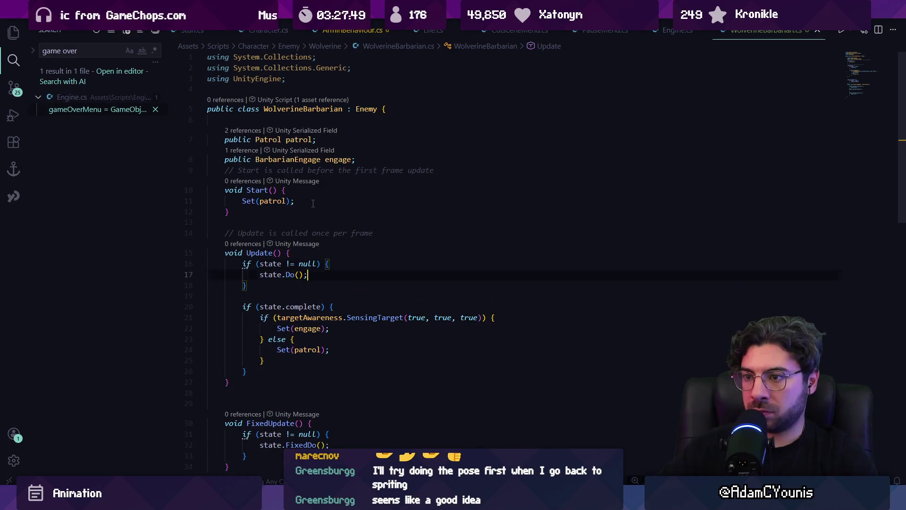
Step: Add a blank line below the field declarations
{"action": "key", "text": "Up"}
{"action": "key", "text": "Up"}
{"action": "key", "text": "Up"}
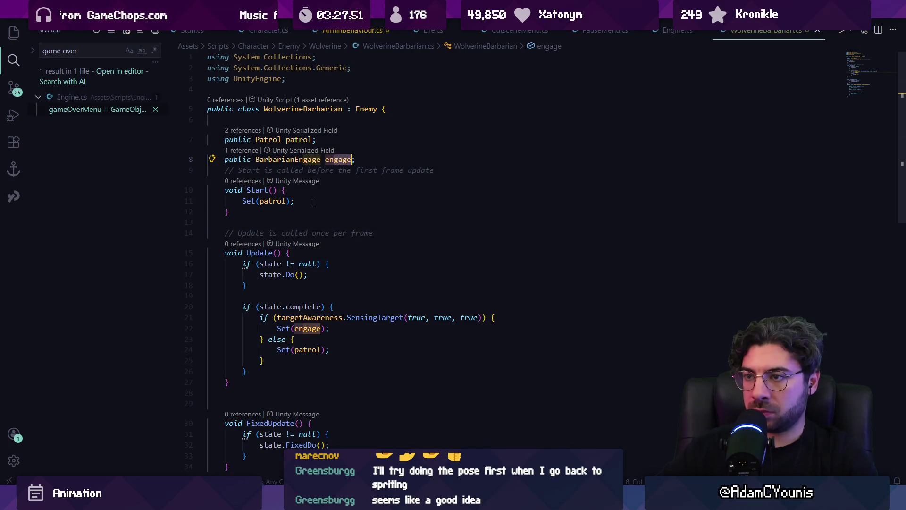
{"action": "key", "text": "Return"}
{"action": "key", "text": "Return"}
{"action": "key", "text": "Down"}
{"action": "key", "text": "Down"}
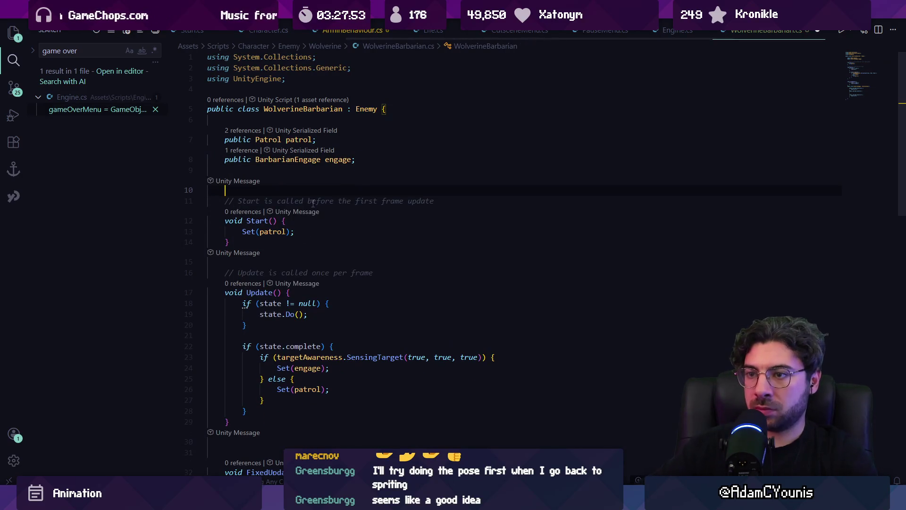
{"action": "key", "text": "Down"}
Step: In Start, assign engage = new BarbarianEngage() with an empty initializer block { }
{"action": "key", "text": "Return"}
{"action": "key", "text": "Return"}
{"action": "key", "text": "Up"}
{"action": "type", "text": "en"}
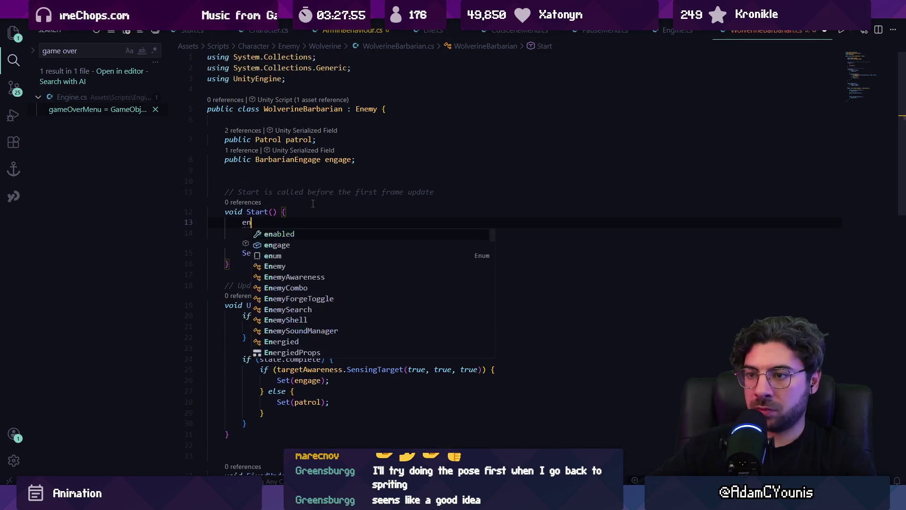
{"action": "type", "text": "gage = ew ne"}
{"action": "key", "text": "BackSpace"}
{"action": "key", "text": "BackSpace"}
{"action": "type", "text": "new"}
{"action": "key", "text": "Tab"}
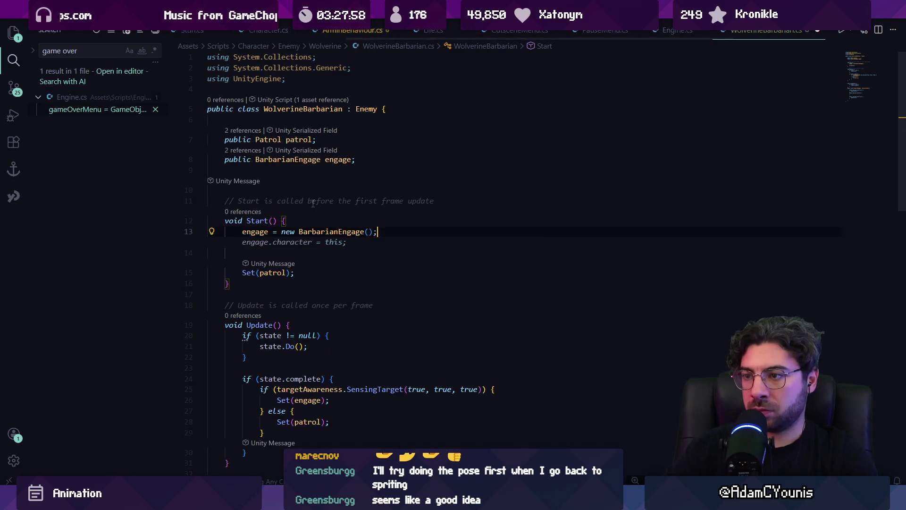
{"action": "key", "text": "BackSpace"}
{"action": "type", "text": "P"}
{"action": "key", "text": "BackSpace"}
{"action": "type", "text": "{"}
{"action": "key", "text": "Return"}
{"action": "scroll", "coordinate": [307, 205], "scroll_direction": "down", "scroll_amount": 2}
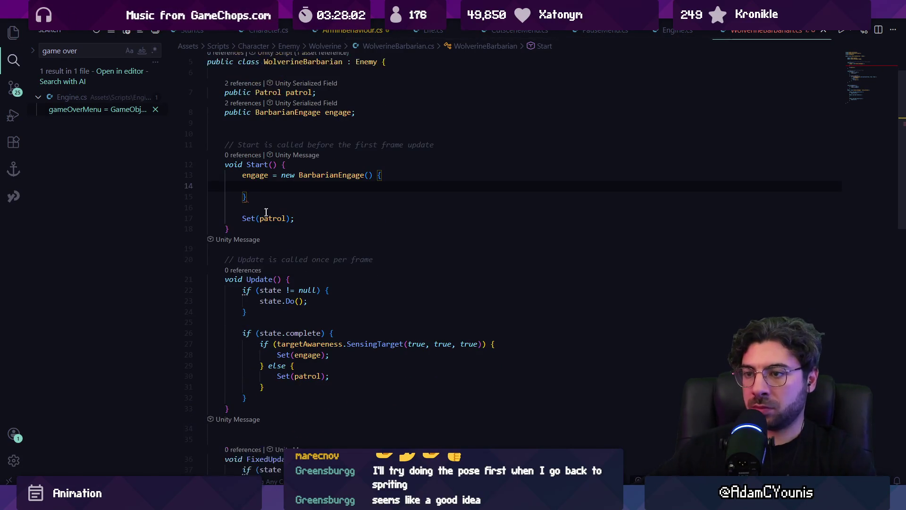
{"action": "left_click", "coordinate": [253, 197]}
{"action": "scroll", "coordinate": [265, 198], "scroll_direction": "down", "scroll_amount": 6}
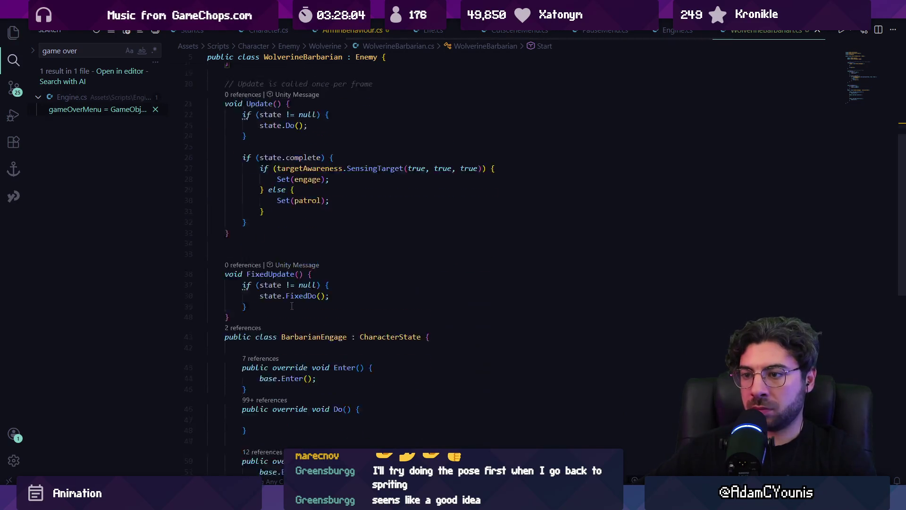
Step: Declare public Stalk stalk and public BasicAttack attack fields in BarbarianEngage, then save
{"action": "left_click", "coordinate": [293, 188]}
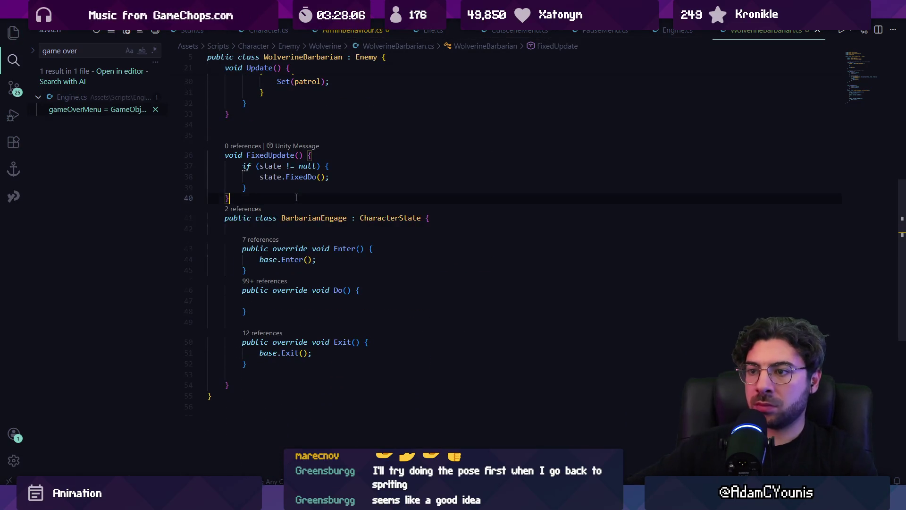
{"action": "key", "text": "Return"}
{"action": "key", "text": "Return"}
{"action": "key", "text": "Down"}
{"action": "key", "text": "Down"}
{"action": "type", "text": "ublic"}
{"action": "key", "text": "Tab"}
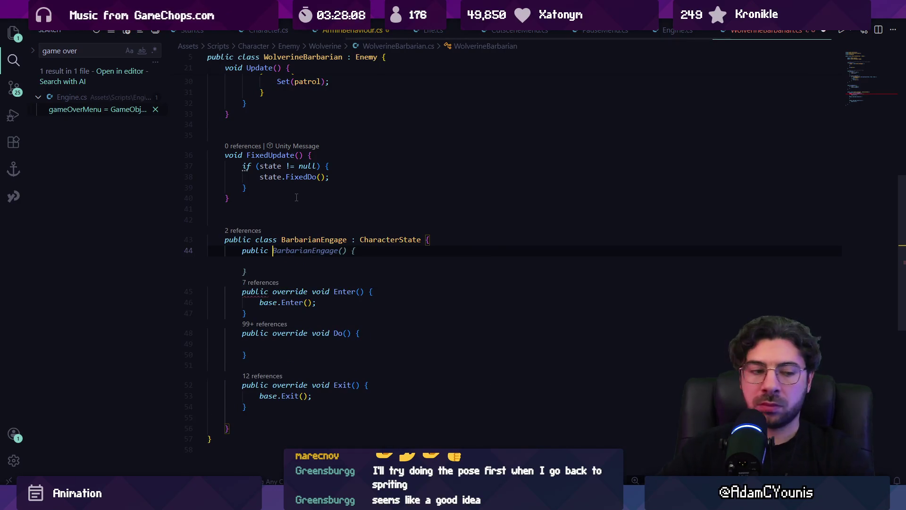
{"action": "key", "text": "ctrl+z"}
{"action": "type", "text": "Stalk stalk;"}
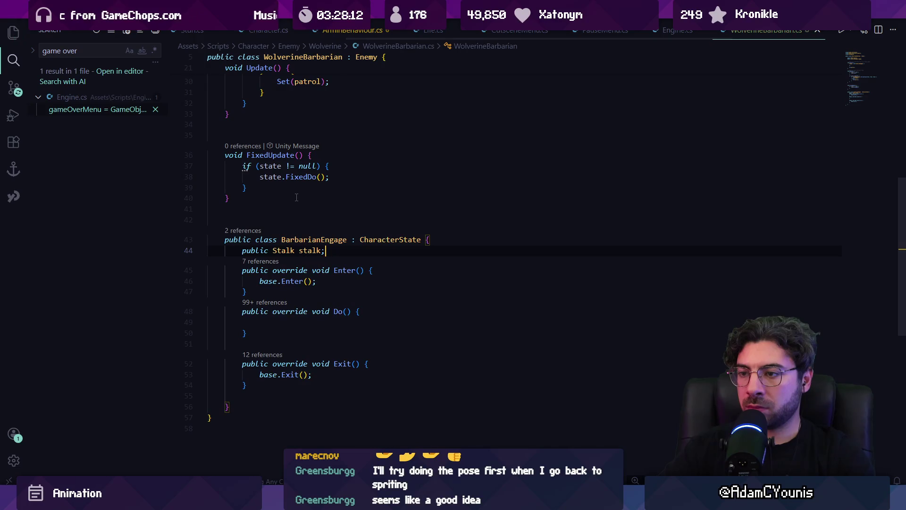
{"action": "key", "text": "Return"}
{"action": "type", "text": "public BasicA"}
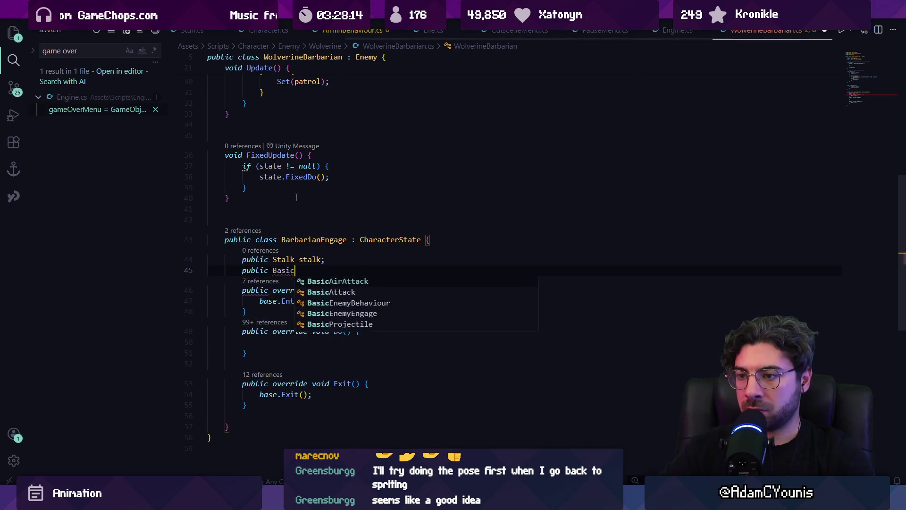
{"action": "key", "text": "Tab"}
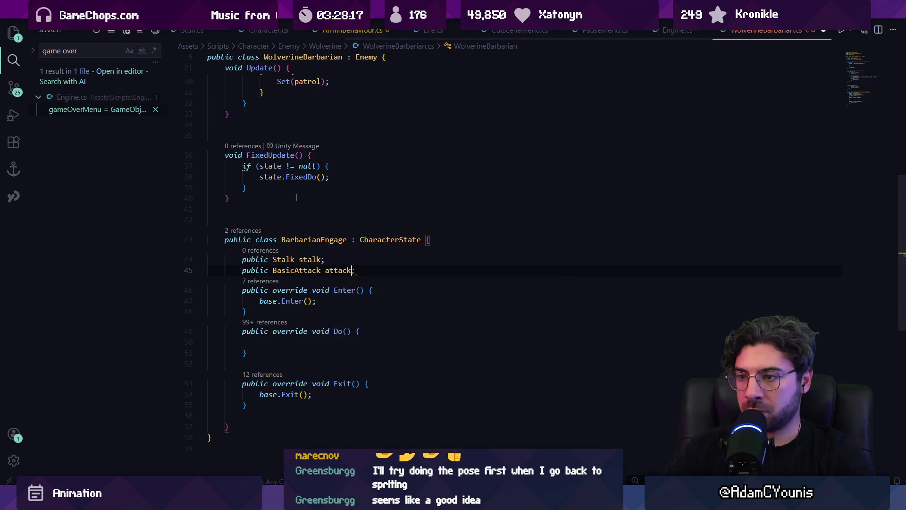
{"action": "type", "text": ";"}
{"action": "key", "text": "ctrl+s"}
Step: Undo the stray Stalk field added at the top of the file
{"action": "scroll", "coordinate": [298, 180], "scroll_direction": "up", "scroll_amount": 10}
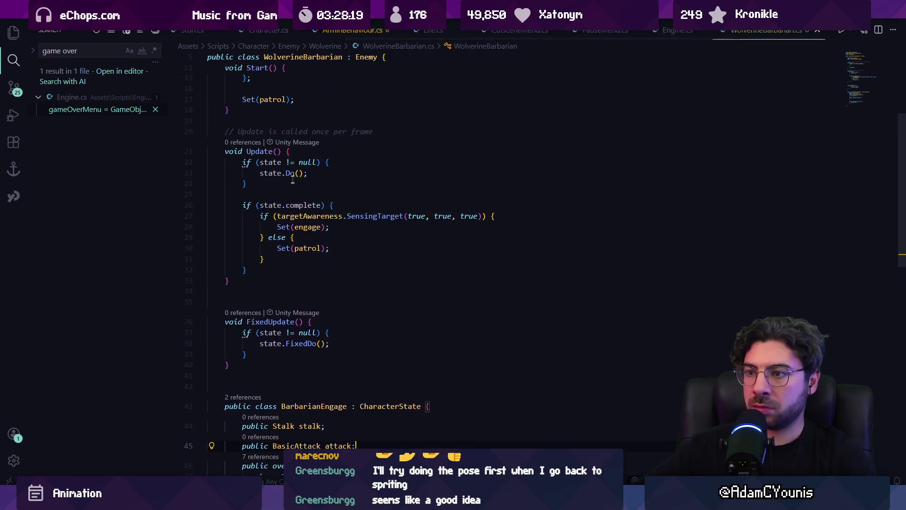
{"action": "type", "text": "public Stalk"}
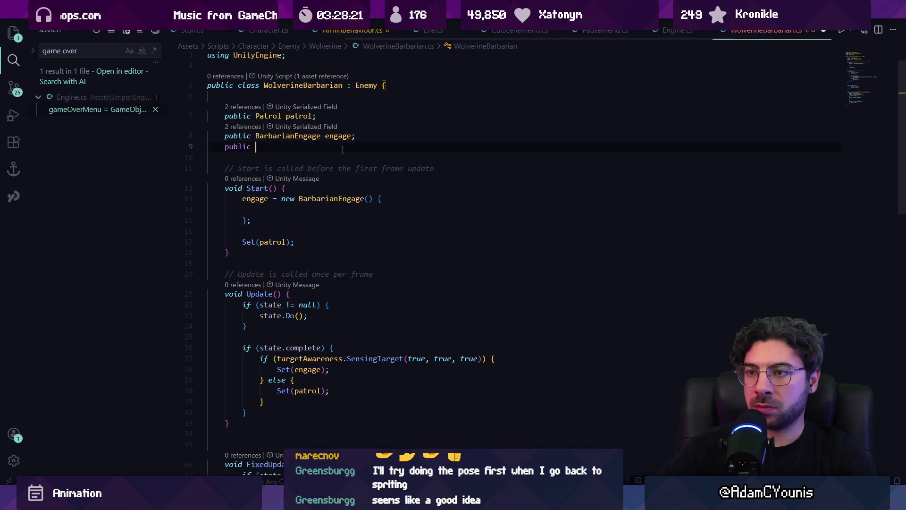
{"action": "key", "text": "Tab"}
{"action": "key", "text": "Return"}
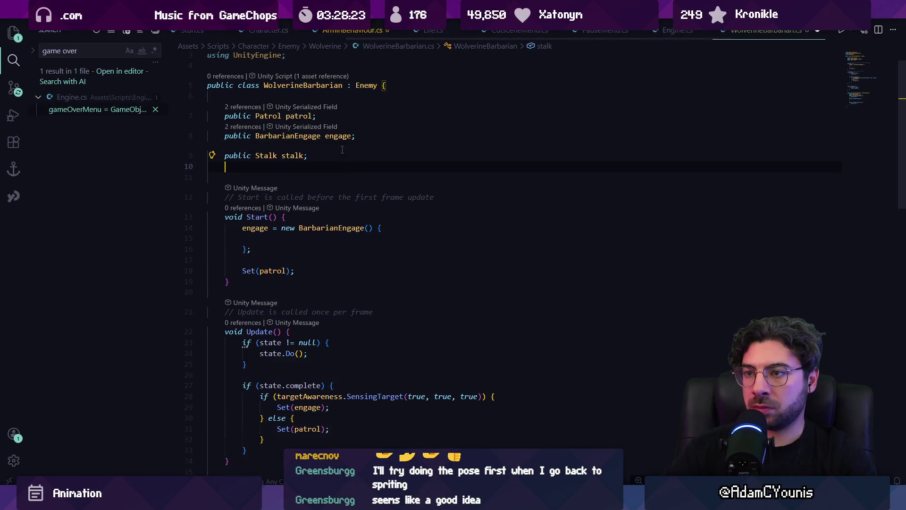
{"action": "key", "text": "ctrl+z"}
{"action": "key", "text": "ctrl+z"}
{"action": "key", "text": "ctrl+z"}
{"action": "scroll", "coordinate": [347, 236], "scroll_direction": "down", "scroll_amount": 5}
{"action": "left_click", "coordinate": [449, 332]}
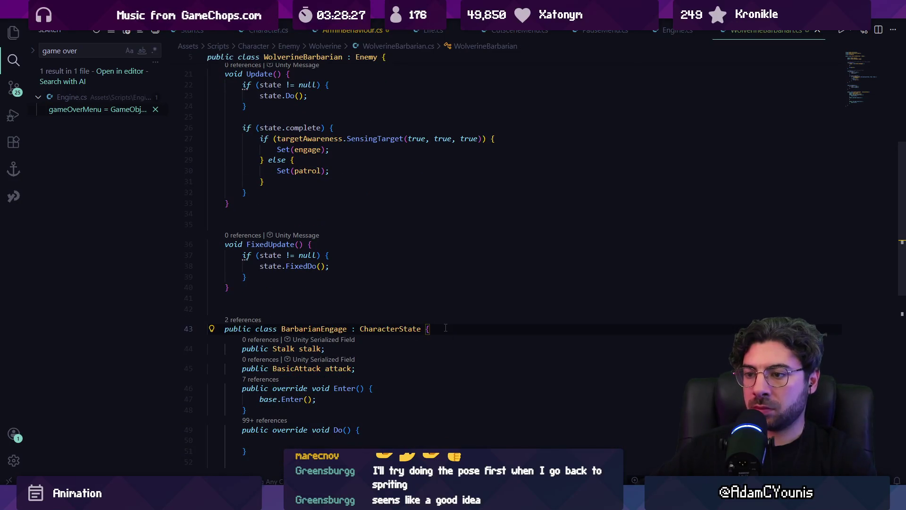
{"action": "key", "text": "shift+Down"}
{"action": "key", "text": "shift+Down"}
Step: Replace the stalk and attack fields with a WolverineBarbarian barbarian property, then save
{"action": "key", "text": "Delete"}
{"action": "key", "text": "Return"}
{"action": "type", "text": "public B"}
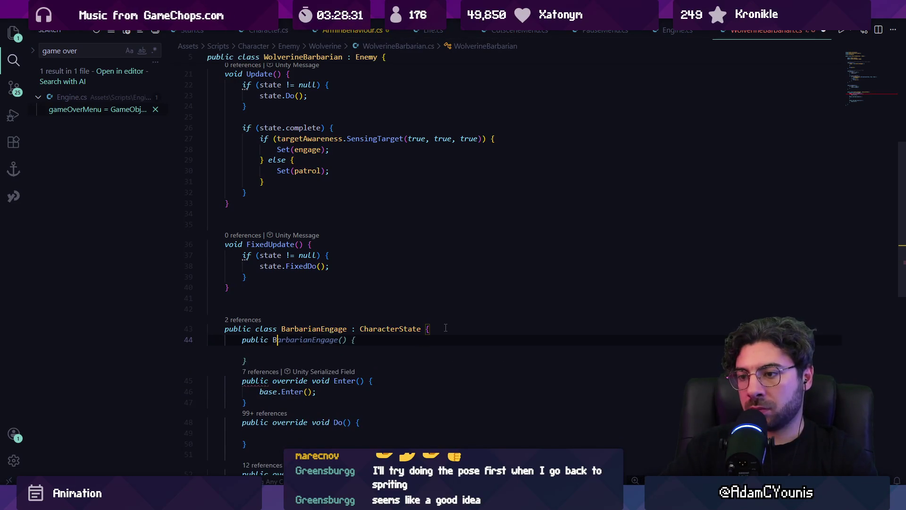
{"action": "key", "text": "BackSpace"}
{"action": "type", "text": "Wolverineba"}
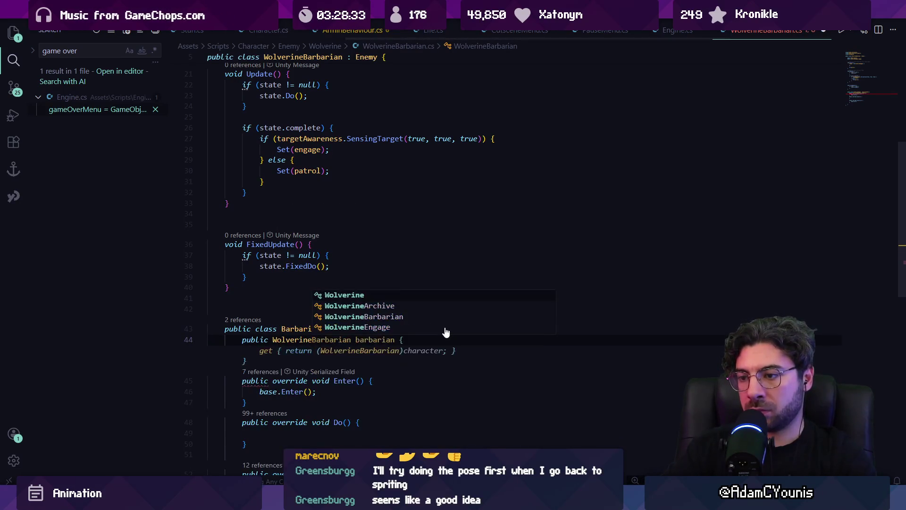
{"action": "key", "text": "BackSpace"}
{"action": "key", "text": "BackSpace"}
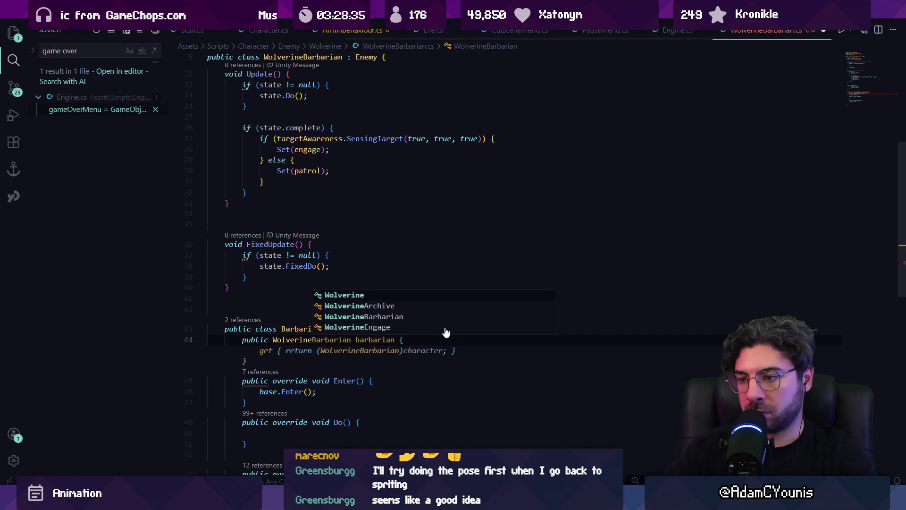
{"action": "key", "text": "Escape"}
{"action": "key", "text": "Tab"}
{"action": "key", "text": "shift+Up"}
{"action": "key", "text": "shift+Up"}
{"action": "key", "text": "ctrl+shift+Right"}
{"action": "key", "text": "ctrl+shift+Right"}
{"action": "key", "text": "ctrl+shift+Right"}
{"action": "key", "text": "BackSpace"}
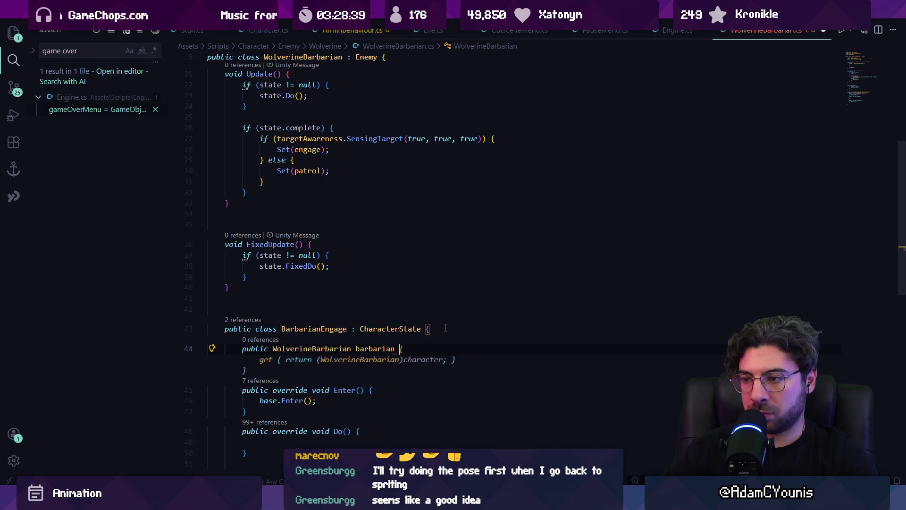
{"action": "key", "text": "Tab"}
{"action": "key", "text": "Return"}
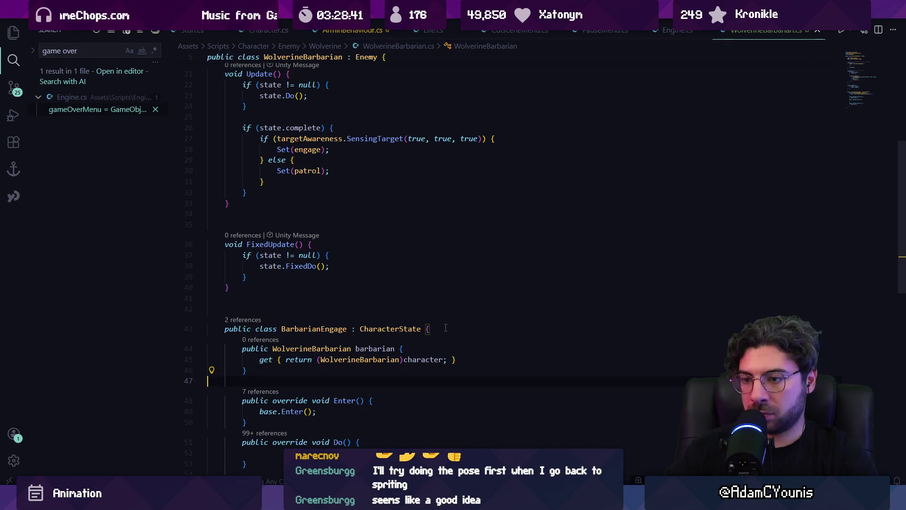
{"action": "key", "text": "ctrl+s"}
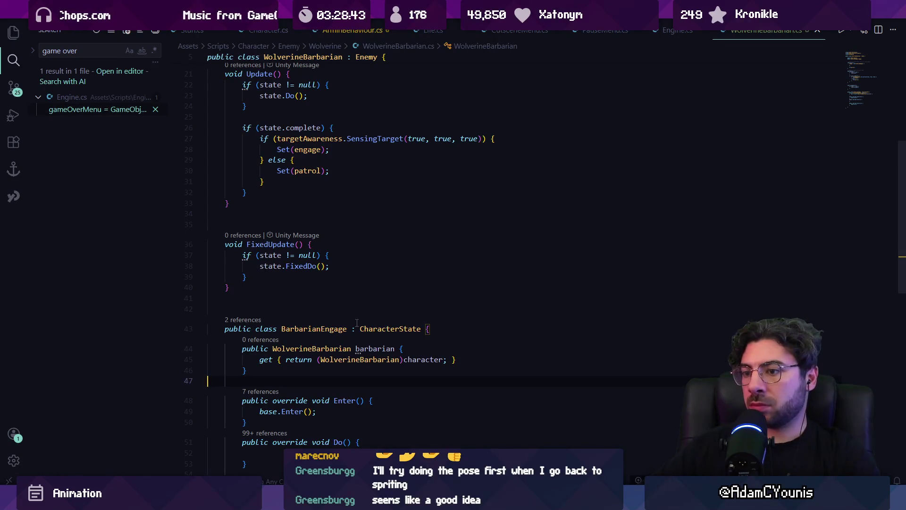
Step: Turn the barbarian getter into a plain field and add a BarbarianEngage(WolverineBarbarian barbarian) constructor
{"action": "scroll", "coordinate": [356, 323], "scroll_direction": "down", "scroll_amount": 1}
{"action": "left_click", "coordinate": [278, 336]}
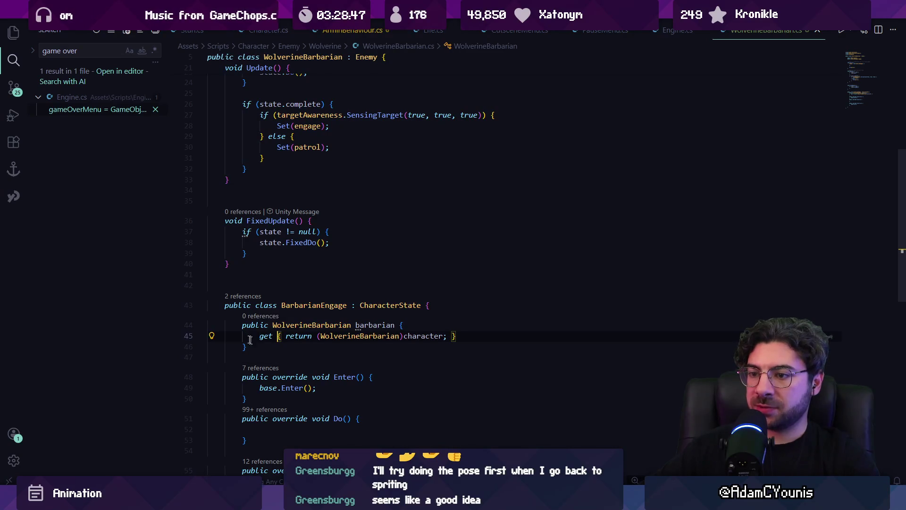
{"action": "left_click_drag", "start_coordinate": [256, 344], "coordinate": [234, 326]}
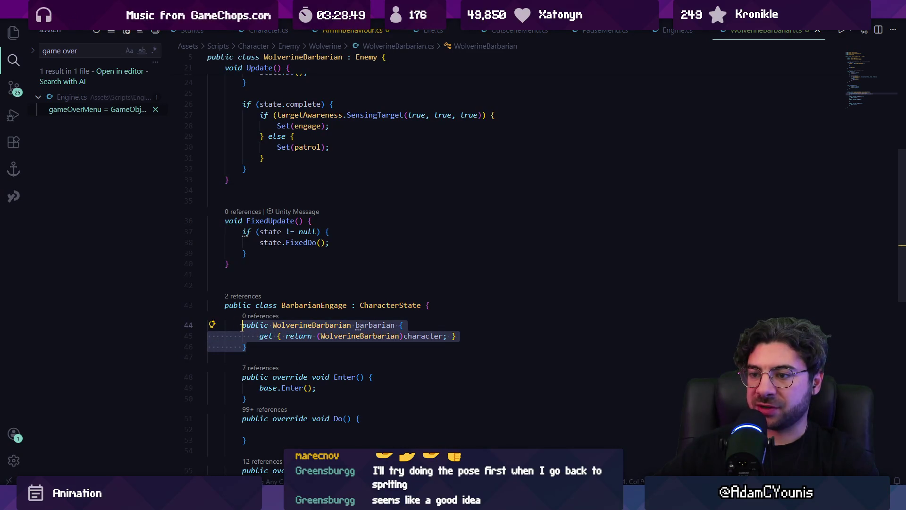
{"action": "type", "text": ";"}
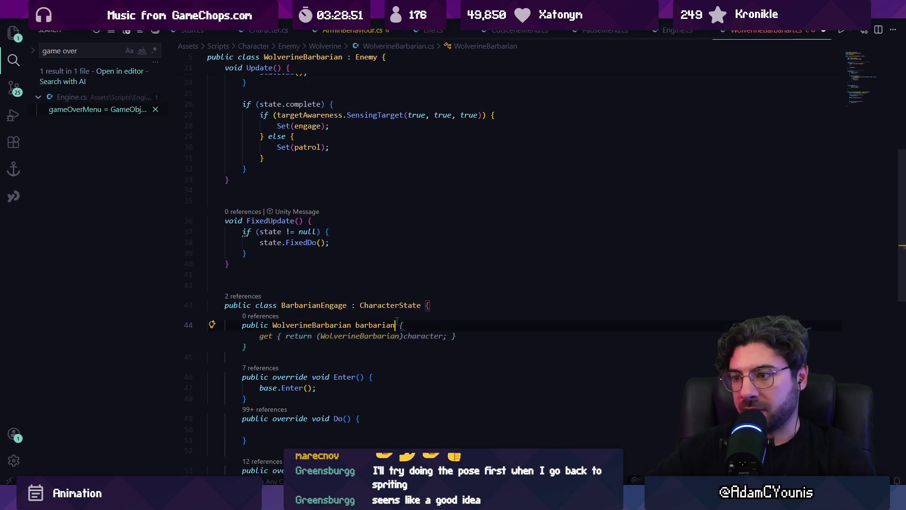
{"action": "key", "text": "Return"}
{"action": "type", "text": "public BarbarianEngage"}
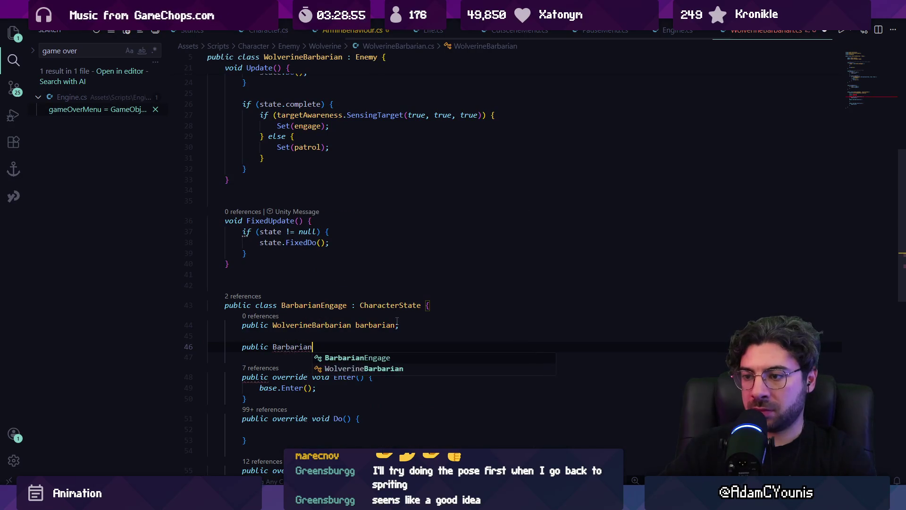
{"action": "type", "text": "(Wolverineba"}
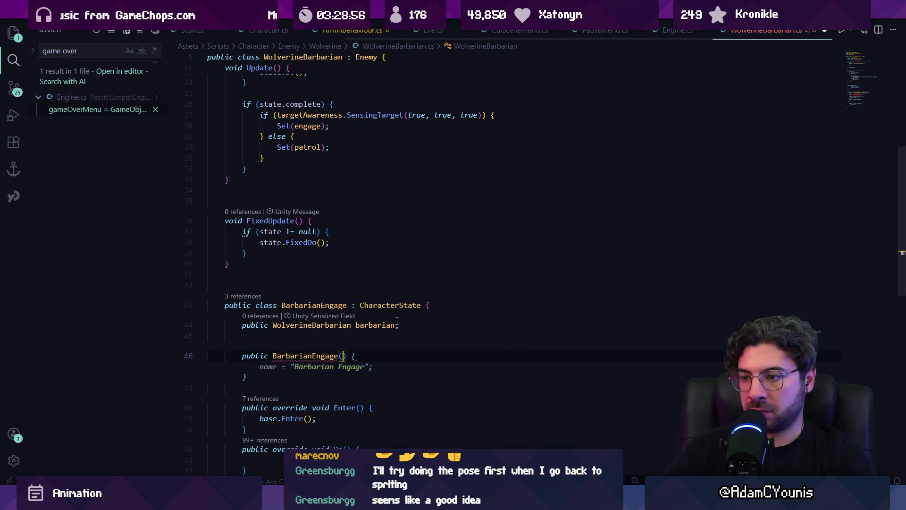
{"action": "key", "text": "Tab"}
{"action": "key", "text": "Tab"}
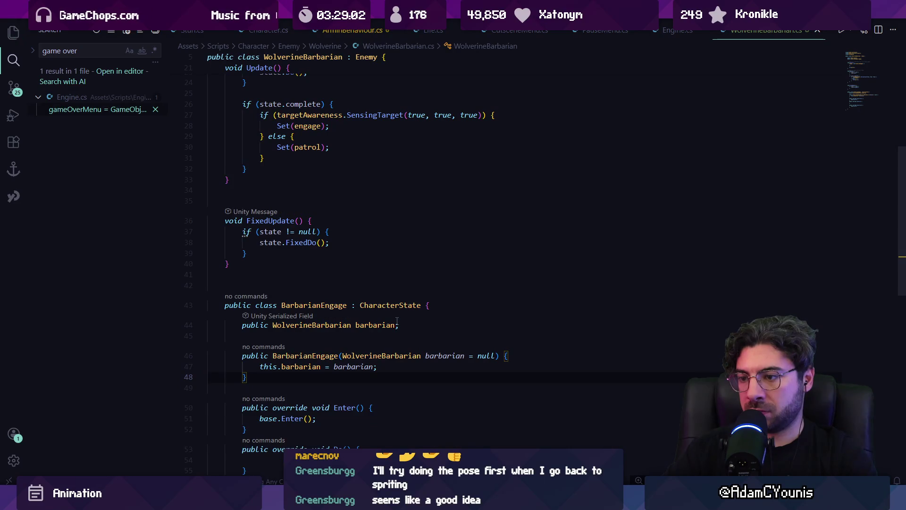
Step: Create engage with new BarbarianEngage(this) in Start and remove the stray braces
{"action": "scroll", "coordinate": [331, 255], "scroll_direction": "up", "scroll_amount": 5}
{"action": "scroll", "coordinate": [322, 244], "scroll_direction": "up", "scroll_amount": 2}
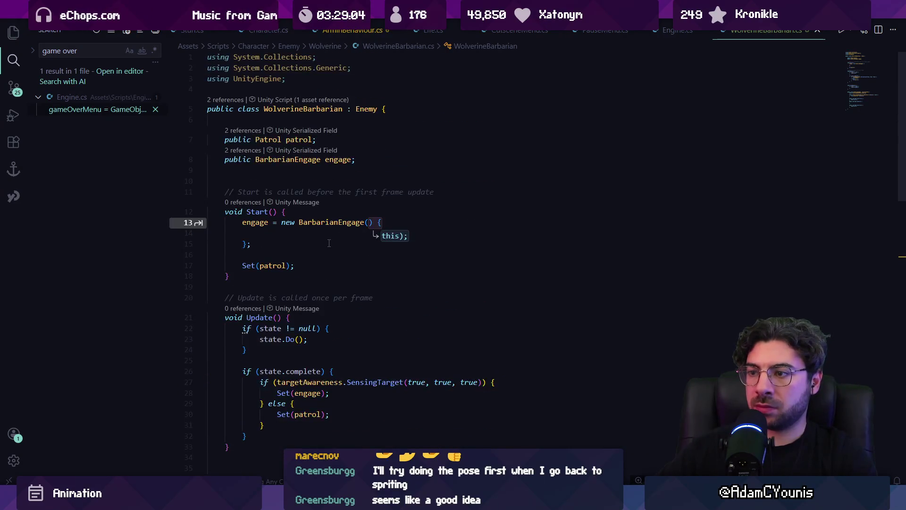
{"action": "scroll", "coordinate": [322, 244], "scroll_direction": "down", "scroll_amount": 7}
{"action": "scroll", "coordinate": [373, 211], "scroll_direction": "up", "scroll_amount": 5}
{"action": "type", "text": "this);"}
{"action": "key", "text": "shift+Down"}
{"action": "key", "text": "shift+Down"}
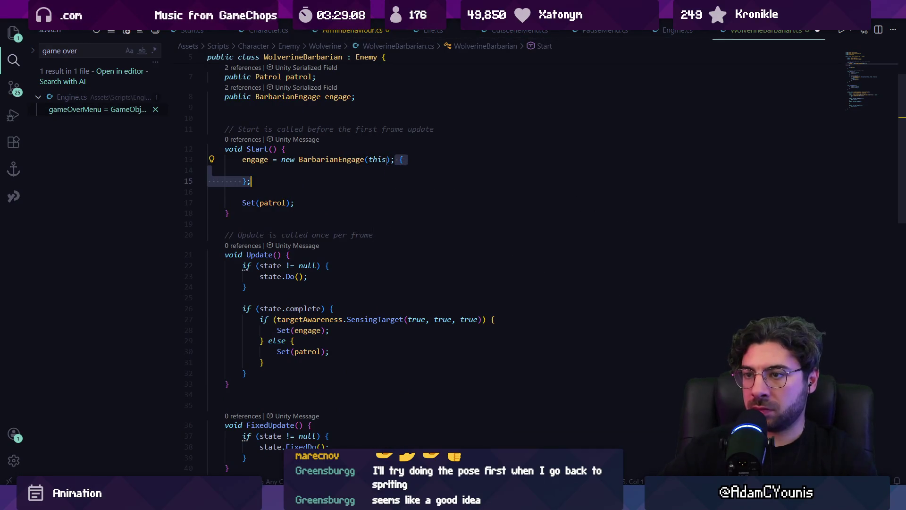
{"action": "key", "text": "BackSpace"}
{"action": "key", "text": "Down"}
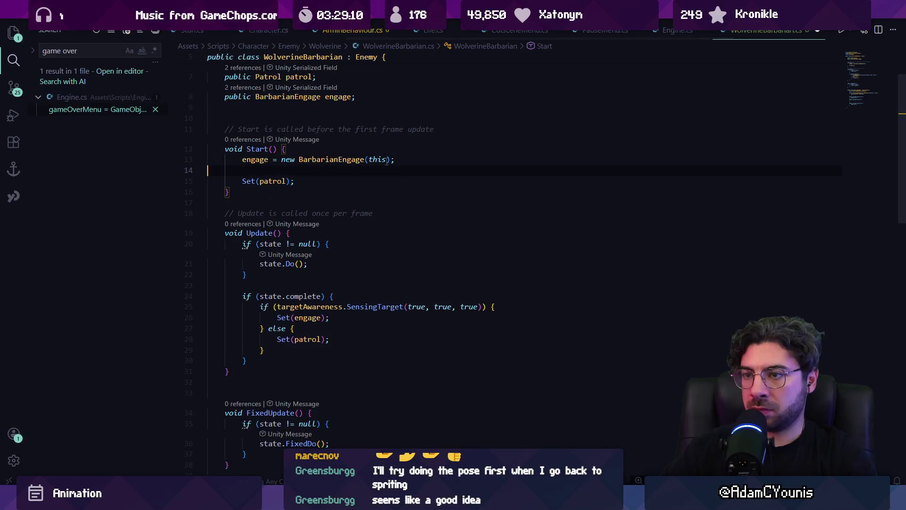
{"action": "scroll", "coordinate": [356, 196], "scroll_direction": "down", "scroll_amount": 8}
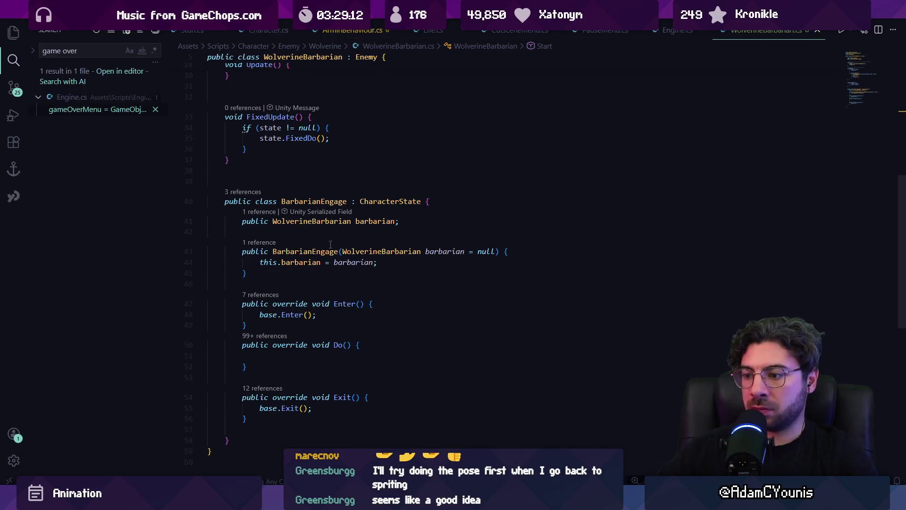
{"action": "left_click", "coordinate": [355, 280]}
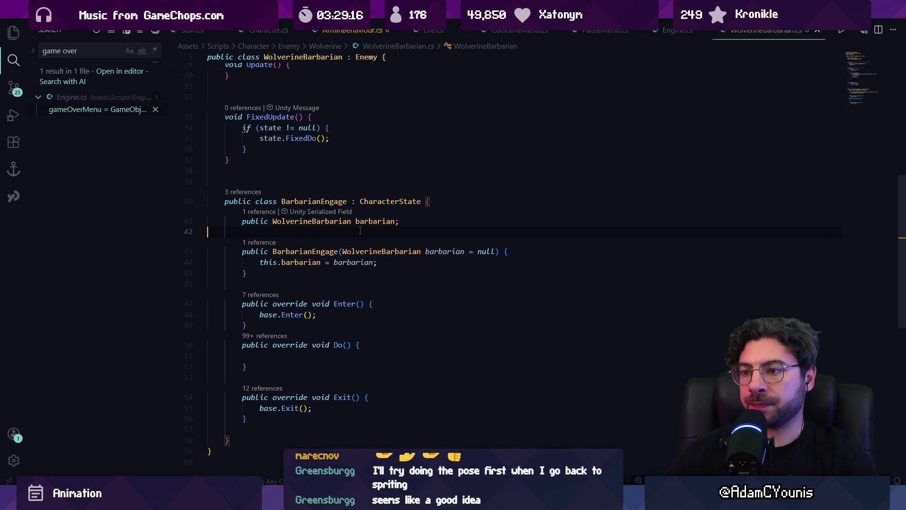
{"action": "scroll", "coordinate": [314, 239], "scroll_direction": "up", "scroll_amount": 10}
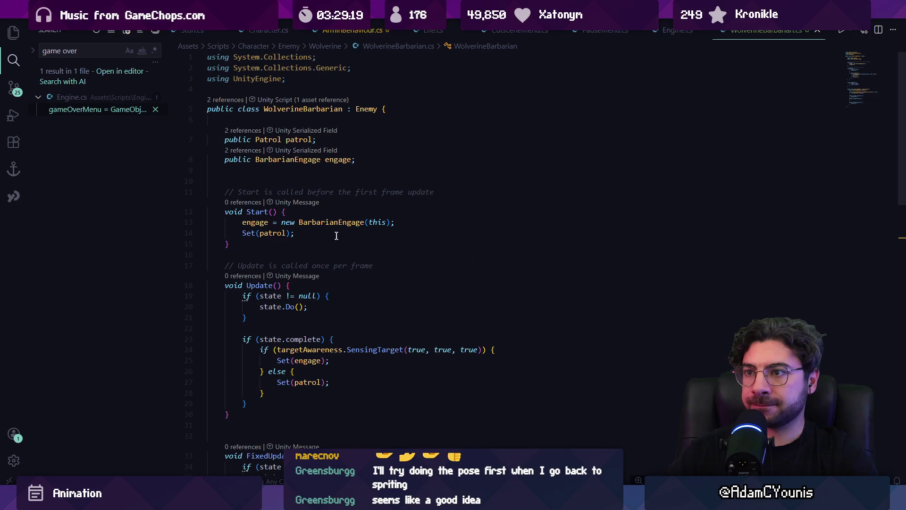
Step: Save, then make BarbarianEngage's Enter call Set(barbarian.stalk)
{"action": "key", "text": "BackSpace"}
{"action": "type", "text": "\\"}
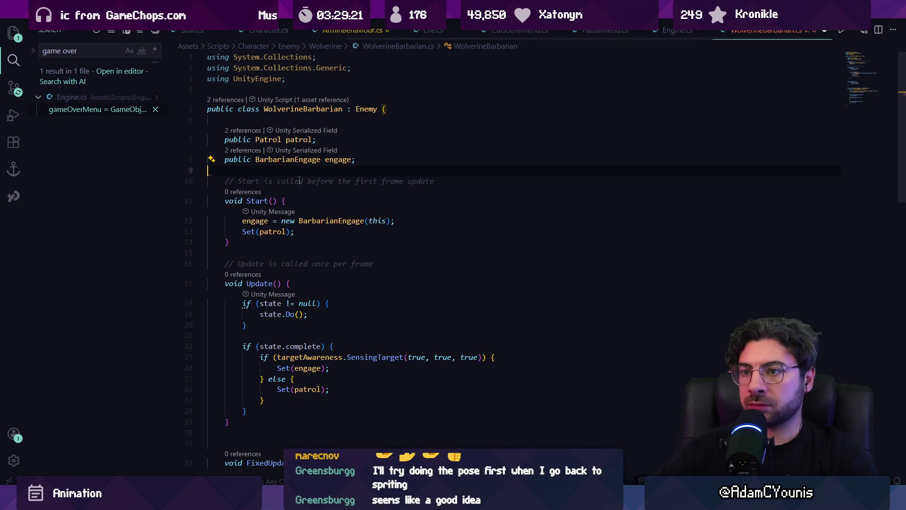
{"action": "key", "text": "ctrl+s"}
{"action": "scroll", "coordinate": [299, 180], "scroll_direction": "down", "scroll_amount": 10}
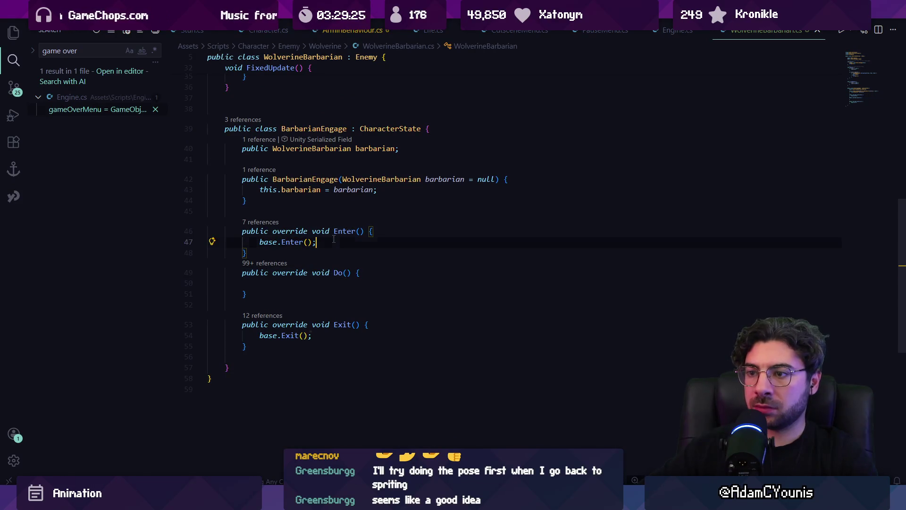
{"action": "type", "text": "Set(t"}
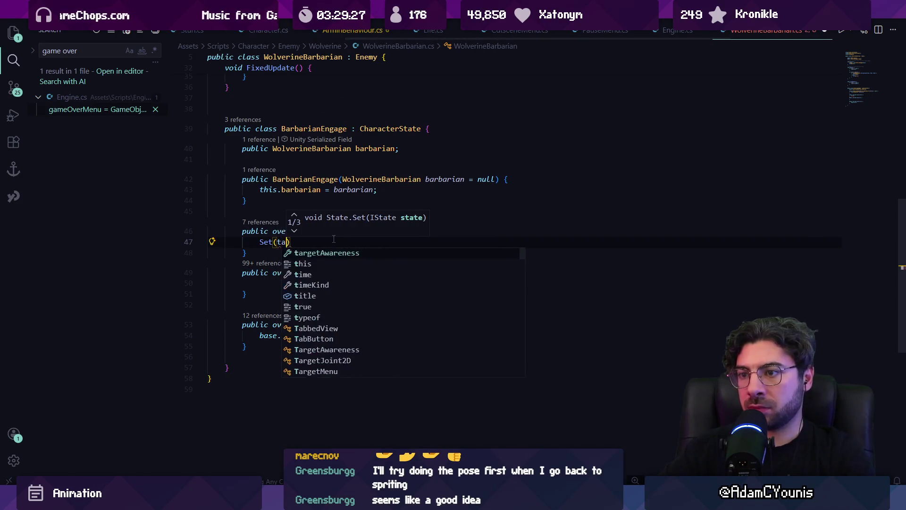
{"action": "key", "text": "BackSpace"}
{"action": "type", "text": "bariabi"}
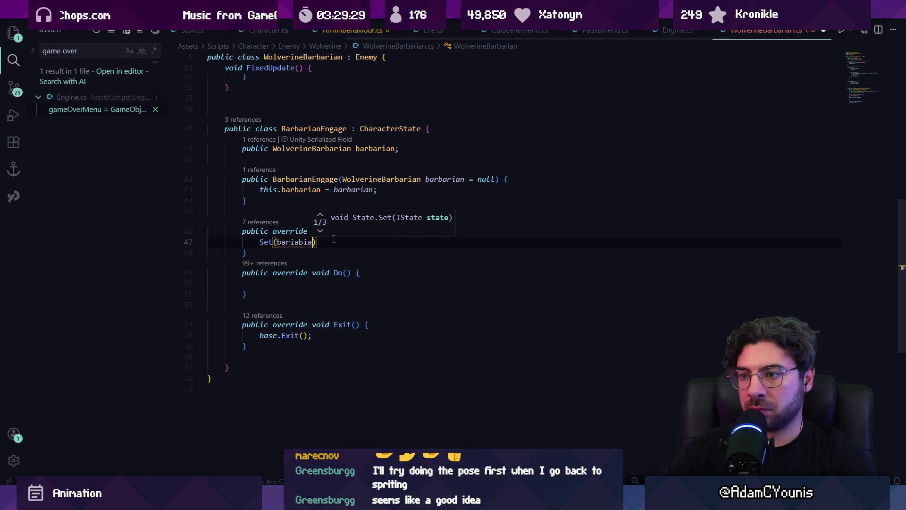
{"action": "key", "text": "BackSpace"}
{"action": "key", "text": "BackSpace"}
{"action": "key", "text": "BackSpace"}
{"action": "type", "text": "barian.stalk"}
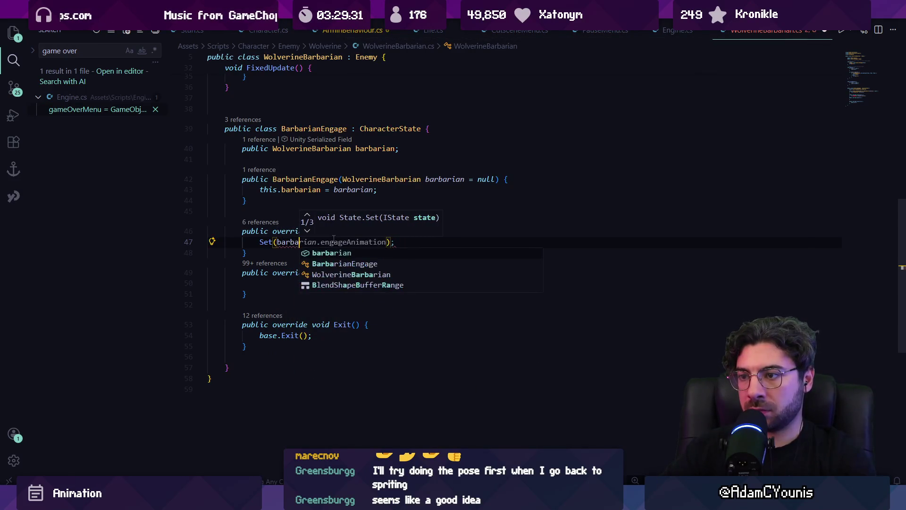
{"action": "key", "text": "BackSpace"}
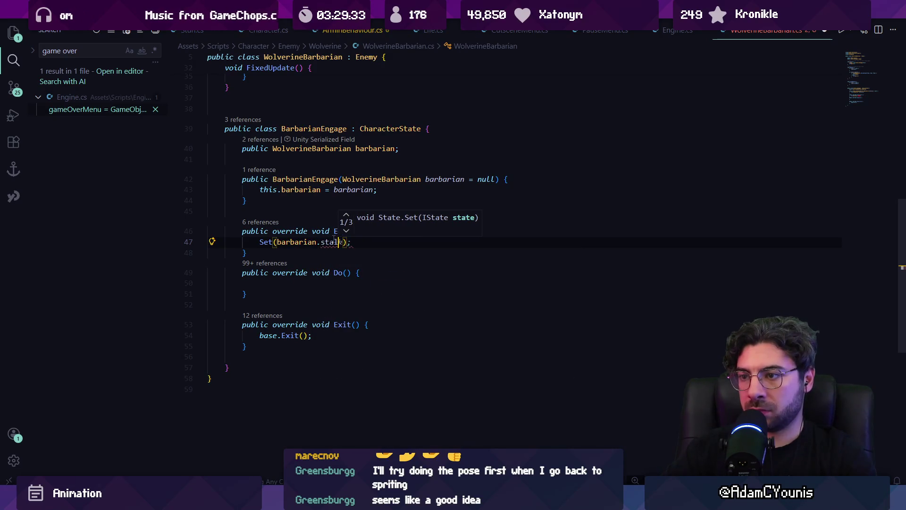
{"action": "type", "text": "k"}
{"action": "key", "text": "Escape"}
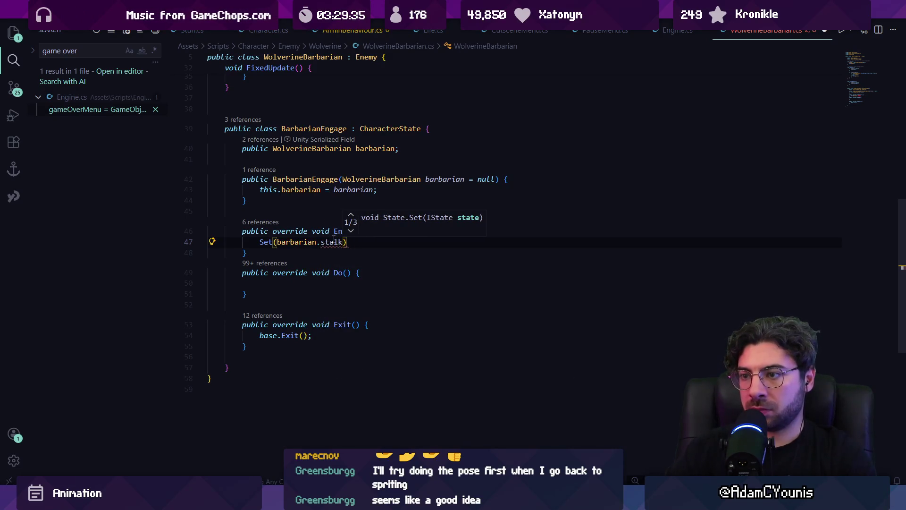
Step: Add public Stalk stalk and public BasicAttack attack fields to WolverineBarbarian
{"action": "scroll", "coordinate": [333, 239], "scroll_direction": "up", "scroll_amount": 10}
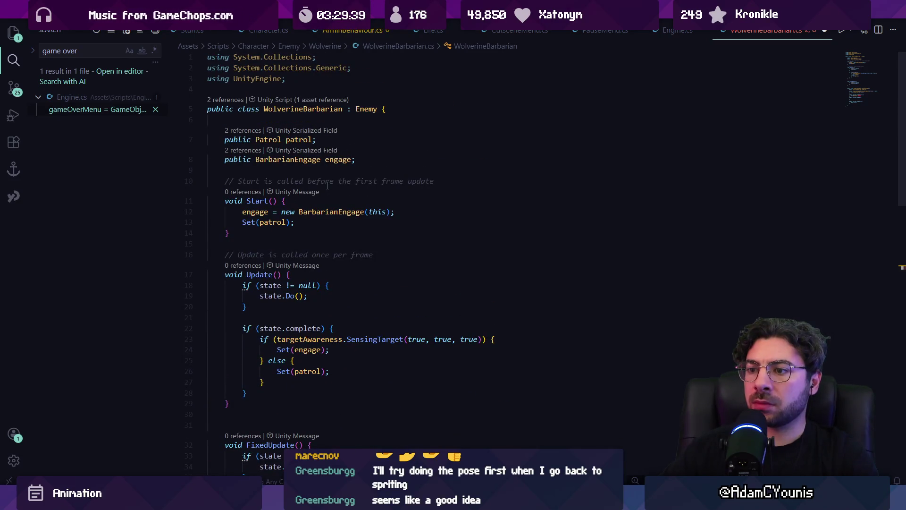
{"action": "scroll", "coordinate": [328, 185], "scroll_direction": "down", "scroll_amount": 8}
{"action": "scroll", "coordinate": [323, 191], "scroll_direction": "up", "scroll_amount": 8}
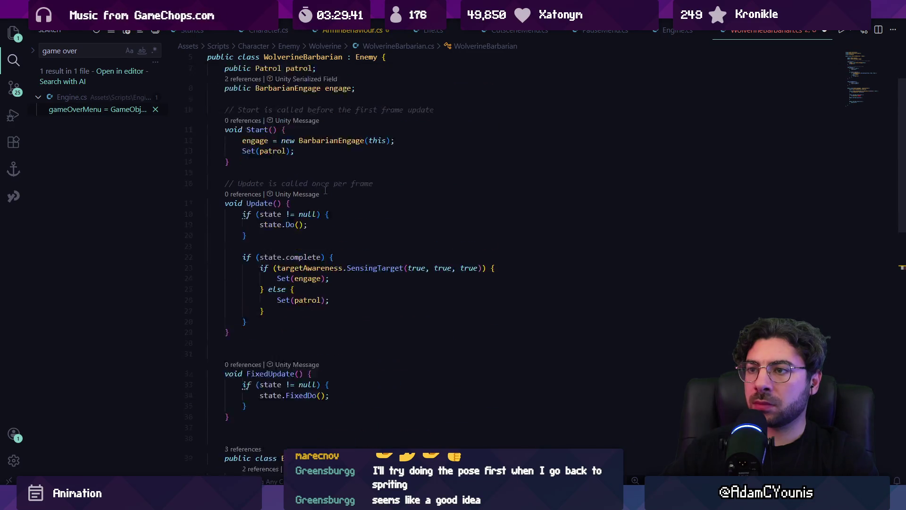
{"action": "type", "text": "public Stalk stalk;"}
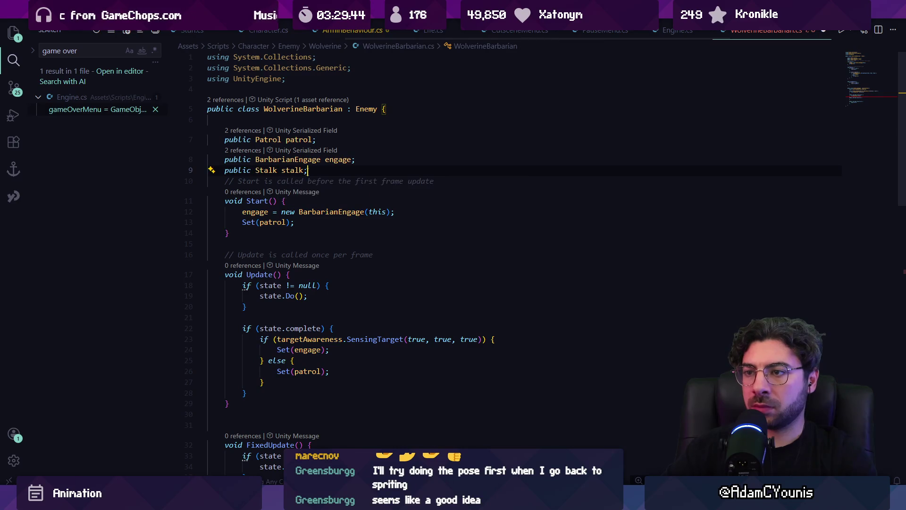
{"action": "key", "text": "Return"}
{"action": "type", "text": "pou"}
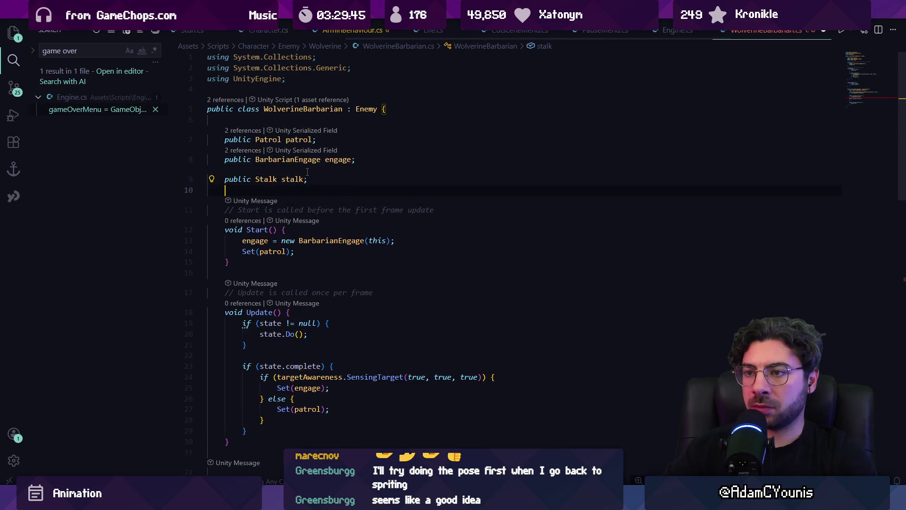
{"action": "key", "text": "BackSpace"}
{"action": "type", "text": "ub"}
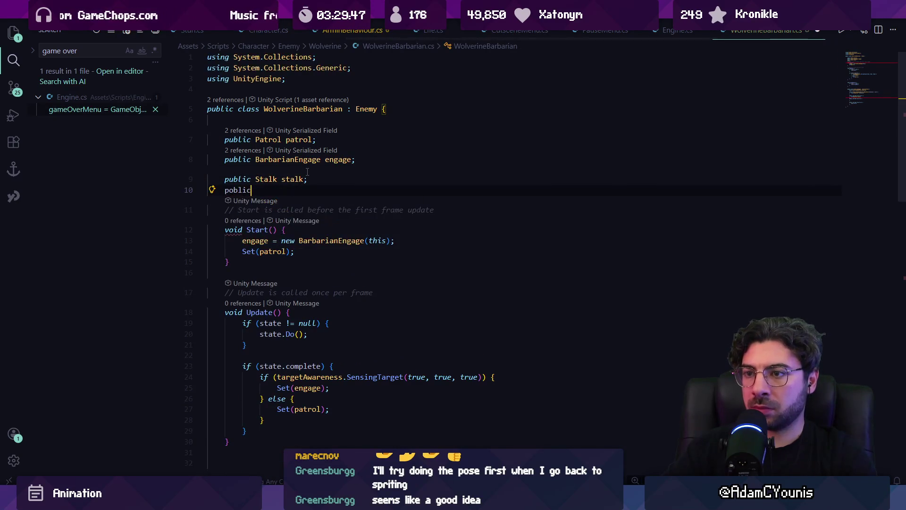
{"action": "type", "text": "lic BasicAttack"}
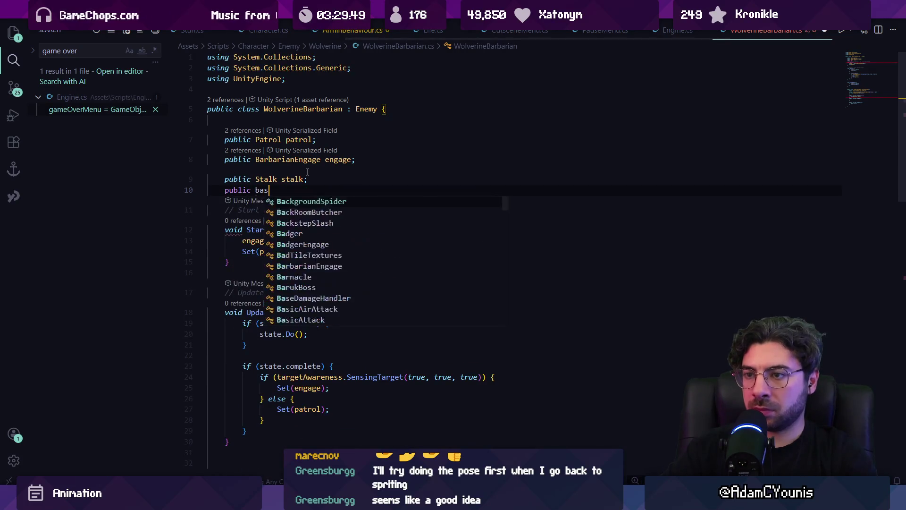
{"action": "key", "text": "Tab"}
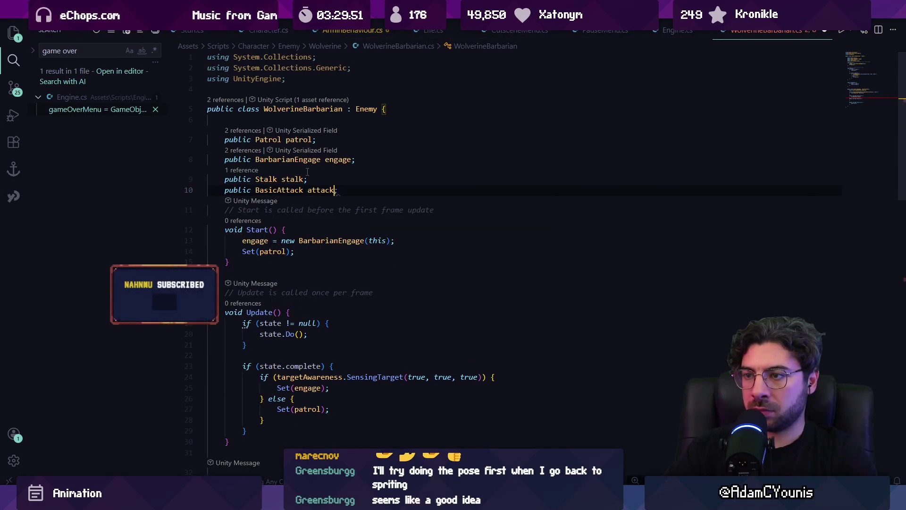
Step: Rename the barbarian field to b, drop the this. qualifier, and end Set(b.stalk) with a semicolon
{"action": "scroll", "coordinate": [373, 202], "scroll_direction": "down", "scroll_amount": 10}
{"action": "left_click", "coordinate": [309, 233]}
{"action": "key", "text": "F2"}
{"action": "type", "text": "b"}
{"action": "key", "text": "Return"}
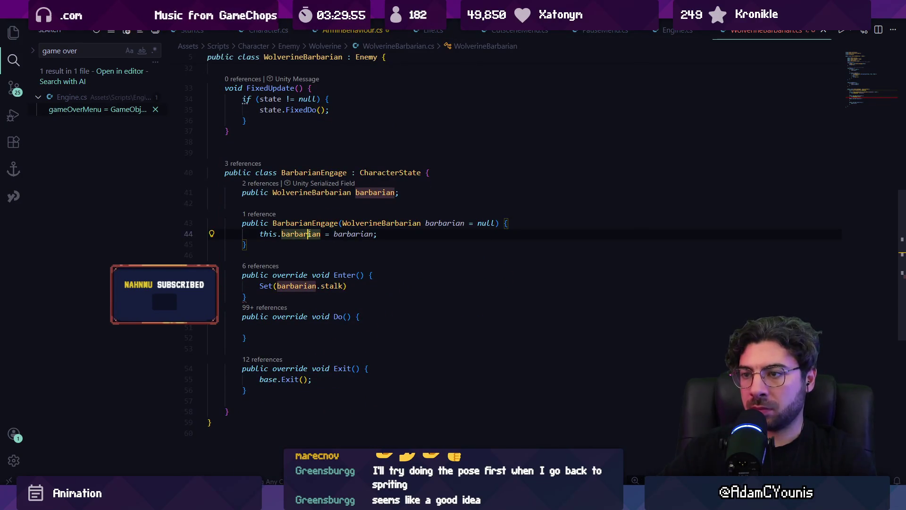
{"action": "key", "text": "BackSpace"}
{"action": "key", "text": "BackSpace"}
{"action": "key", "text": "BackSpace"}
{"action": "key", "text": "Down"}
{"action": "key", "text": "Down"}
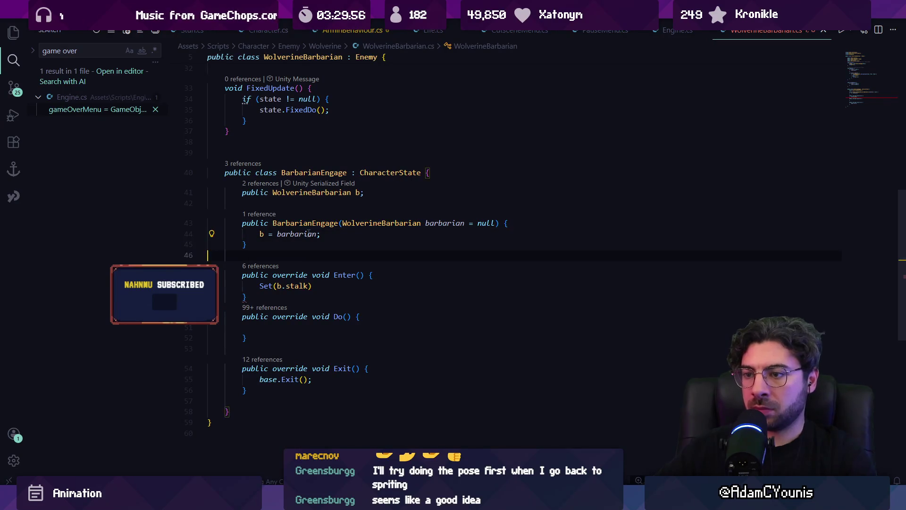
{"action": "key", "text": "End"}
{"action": "type", "text": ";"}
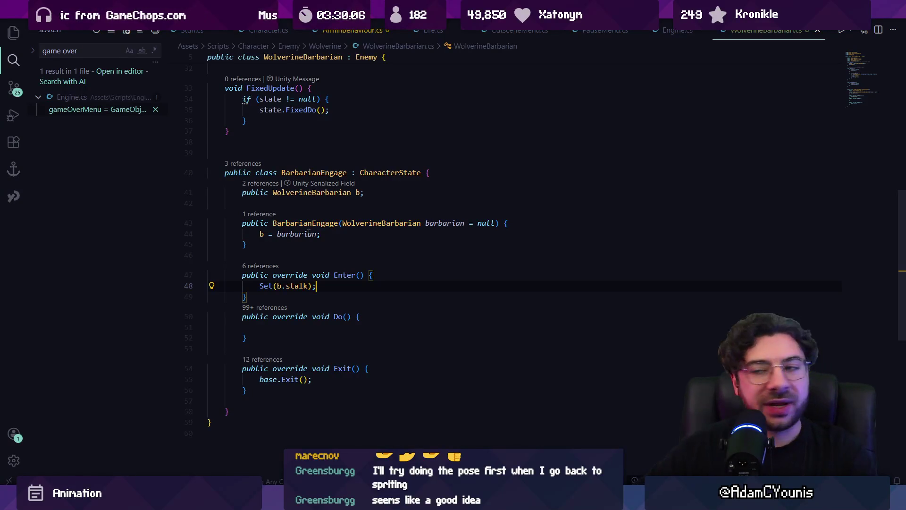
{"action": "key", "text": "Down"}
{"action": "key", "text": "Return"}
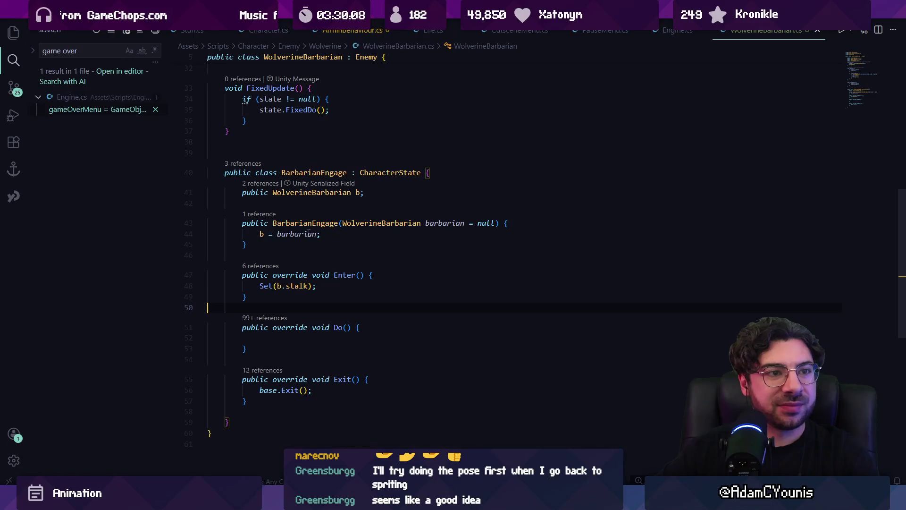
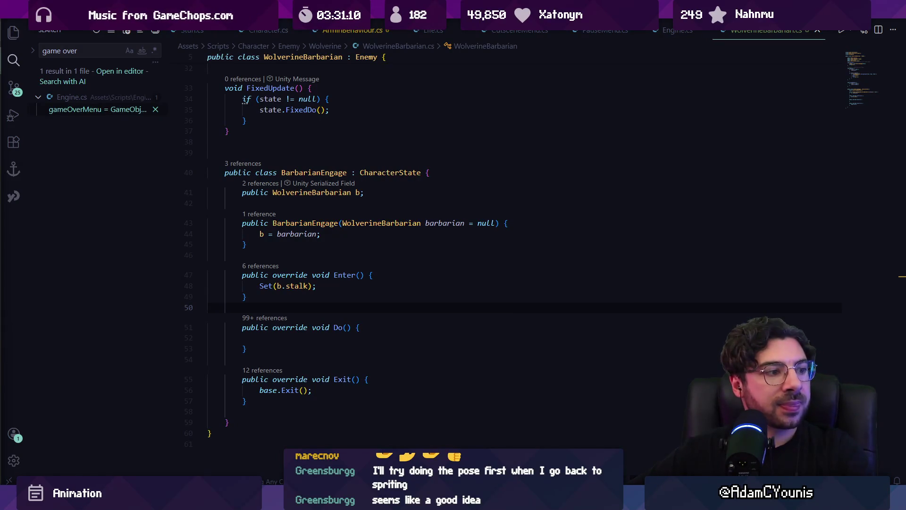
Step: In BarbarianEngage.Do(), add an if (state.complete) check that switches to b.attack
{"action": "key", "text": "alt+Tab"}
{"action": "key", "text": "alt+Tab"}
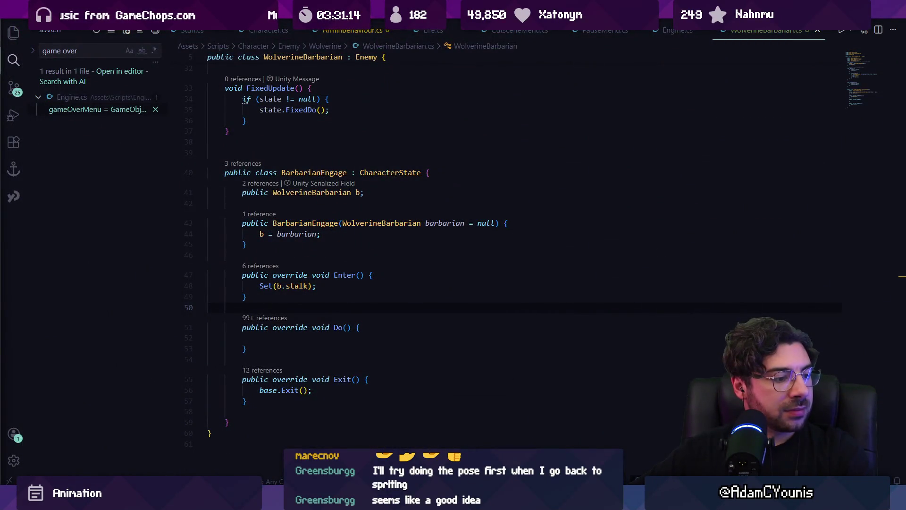
{"action": "key", "text": "alt+Tab"}
{"action": "key", "text": "alt+Tab"}
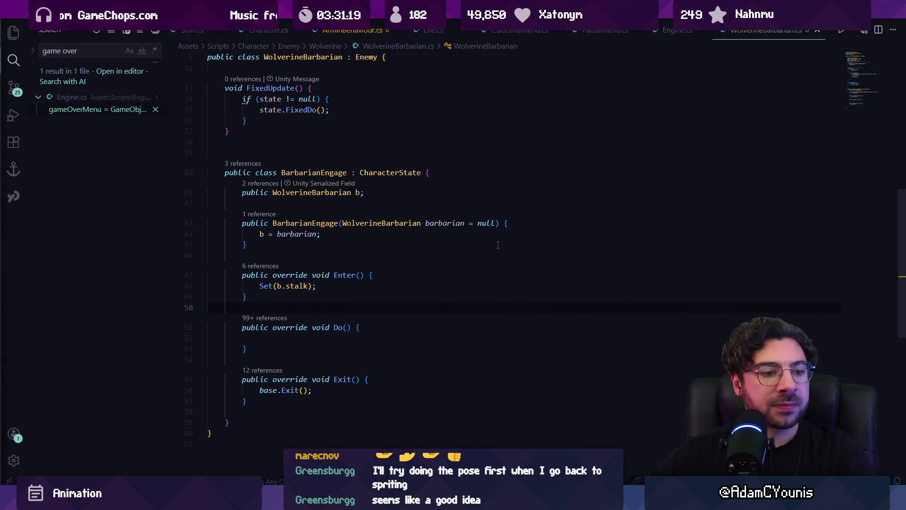
{"action": "left_click", "coordinate": [412, 288]}
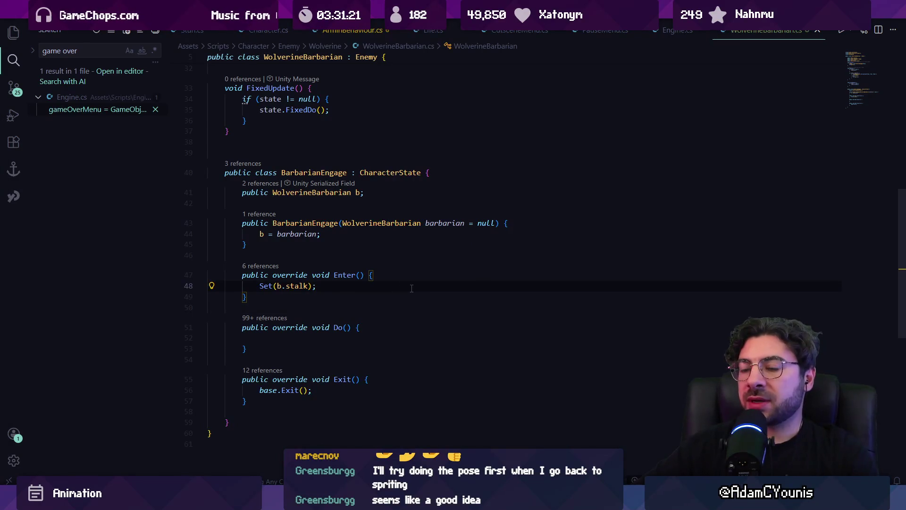
{"action": "key", "text": "Down"}
{"action": "key", "text": "Down"}
{"action": "key", "text": "Down"}
{"action": "type", "text": "if"}
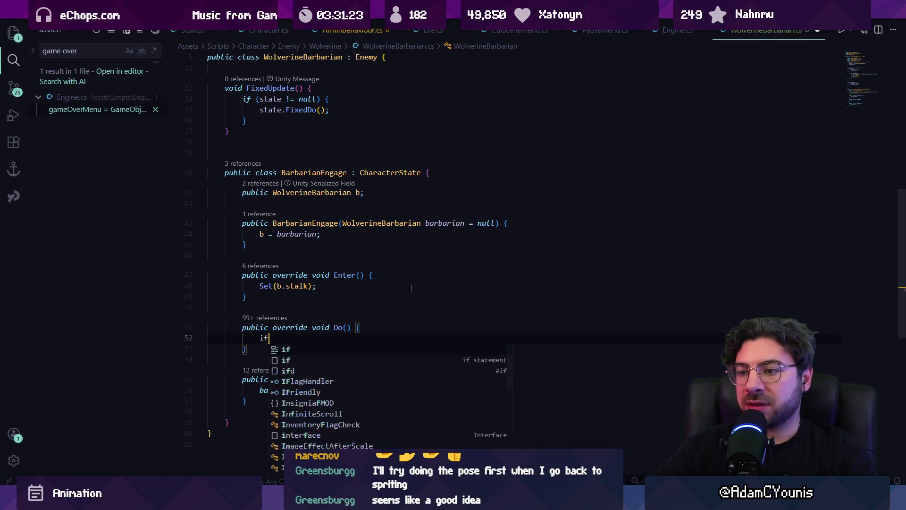
{"action": "type", "text": " (b.awareness.InAttackRange("}
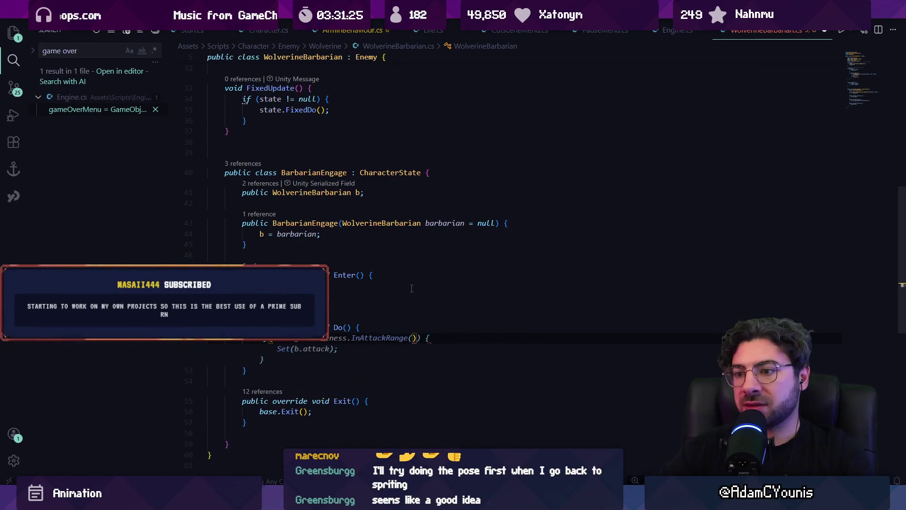
{"action": "key", "text": "ctrl+z"}
{"action": "type", "text": "st"}
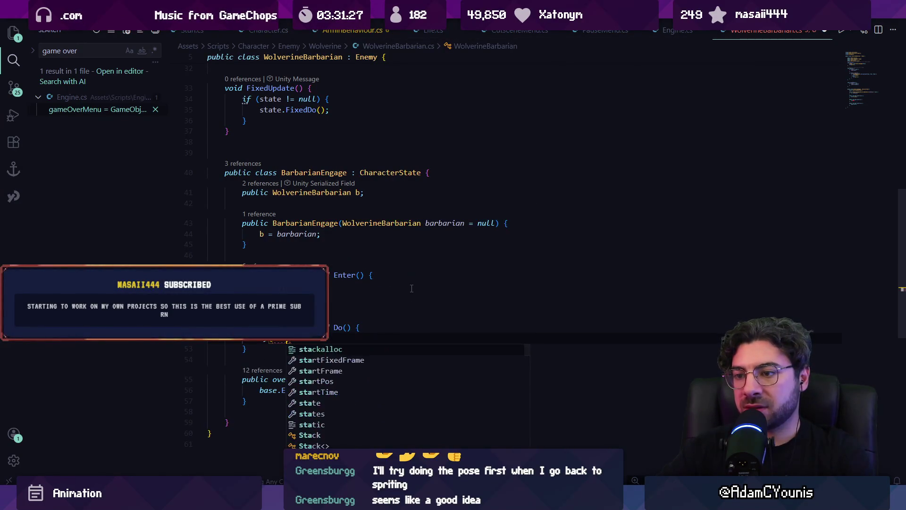
{"action": "type", "text": "ate"}
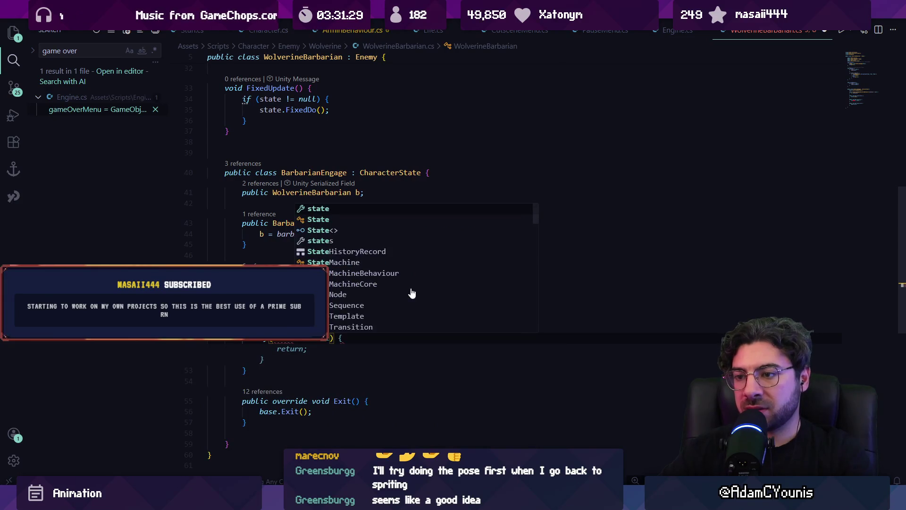
{"action": "type", "text": ".complete"}
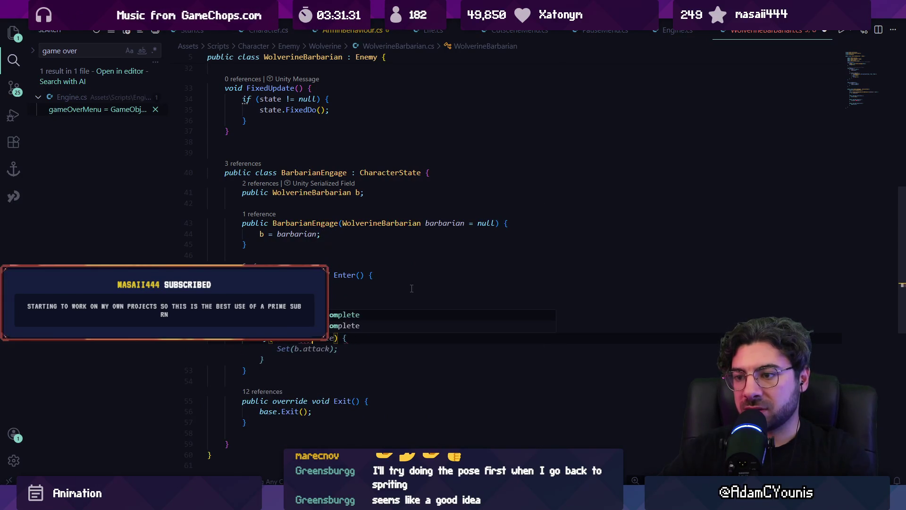
{"action": "key", "text": "Tab"}
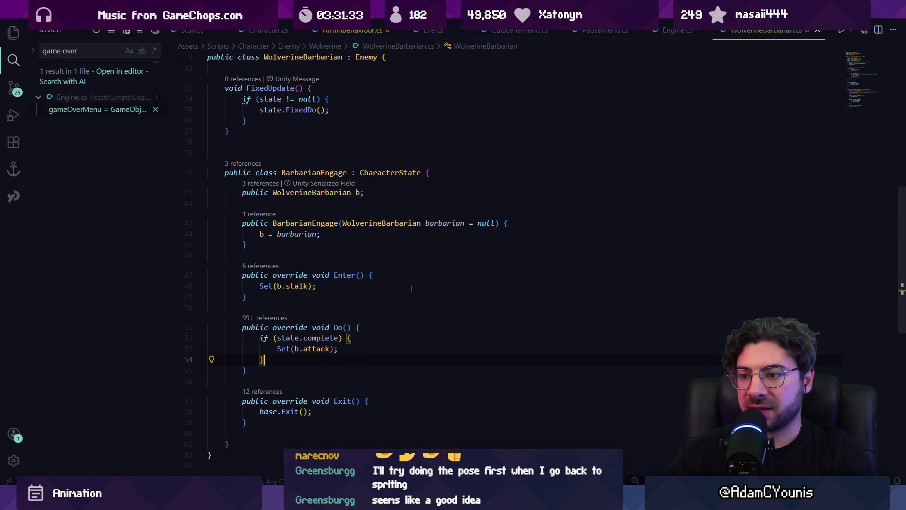
Step: Make it Set(b.attack) only while Doing(b.stalk), and Set(b.stalk) after attacking
{"action": "key", "text": "Up"}
{"action": "key", "text": "End"}
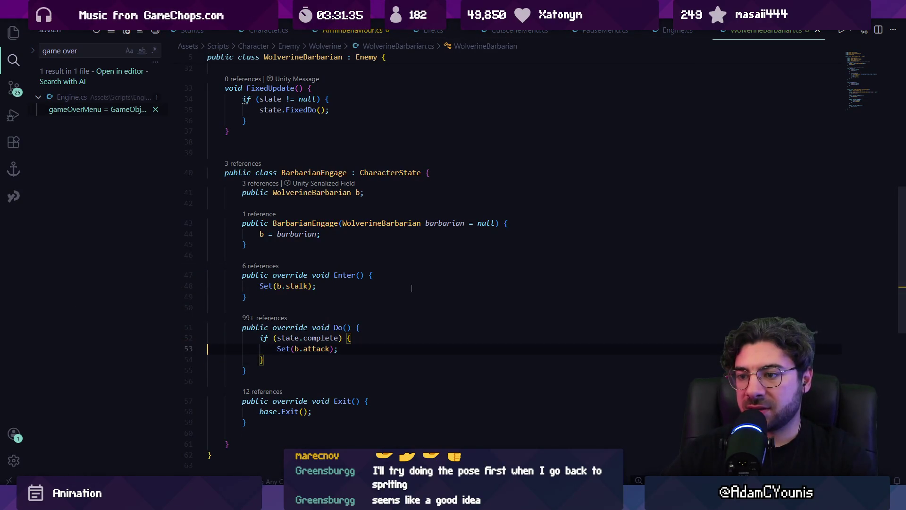
{"action": "key", "text": "ctrl+shift+Return"}
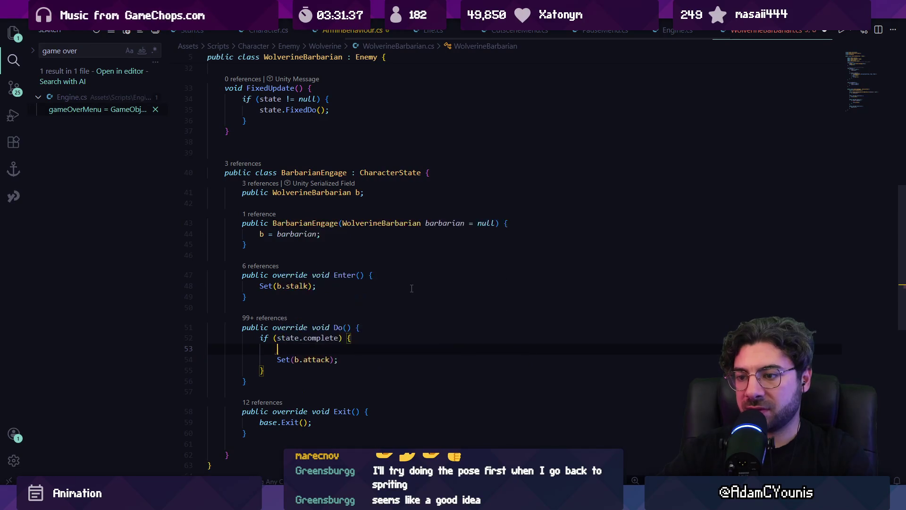
{"action": "type", "text": "if(Doing(b.stalk)) {"}
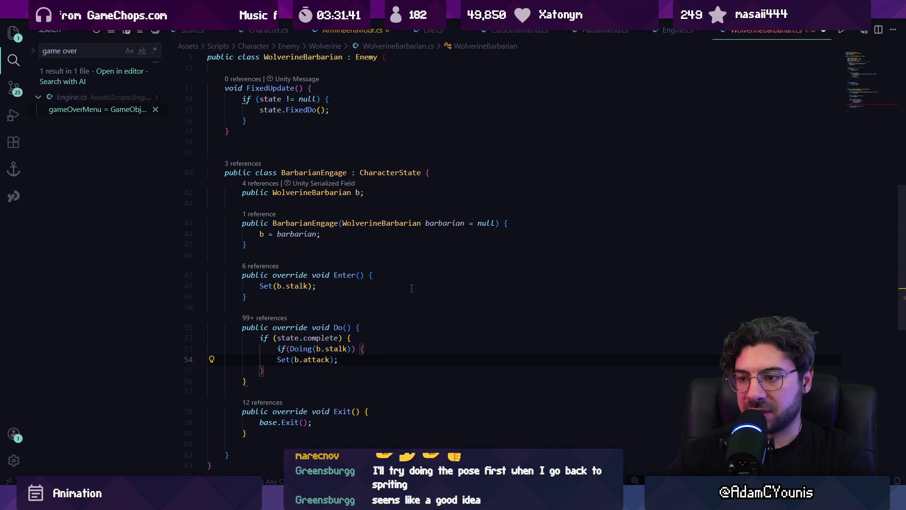
{"action": "key", "text": "Down"}
{"action": "key", "text": "End"}
{"action": "key", "text": "Return"}
{"action": "type", "text": "}"}
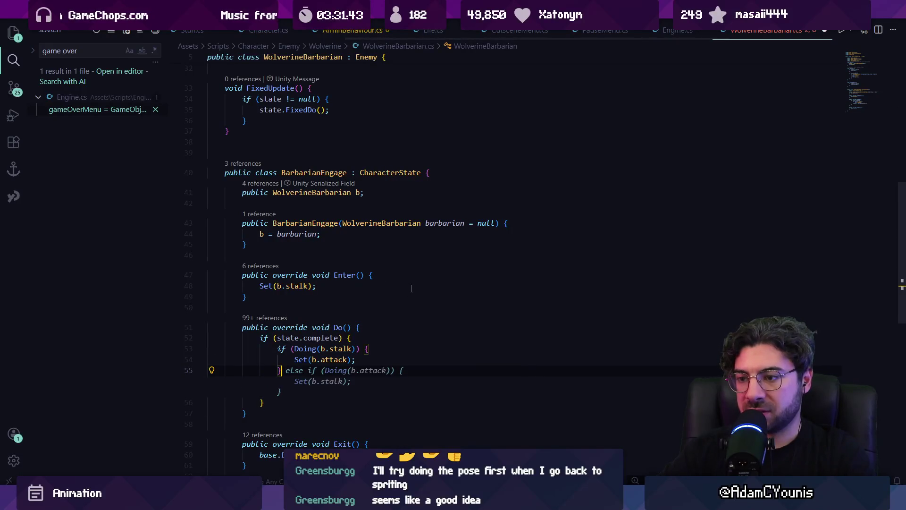
{"action": "key", "text": "Tab"}
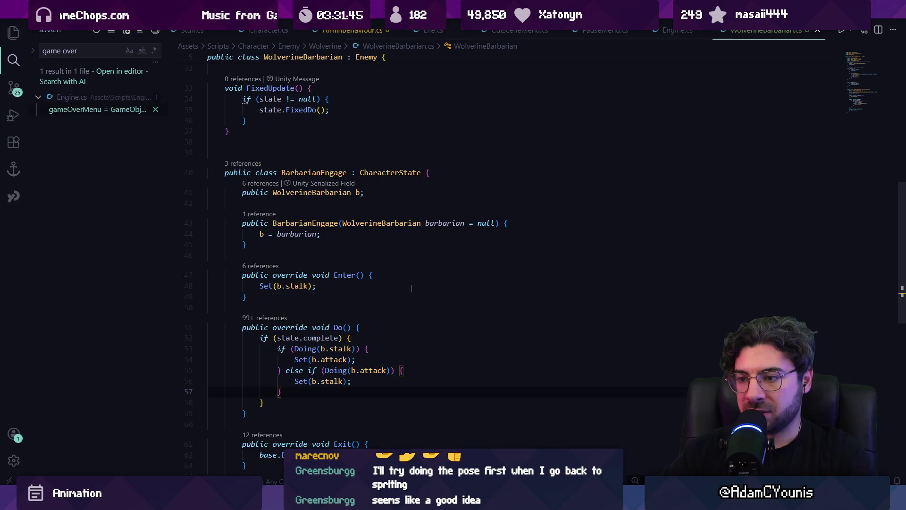
{"action": "key", "text": "Down"}
{"action": "key", "text": "Down"}
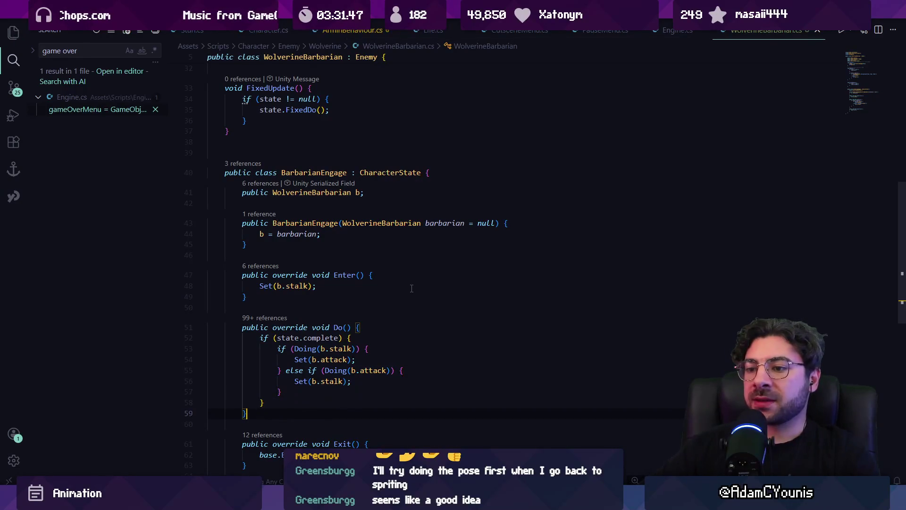
{"action": "left_click", "coordinate": [331, 380], "text": "ctrl"}
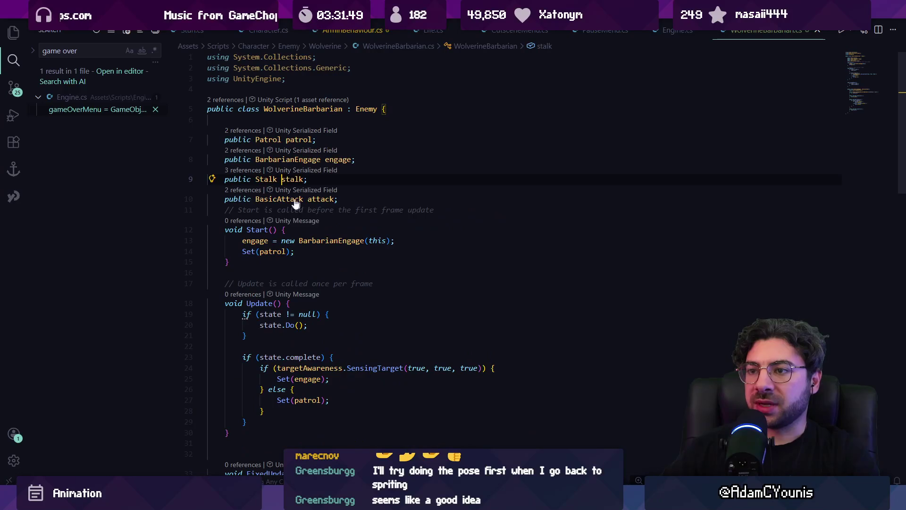
Step: Search the Stalk script for 'complete' to see how stalking finishes
{"action": "key", "text": "ctrl+f"}
{"action": "type", "text": "cinc"}
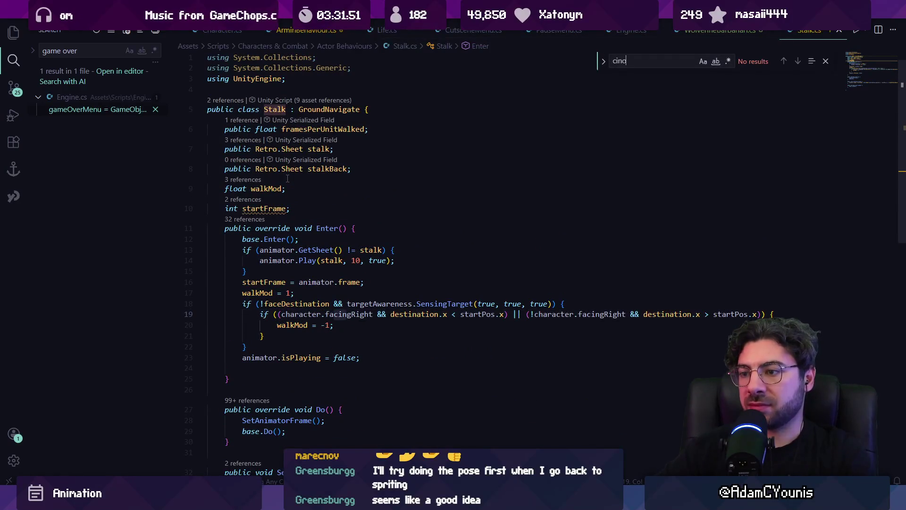
{"action": "key", "text": "BackSpace"}
{"action": "type", "text": "m"}
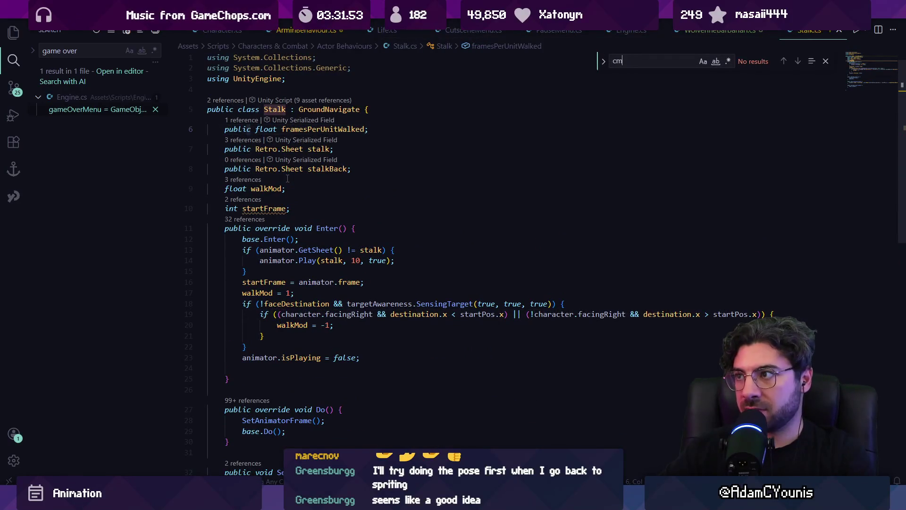
{"action": "key", "text": "BackSpace"}
{"action": "type", "text": "ompletre"}
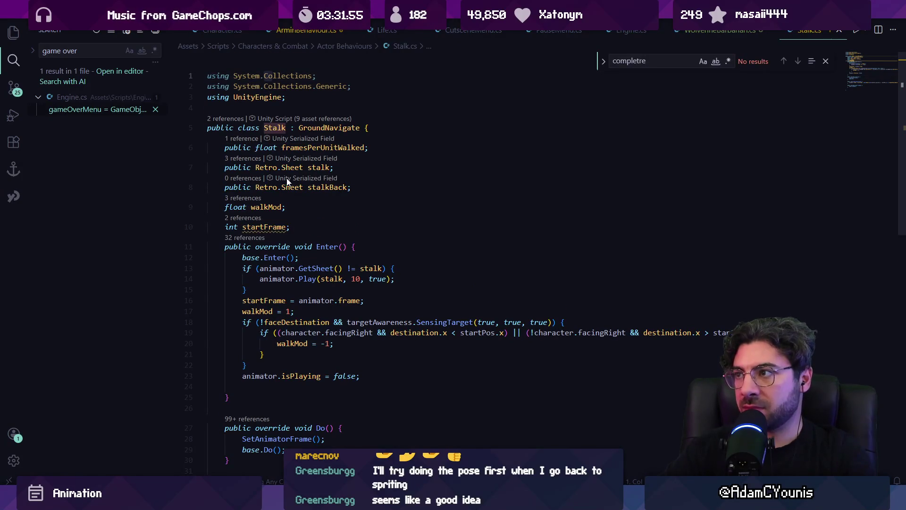
{"action": "scroll", "coordinate": [287, 180], "scroll_direction": "down", "scroll_amount": 5}
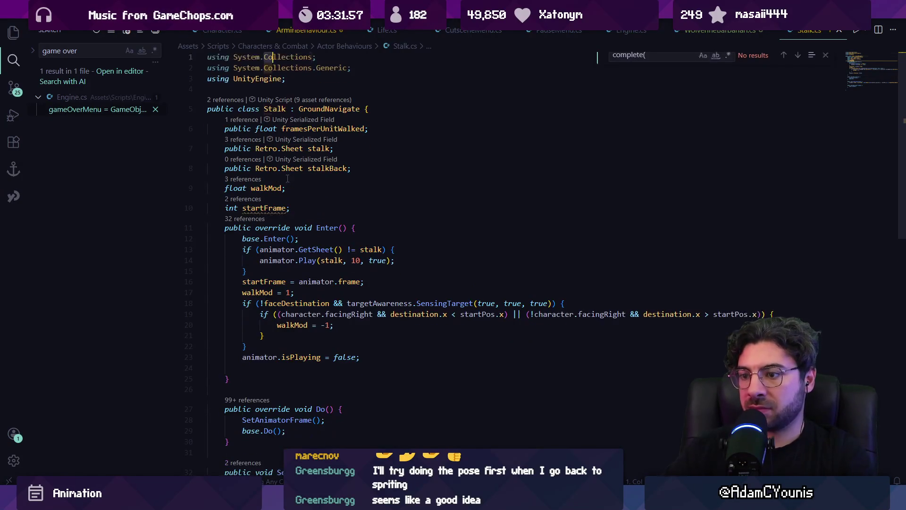
{"action": "key", "text": "Escape"}
{"action": "scroll", "coordinate": [313, 198], "scroll_direction": "up", "scroll_amount": 5}
{"action": "scroll", "coordinate": [348, 236], "scroll_direction": "down", "scroll_amount": 2}
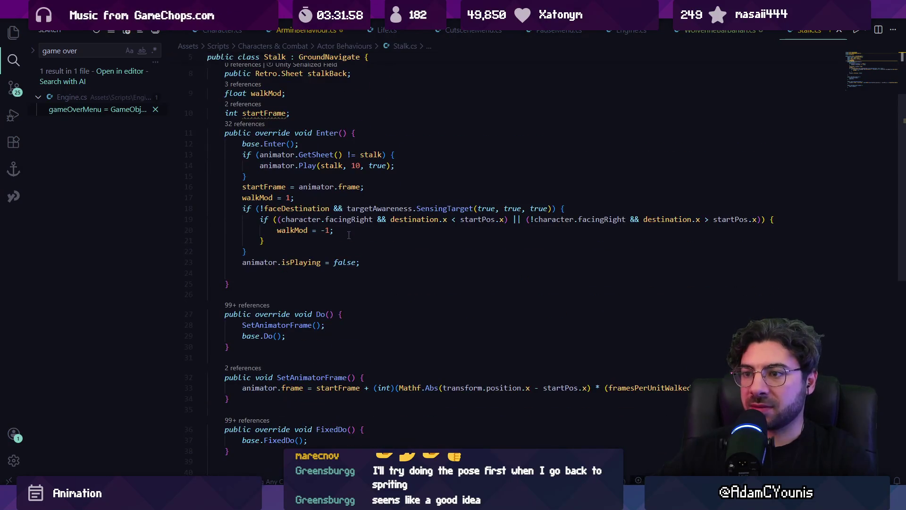
{"action": "scroll", "coordinate": [320, 208], "scroll_direction": "up", "scroll_amount": 2}
Step: Look over the GroundNavigate base class, then return to Stalk.cs
{"action": "left_click", "coordinate": [321, 112], "text": "ctrl"}
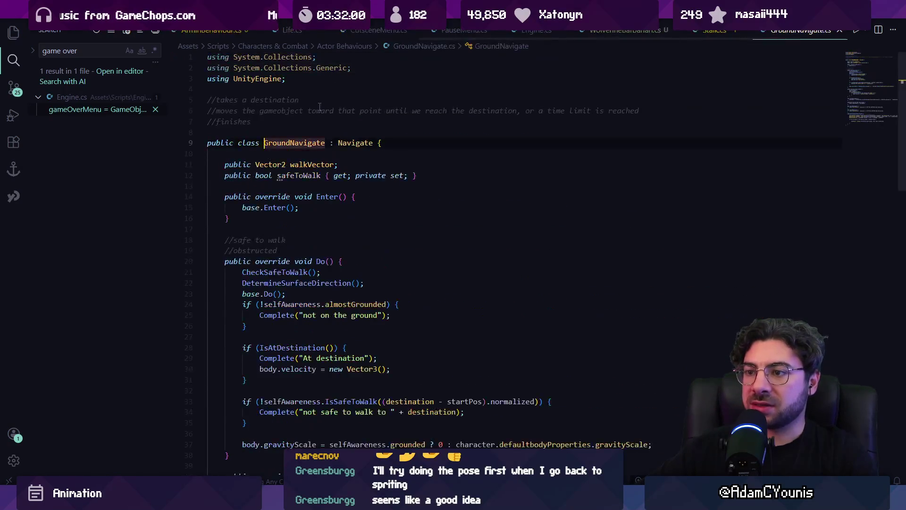
{"action": "scroll", "coordinate": [400, 225], "scroll_direction": "down", "scroll_amount": 3}
{"action": "key", "text": "alt+Left"}
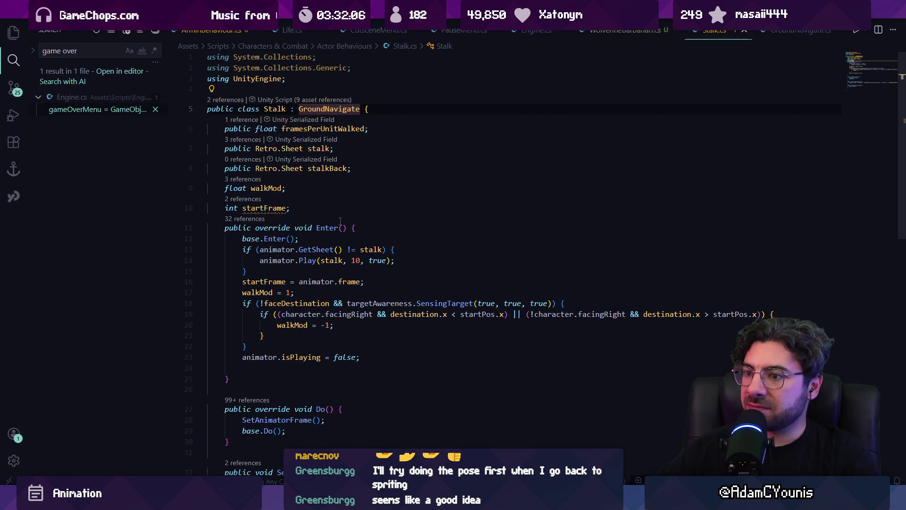
{"action": "scroll", "coordinate": [420, 287], "scroll_direction": "down", "scroll_amount": 3}
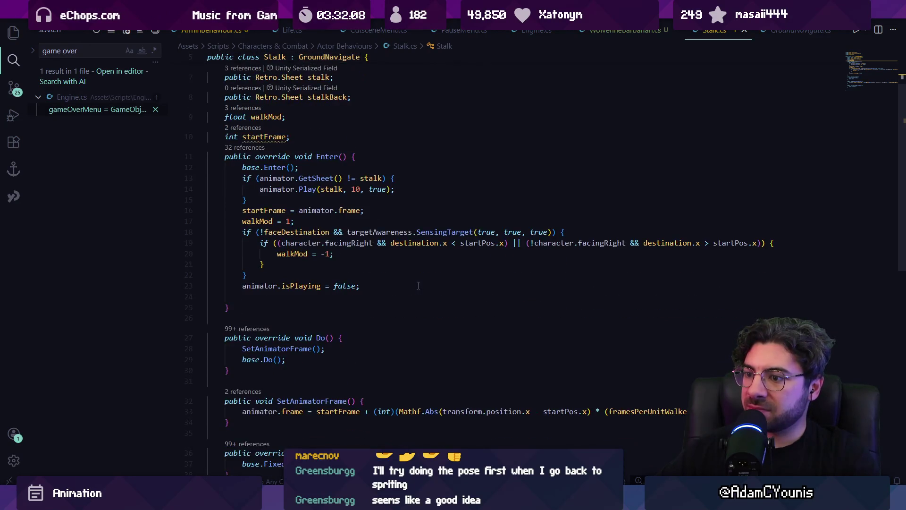
{"action": "mouse_move", "coordinate": [401, 501]}
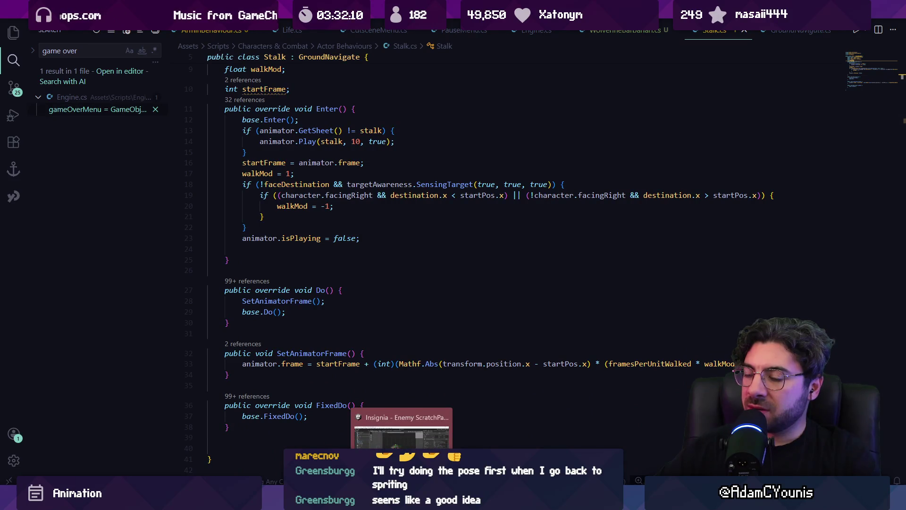
{"action": "left_click", "coordinate": [401, 432]}
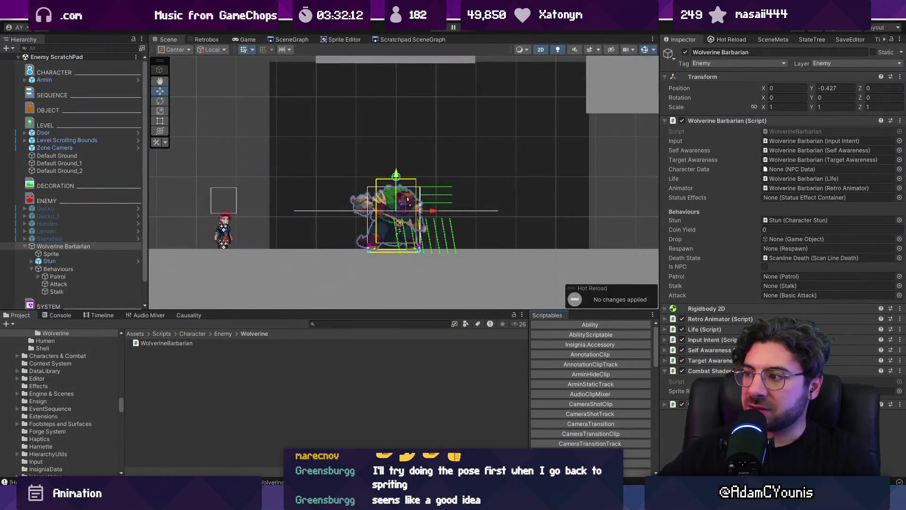
Step: Wrap the barbarian's Stalk object in a new empty parent named Footsies
{"action": "key", "text": "alt+Tab"}
{"action": "key", "text": "alt+Tab"}
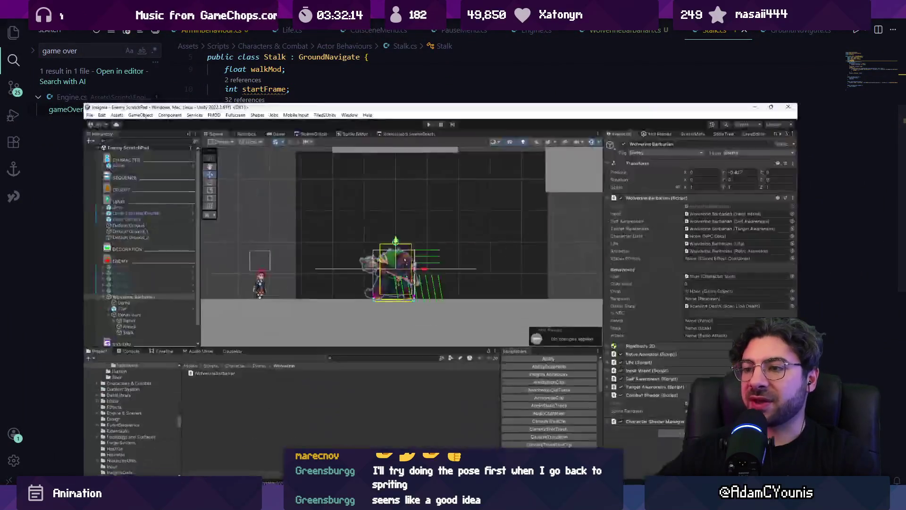
{"action": "left_click", "coordinate": [89, 278]}
{"action": "left_click", "coordinate": [88, 289]}
{"action": "right_click", "coordinate": [89, 285]}
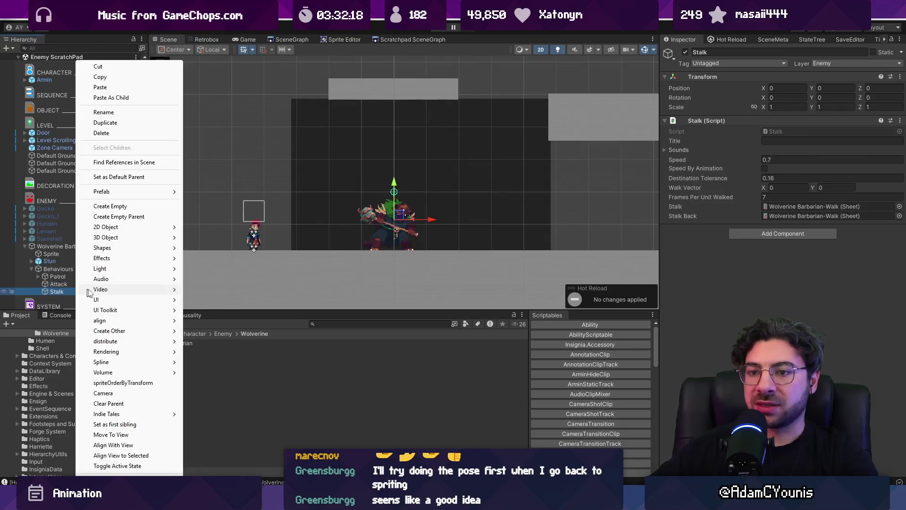
{"action": "left_click", "coordinate": [128, 206]}
{"action": "type", "text": "Footsies"}
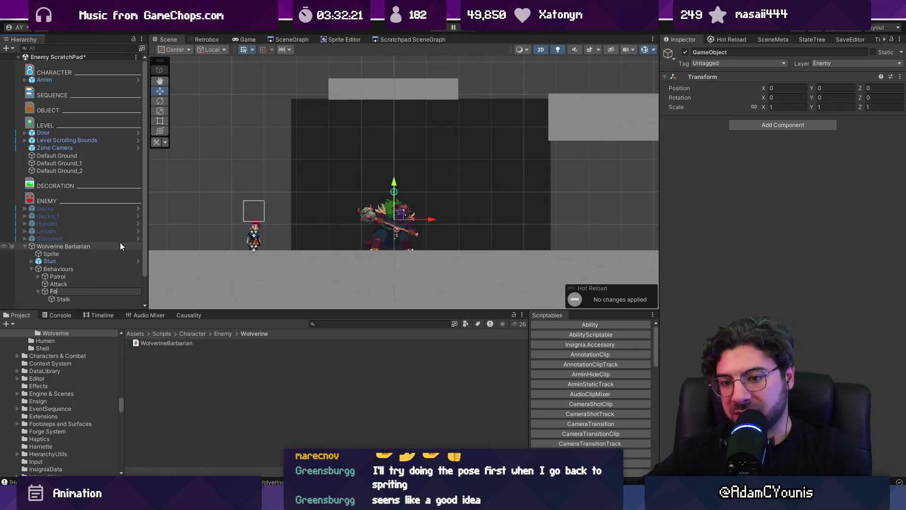
{"action": "key", "text": "Return"}
Step: Add a Footsies script with Walk set to Stalk and Idle set to the Patrol's Idle
{"action": "left_click", "coordinate": [773, 125]}
{"action": "type", "text": "footsies"}
{"action": "key", "text": "Return"}
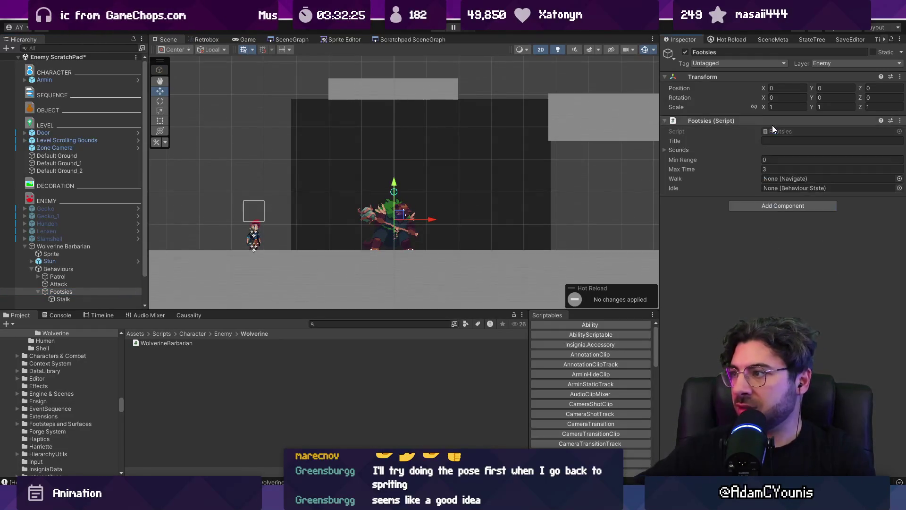
{"action": "left_click_drag", "start_coordinate": [63, 299], "coordinate": [787, 179]}
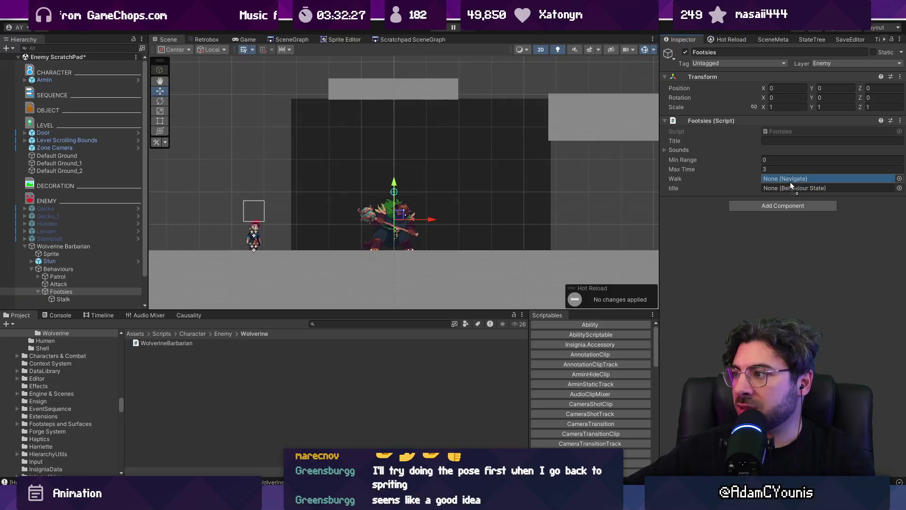
{"action": "left_click", "coordinate": [37, 277]}
{"action": "left_click_drag", "start_coordinate": [61, 291], "coordinate": [791, 188]}
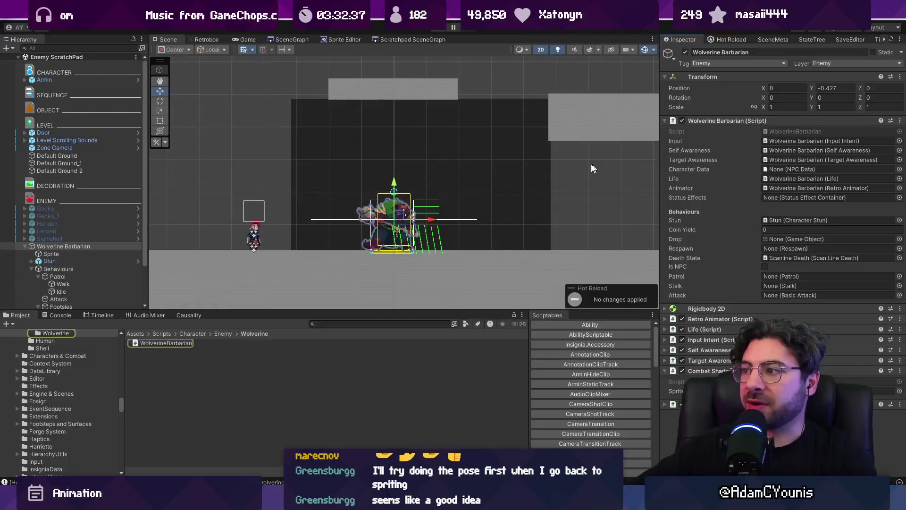
{"action": "key", "text": "alt+Tab"}
{"action": "left_click", "coordinate": [269, 181]}
Step: Change 'public Stalk stalk' to 'public Footsies footsies', update the b.footsies references, and save
{"action": "type", "text": "Footsies stalk;"}
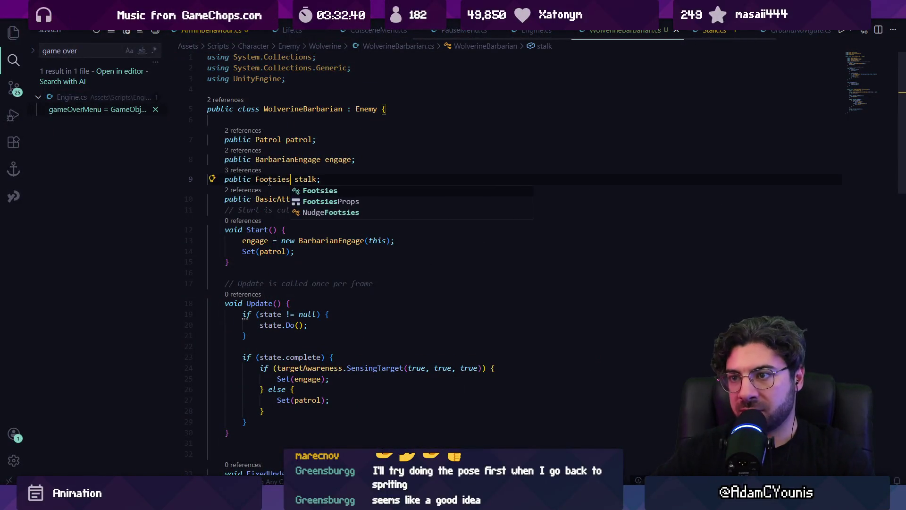
{"action": "key", "text": "ctrl+Right"}
{"action": "key", "text": "ctrl+BackSpace"}
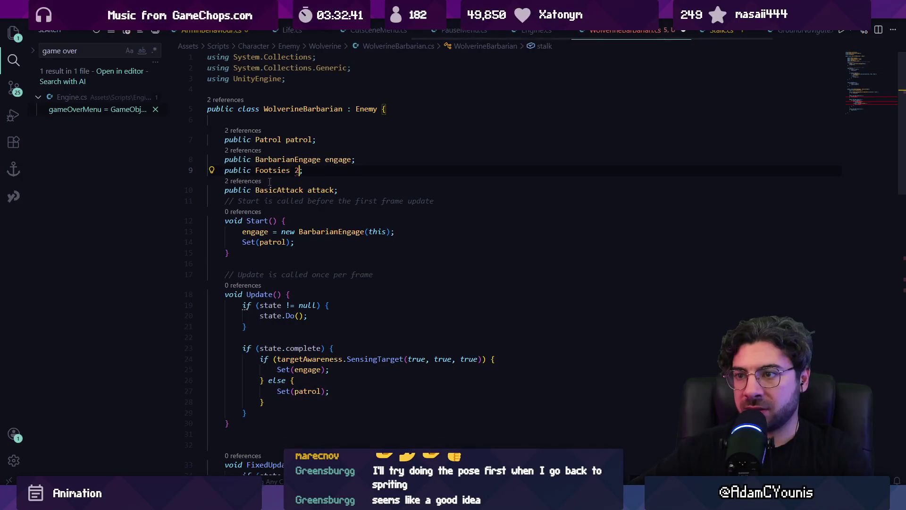
{"action": "type", "text": "footsies"}
{"action": "key", "text": "Tab"}
{"action": "left_click", "coordinate": [269, 181]}
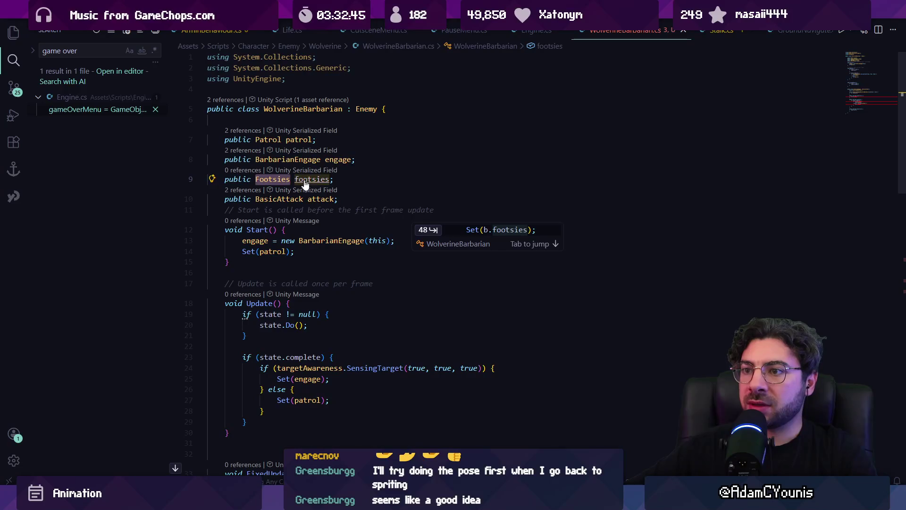
{"action": "key", "text": "Tab"}
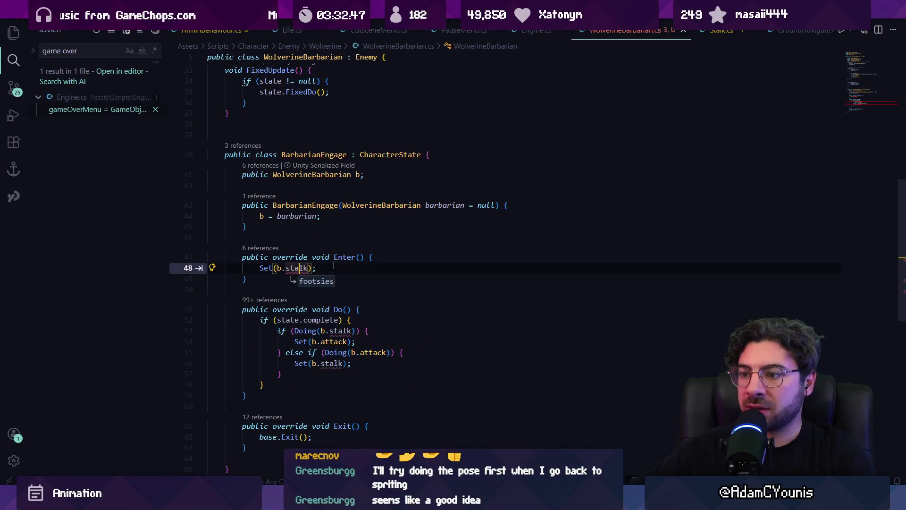
{"action": "key", "text": "Tab"}
{"action": "key", "text": "Tab"}
{"action": "key", "text": "Tab"}
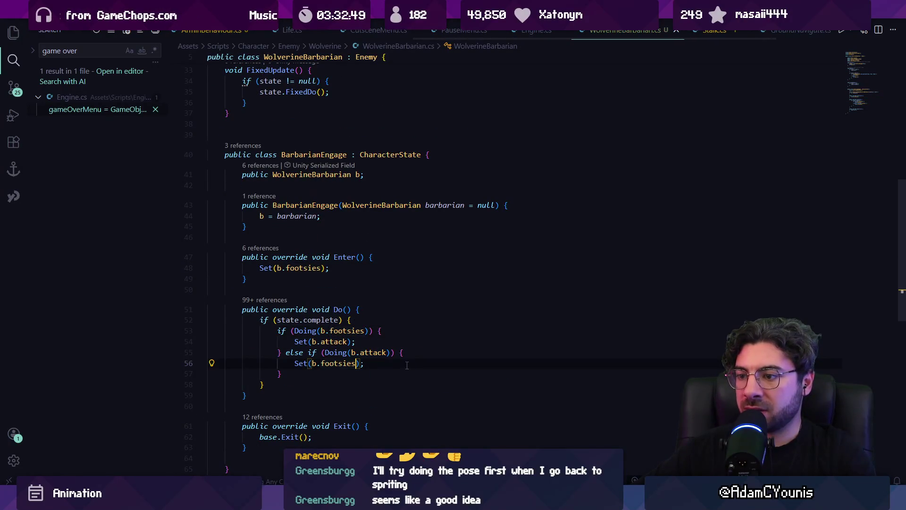
{"action": "key", "text": "ctrl+s"}
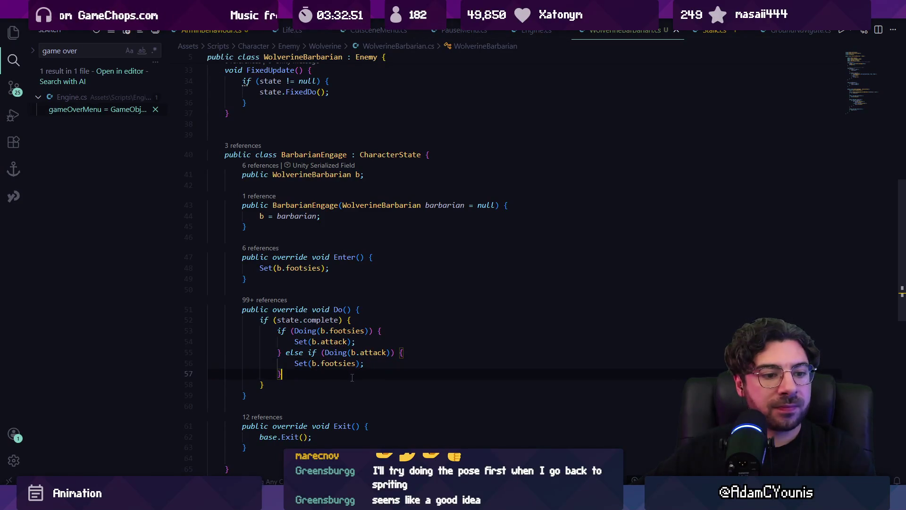
{"action": "scroll", "coordinate": [354, 331], "scroll_direction": "down", "scroll_amount": 3}
Step: Add state.Do(); after the inner if block in BarbarianEngage.Do() and save
{"action": "left_click", "coordinate": [357, 288]}
{"action": "key", "text": "Return"}
{"action": "key", "text": "Return"}
{"action": "type", "text": "s"}
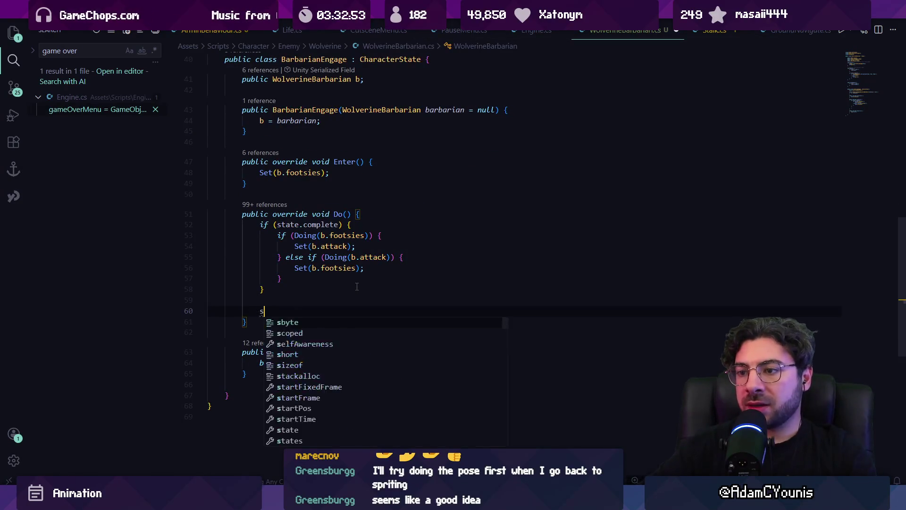
{"action": "type", "text": "tate.Do();"}
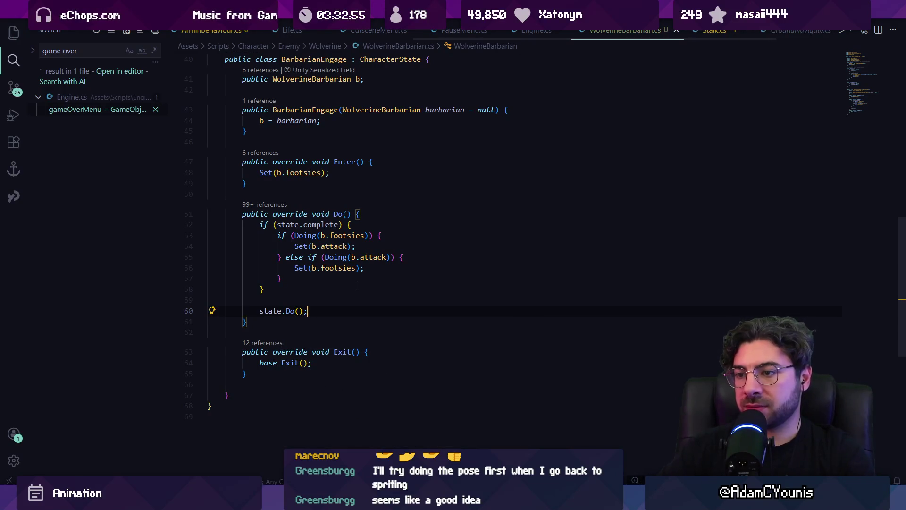
{"action": "key", "text": "ctrl+s"}
{"action": "key", "text": "Up"}
{"action": "scroll", "coordinate": [348, 285], "scroll_direction": "up", "scroll_amount": 3}
{"action": "scroll", "coordinate": [340, 278], "scroll_direction": "down", "scroll_amount": 2}
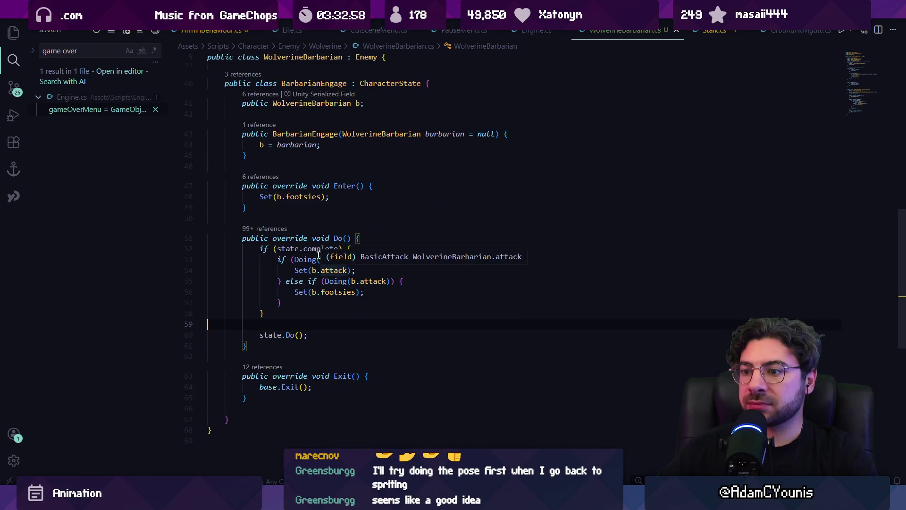
Step: Add if (!targetAwareness.SensingTarget(true, true, true)) { Complete("target lost"); } and save
{"action": "left_click", "coordinate": [317, 334]}
{"action": "key", "text": "Return"}
{"action": "key", "text": "Return"}
{"action": "type", "text": "if(target"}
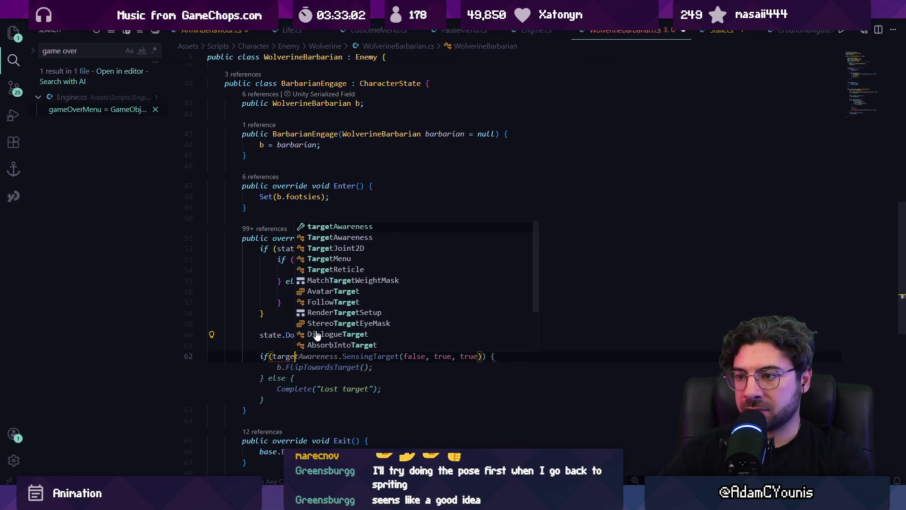
{"action": "key", "text": "Tab"}
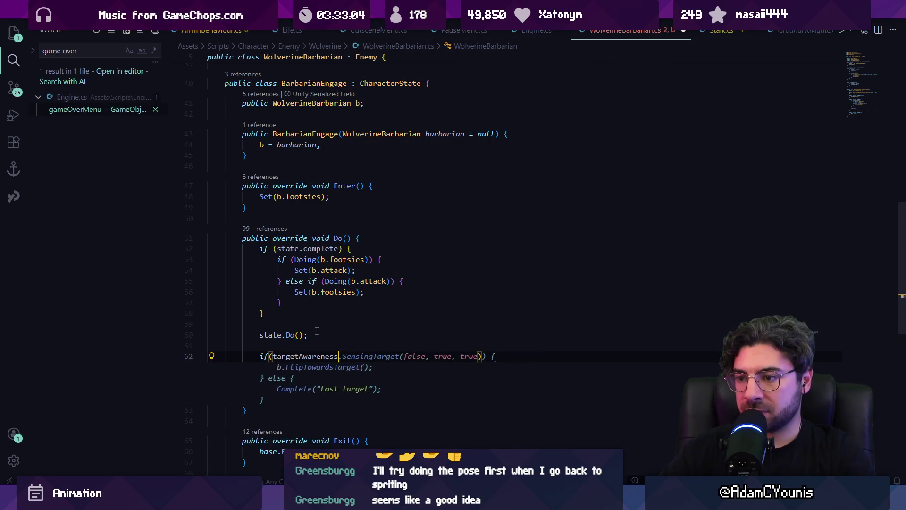
{"action": "key", "text": "ctrl+Left"}
{"action": "type", "text": "!"}
{"action": "key", "text": "ctrl+Right"}
{"action": "type", "text": ".sens"}
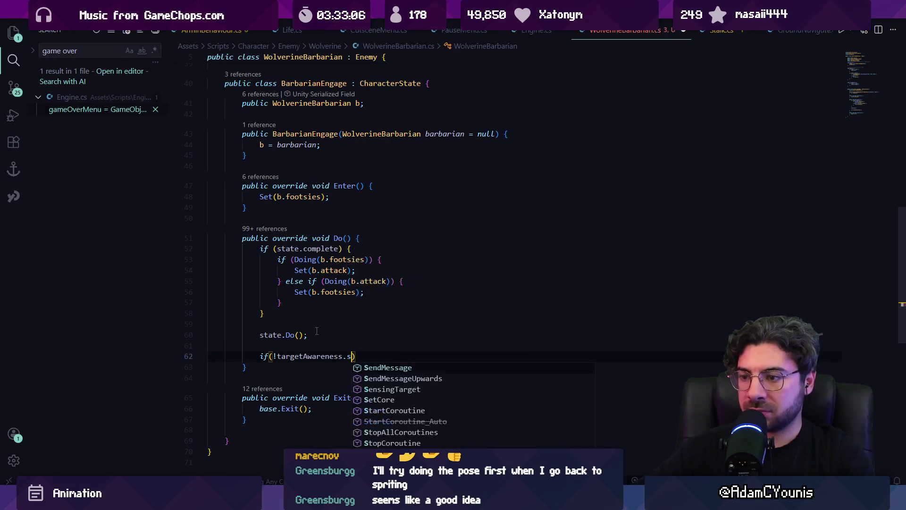
{"action": "key", "text": "Tab"}
{"action": "type", "text": "("}
{"action": "key", "text": "Tab"}
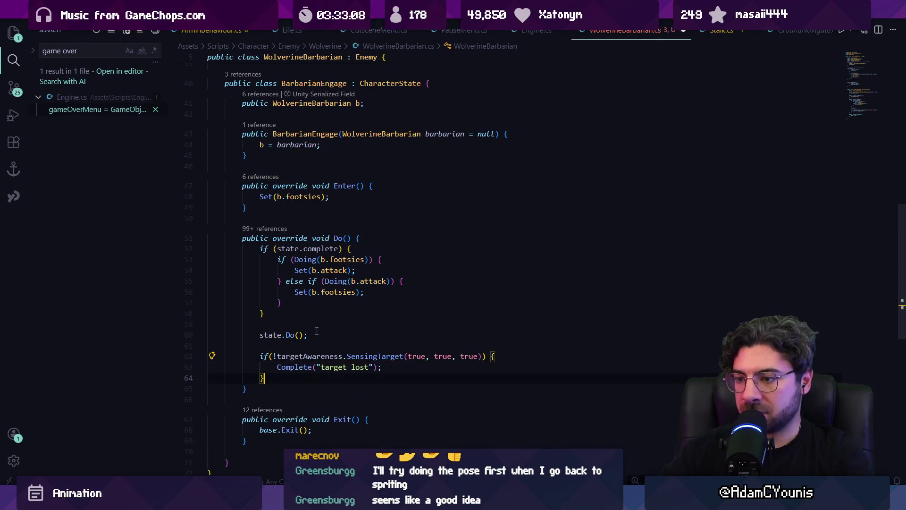
{"action": "key", "text": "ctrl+s"}
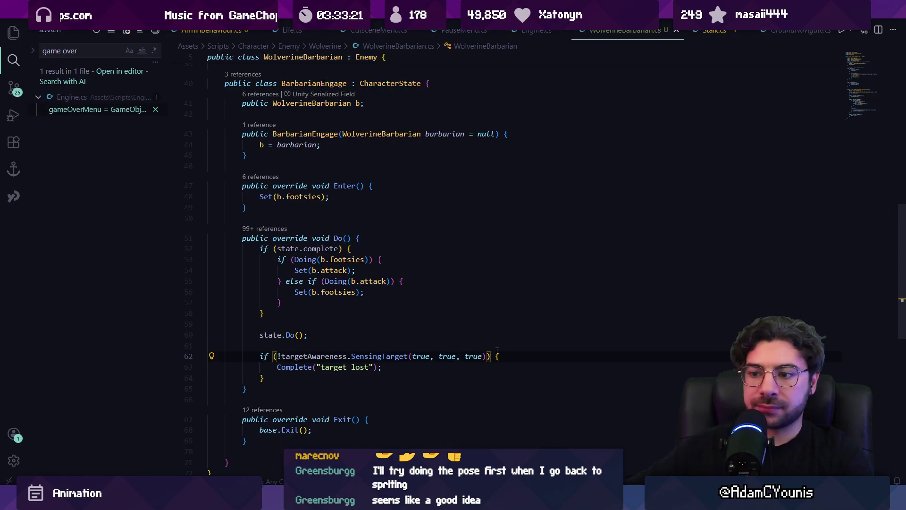
Step: Review the updated engage code, then go back to Unity
{"action": "scroll", "coordinate": [360, 336], "scroll_direction": "down", "scroll_amount": 3}
{"action": "scroll", "coordinate": [263, 356], "scroll_direction": "up", "scroll_amount": 13}
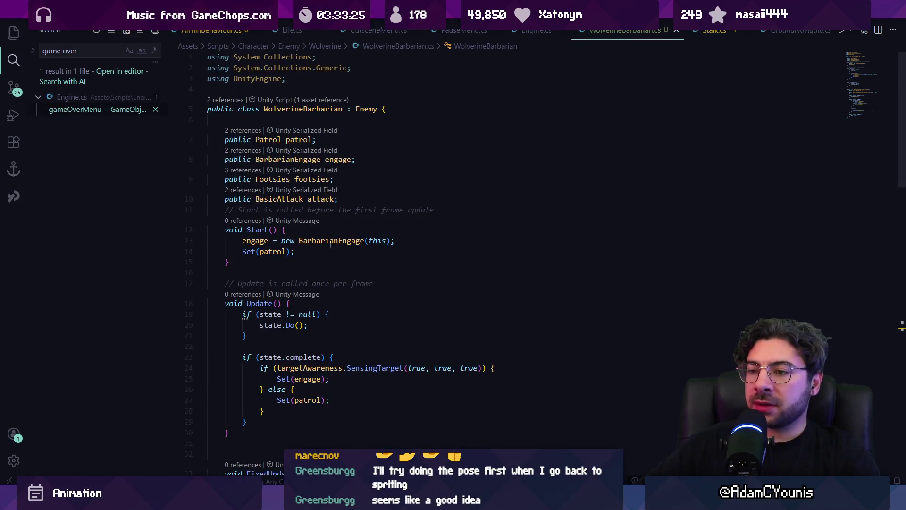
{"action": "scroll", "coordinate": [310, 254], "scroll_direction": "down", "scroll_amount": 3}
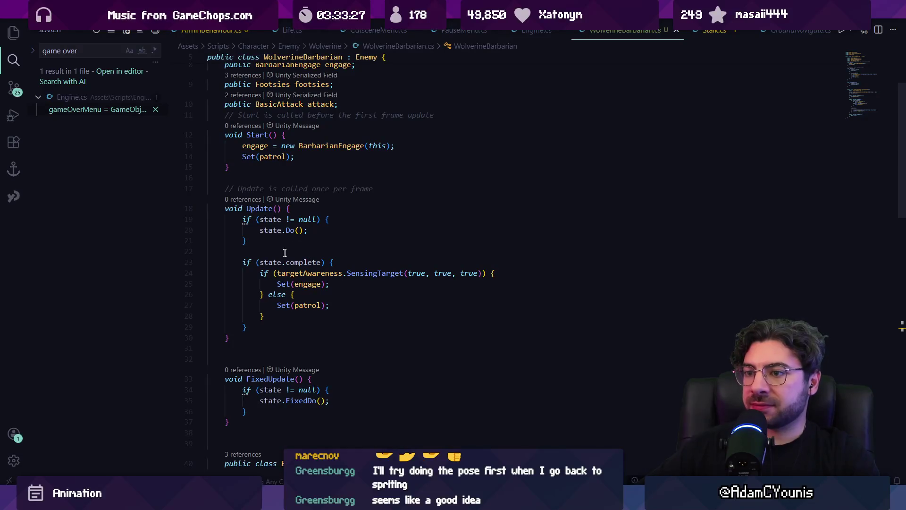
{"action": "scroll", "coordinate": [316, 274], "scroll_direction": "down", "scroll_amount": 3}
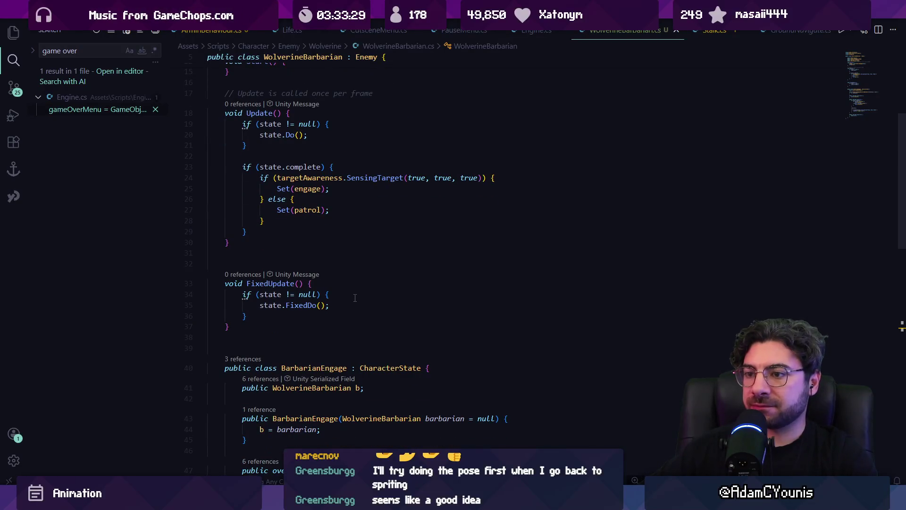
{"action": "scroll", "coordinate": [356, 297], "scroll_direction": "up", "scroll_amount": 5}
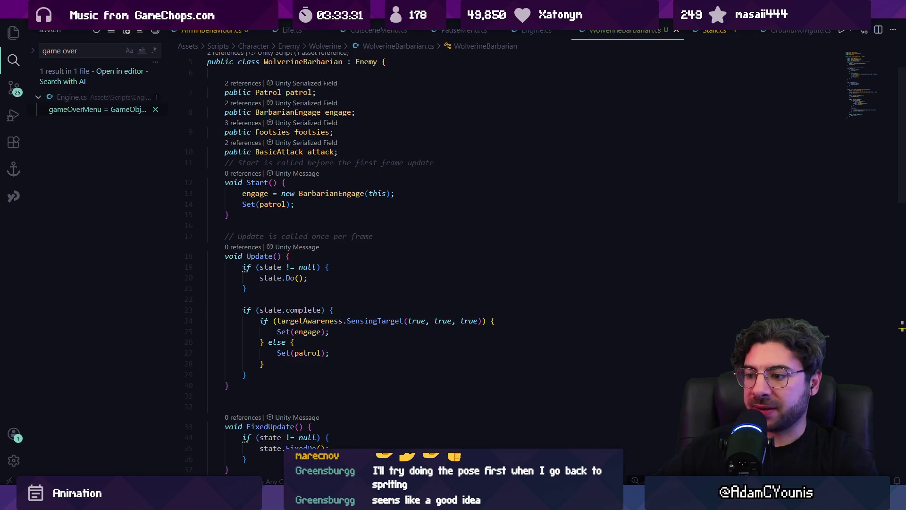
{"action": "key", "text": "alt+Tab"}
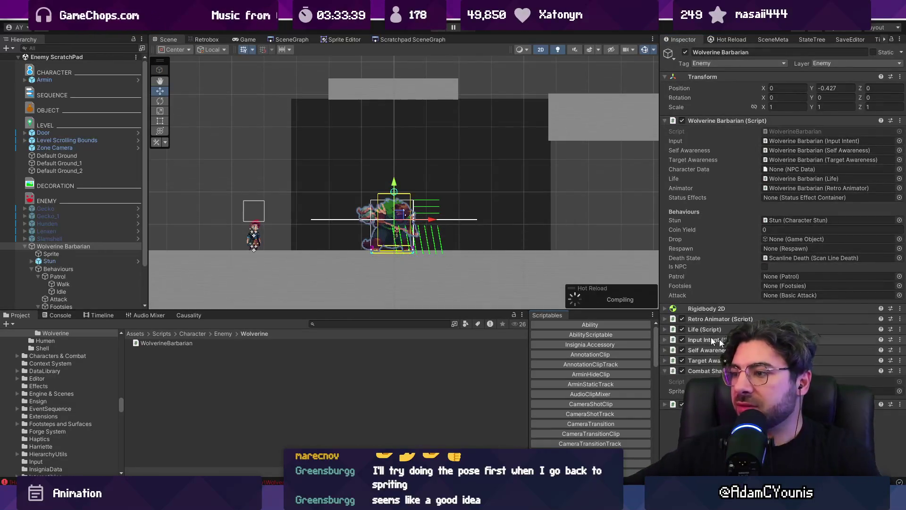
Step: Assign the Sprite object to Combat Shader's sprite, save, and give the sprite Enemy Material
{"action": "left_click_drag", "start_coordinate": [59, 258], "coordinate": [882, 391]}
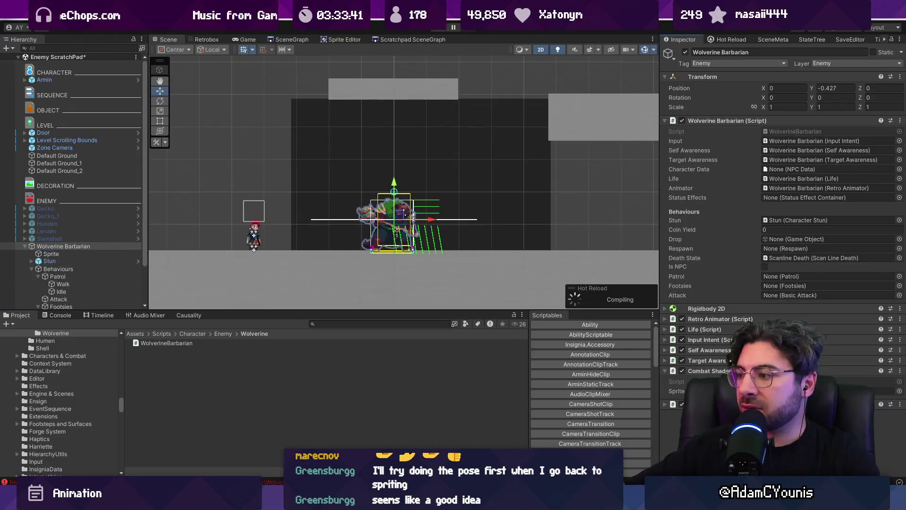
{"action": "key", "text": "ctrl+s"}
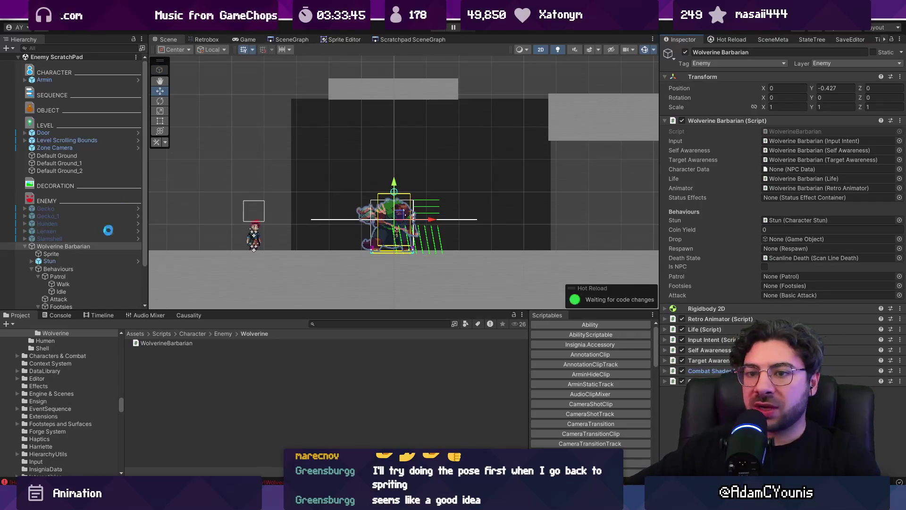
{"action": "left_click", "coordinate": [66, 254]}
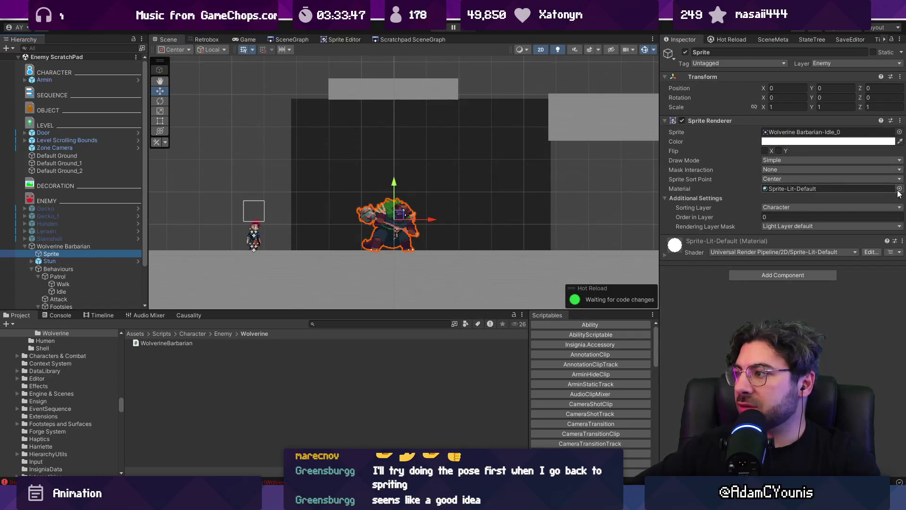
{"action": "left_click", "coordinate": [899, 188]}
{"action": "type", "text": "enemy"}
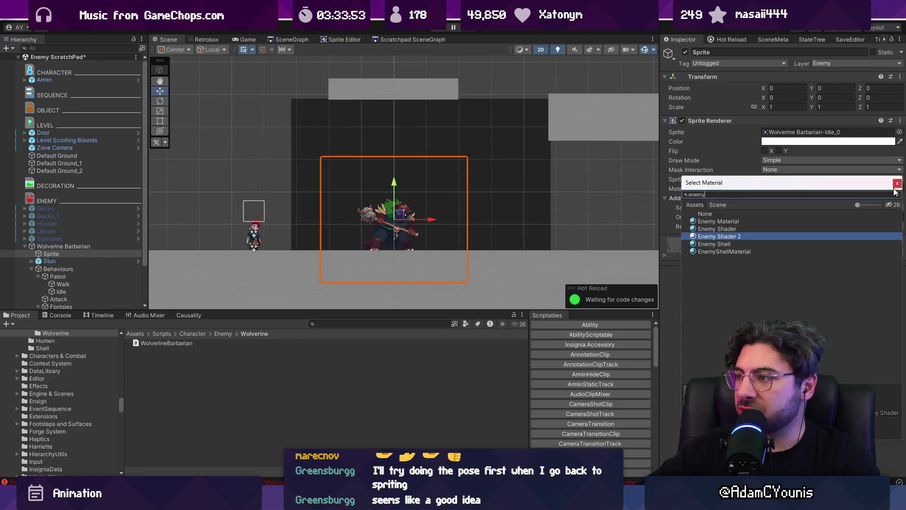
{"action": "left_click", "coordinate": [896, 184]}
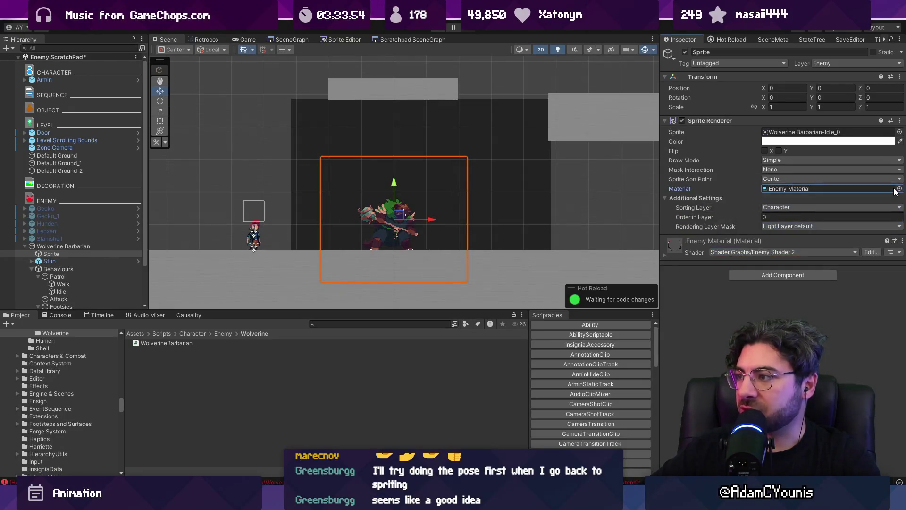
{"action": "double_click", "coordinate": [861, 189]}
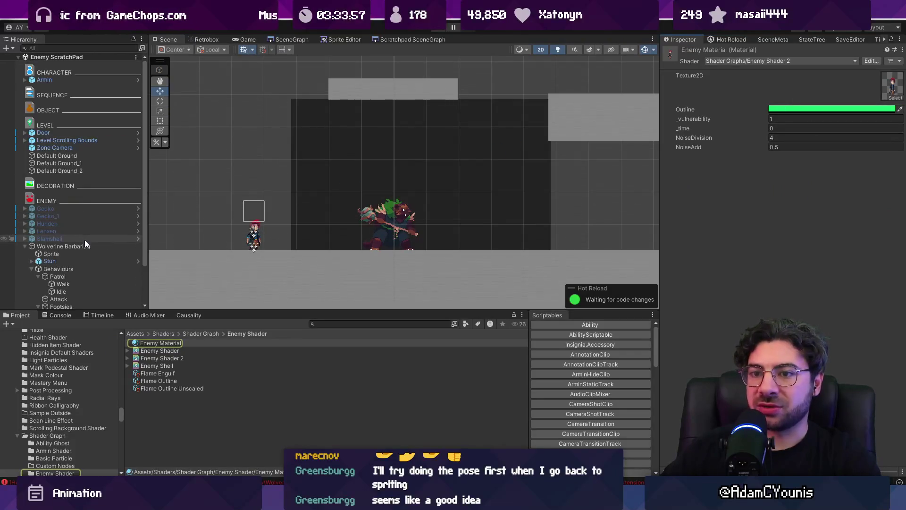
Step: Assign the Patrol, Footsies and Attack objects to the Wolverine Barbarian script's slots
{"action": "left_click", "coordinate": [85, 243]}
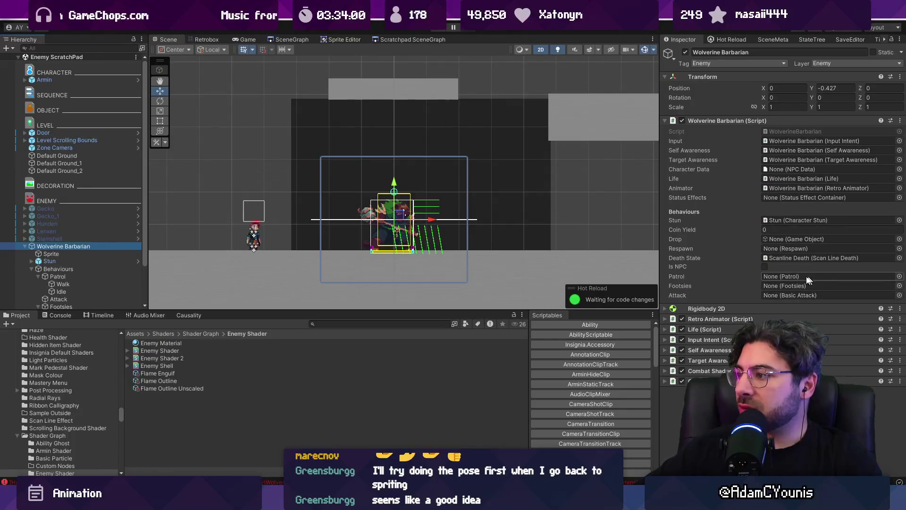
{"action": "left_click_drag", "start_coordinate": [77, 276], "coordinate": [798, 276]}
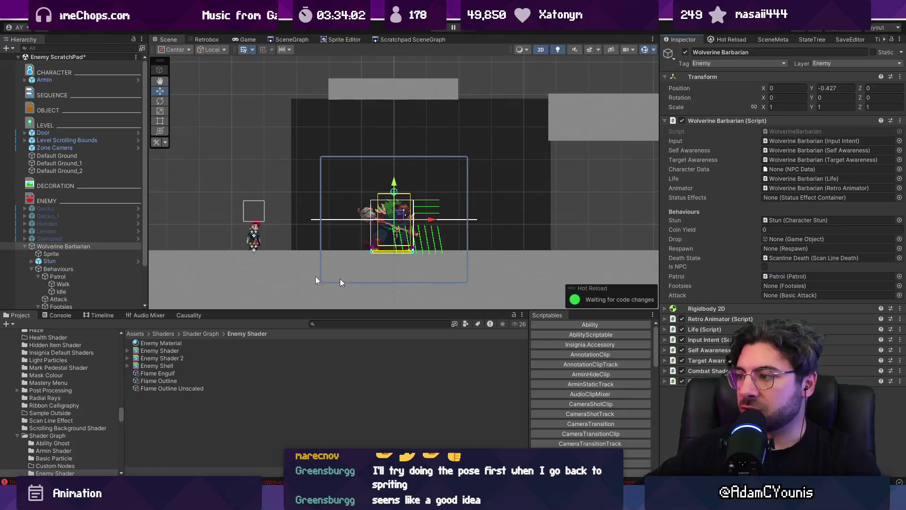
{"action": "left_click_drag", "start_coordinate": [59, 304], "coordinate": [785, 288]}
{"action": "left_click_drag", "start_coordinate": [59, 261], "coordinate": [807, 296]}
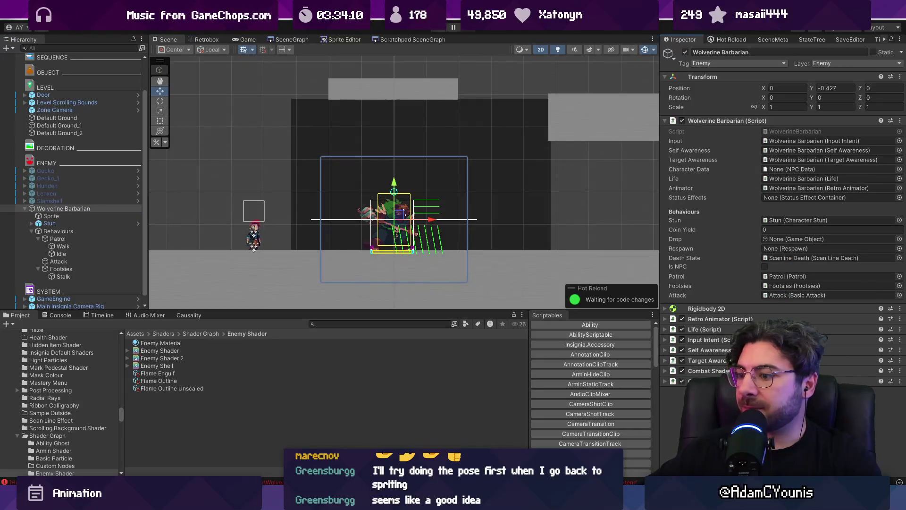
{"action": "key", "text": "alt+Tab"}
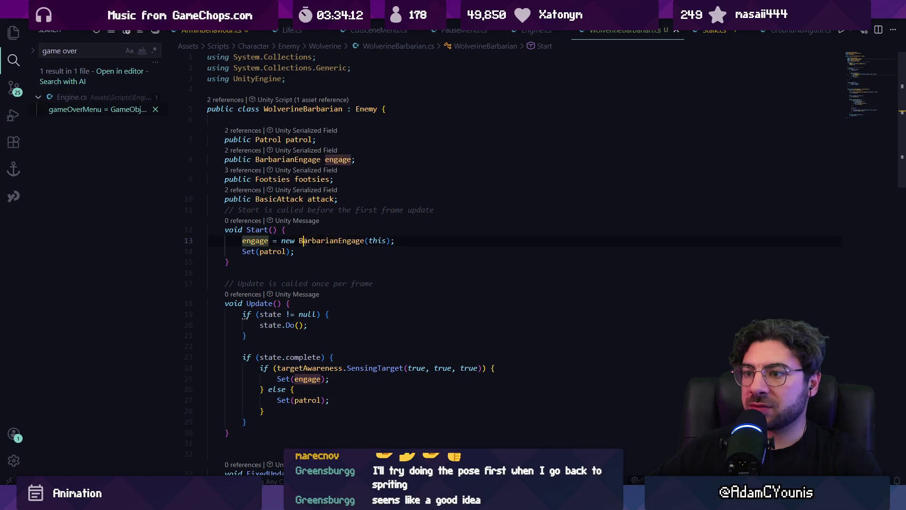
Step: Add ', true' to the Set(engage) and Set(patrol) calls in Update
{"action": "key", "text": "Up"}
{"action": "key", "text": "Down"}
{"action": "key", "text": "Right"}
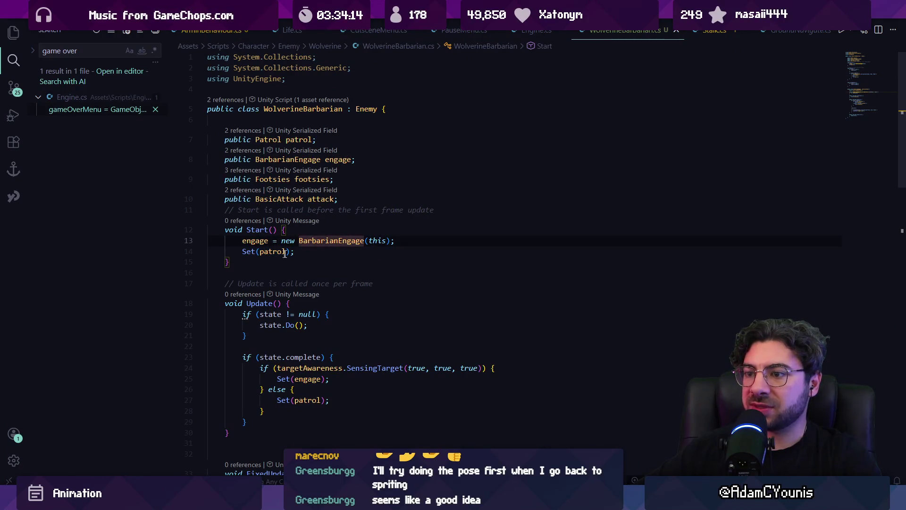
{"action": "scroll", "coordinate": [346, 373], "scroll_direction": "down", "scroll_amount": 1}
{"action": "left_click", "coordinate": [319, 349]}
{"action": "left_click", "coordinate": [373, 344]}
{"action": "left_click", "coordinate": [317, 376]}
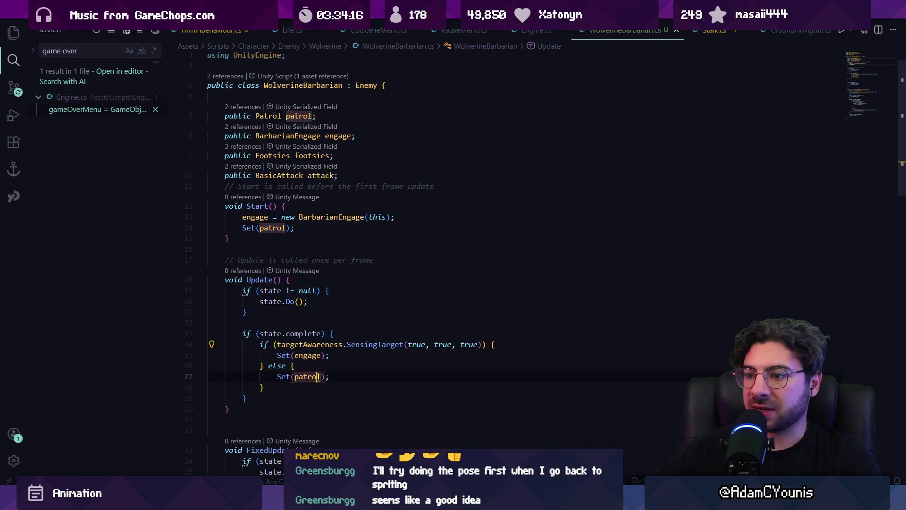
{"action": "scroll", "coordinate": [351, 316], "scroll_direction": "down", "scroll_amount": 5}
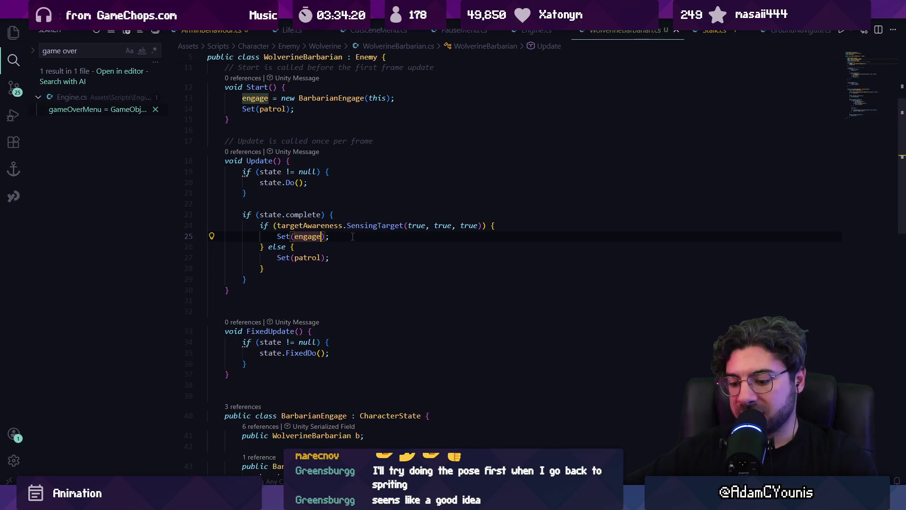
{"action": "type", "text": ", true"}
{"action": "key", "text": "Down"}
{"action": "key", "text": "Down"}
{"action": "key", "text": "Left"}
{"action": "type", "text": ", true"}
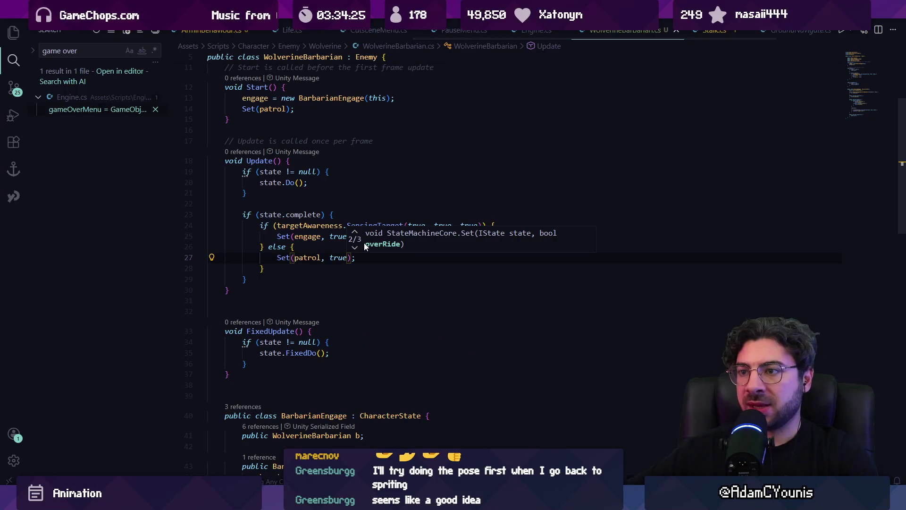
{"action": "scroll", "coordinate": [371, 263], "scroll_direction": "down", "scroll_amount": 7}
{"action": "scroll", "coordinate": [306, 257], "scroll_direction": "up", "scroll_amount": 10}
Step: Add ', true' to Set(patrol) in Start and to Set(b.attack), leaving the footsies call unchanged
{"action": "left_click", "coordinate": [286, 156]}
{"action": "type", "text": ", true"}
{"action": "scroll", "coordinate": [311, 250], "scroll_direction": "down", "scroll_amount": 6}
{"action": "scroll", "coordinate": [312, 250], "scroll_direction": "down", "scroll_amount": 3}
{"action": "key", "text": "Tab"}
{"action": "scroll", "coordinate": [360, 278], "scroll_direction": "down", "scroll_amount": 2}
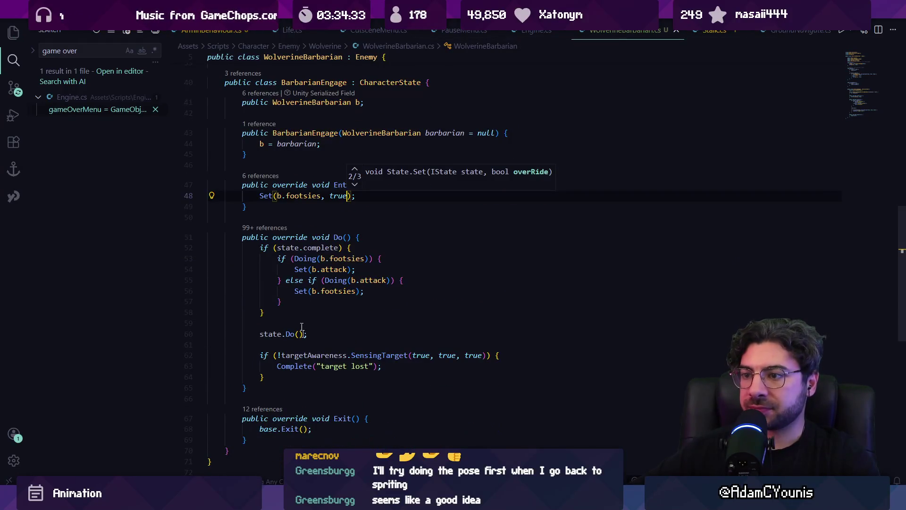
{"action": "key", "text": "ctrl+z"}
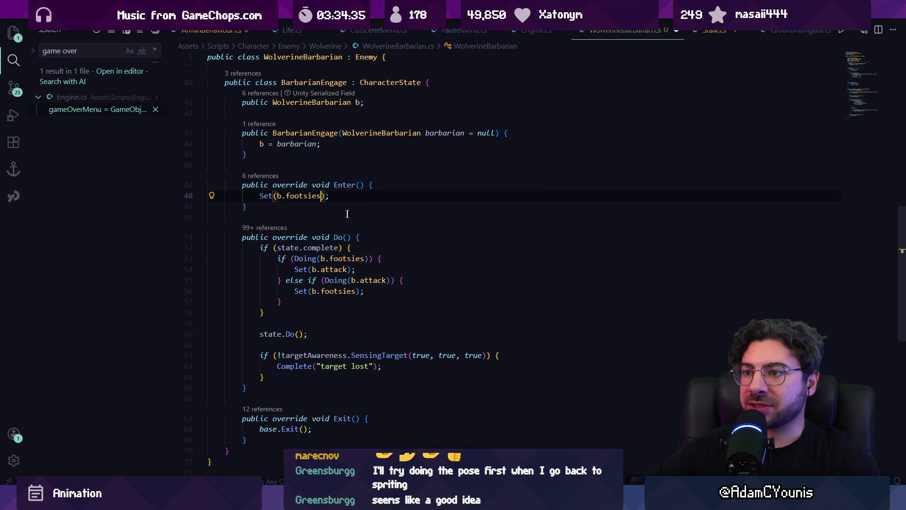
{"action": "type", "text": ", true"}
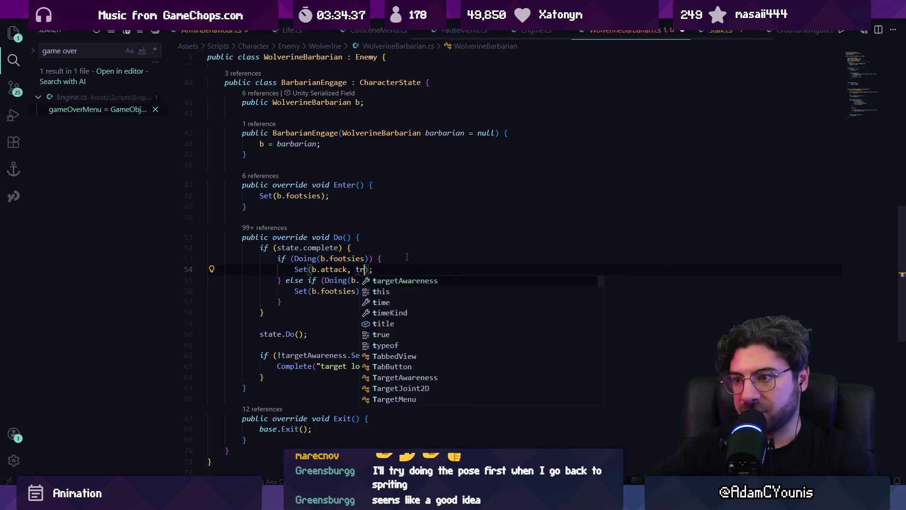
{"action": "key", "text": "Escape"}
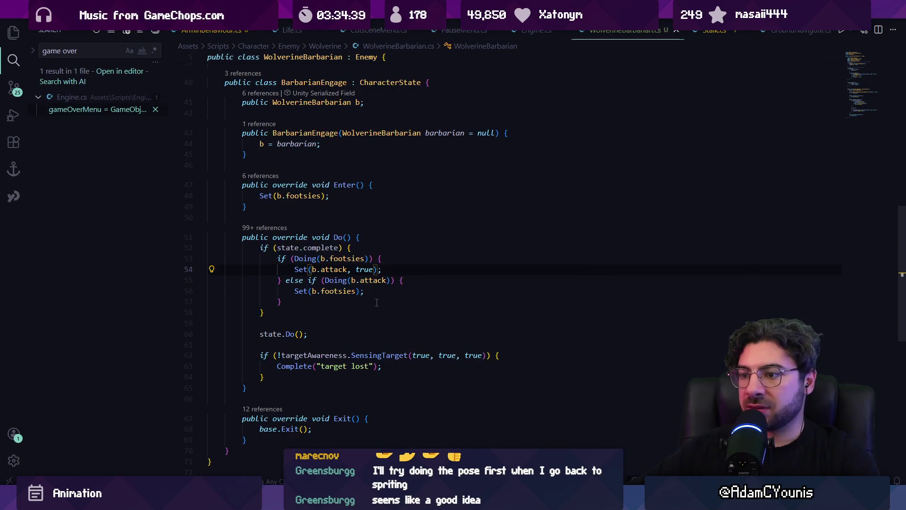
{"action": "scroll", "coordinate": [359, 316], "scroll_direction": "up", "scroll_amount": 7}
{"action": "scroll", "coordinate": [325, 341], "scroll_direction": "down", "scroll_amount": 3}
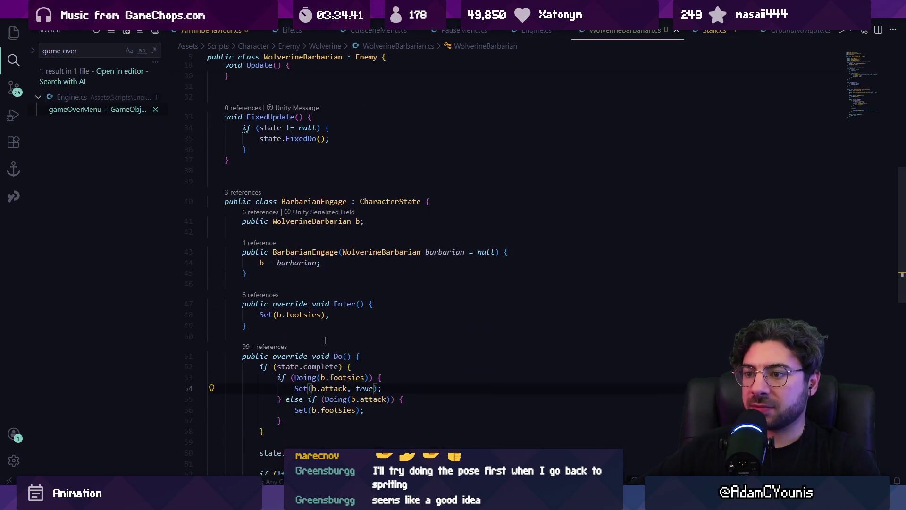
{"action": "scroll", "coordinate": [326, 340], "scroll_direction": "up", "scroll_amount": 4}
Step: Back in Unity, clear the old compile errors from the Console
{"action": "key", "text": "alt+Tab"}
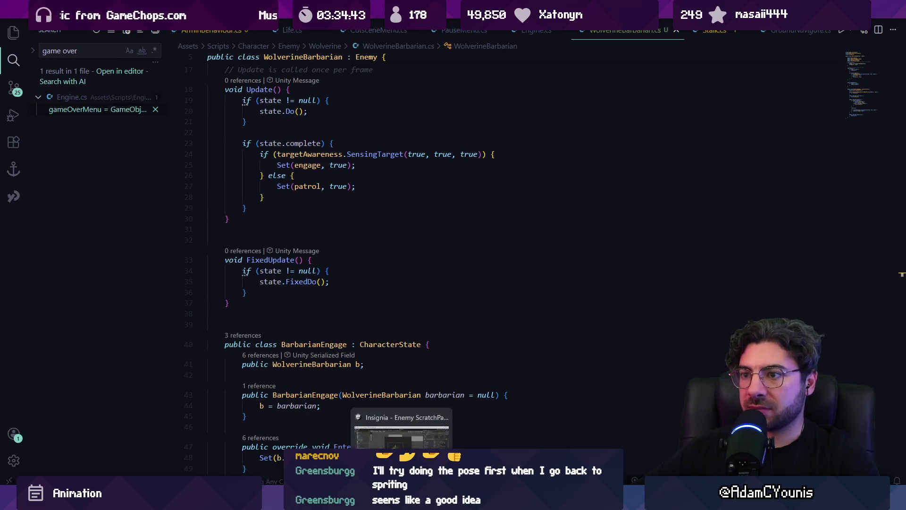
{"action": "left_click", "coordinate": [59, 315]}
{"action": "left_click", "coordinate": [9, 324]}
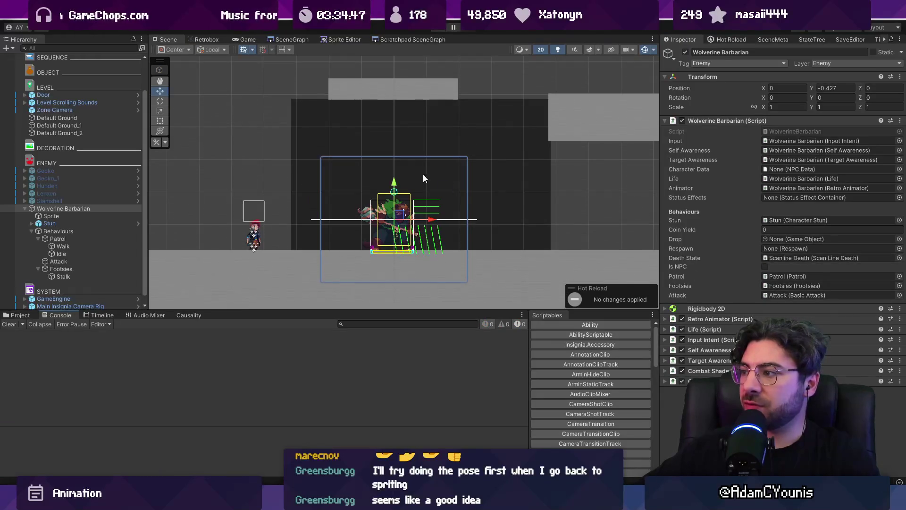
Step: Run a quick Play test of the barbarian, then stop it
{"action": "scroll", "coordinate": [424, 173], "scroll_direction": "down", "scroll_amount": 1}
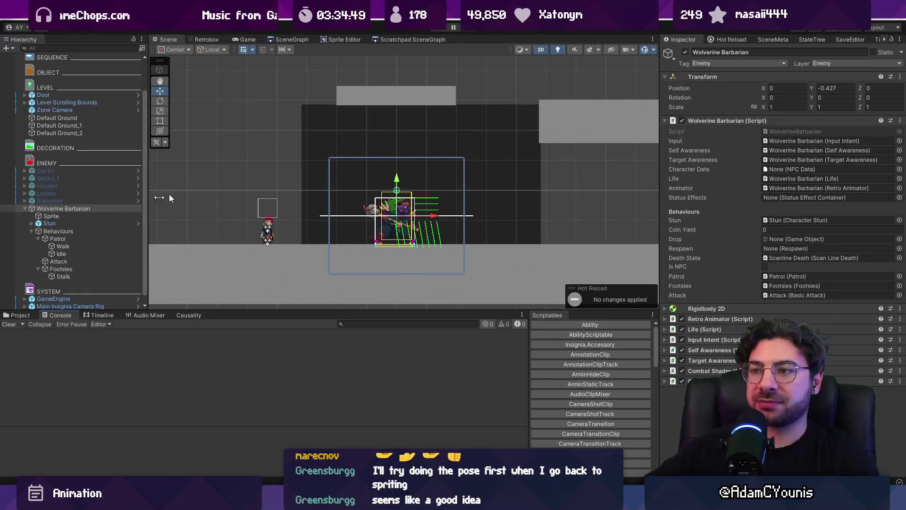
{"action": "left_click", "coordinate": [444, 31]}
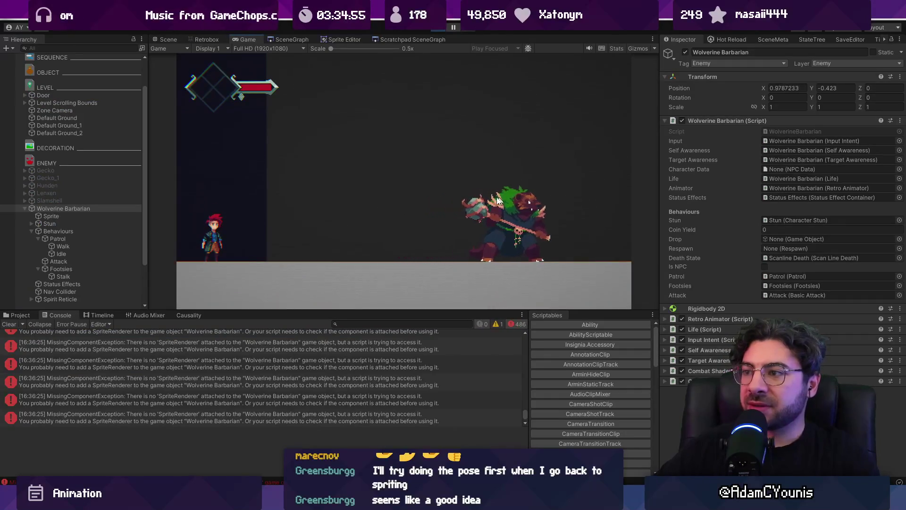
{"action": "left_click", "coordinate": [439, 30]}
Step: Set Retro Animator's renderer to the Sprite child and its sheet to Wolverine Barbarian-Idle, then Play
{"action": "scroll", "coordinate": [329, 358], "scroll_direction": "up", "scroll_amount": 1}
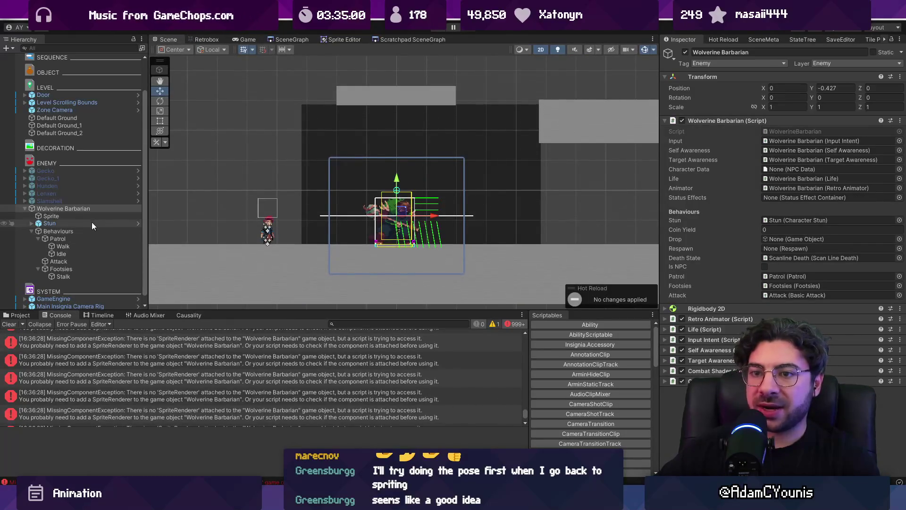
{"action": "left_click", "coordinate": [727, 121]}
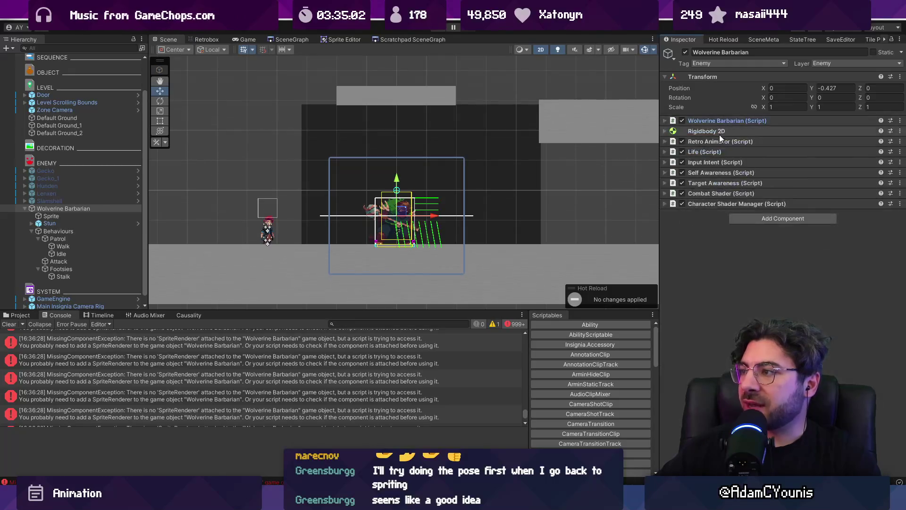
{"action": "left_click", "coordinate": [721, 141]}
{"action": "left_click_drag", "start_coordinate": [836, 189], "coordinate": [826, 172]}
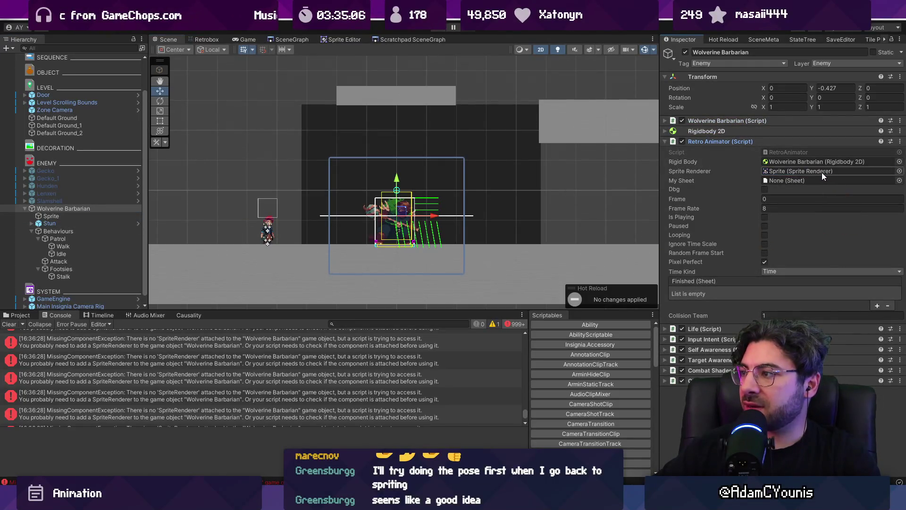
{"action": "left_click", "coordinate": [899, 181]}
{"action": "type", "text": "barbarian id"}
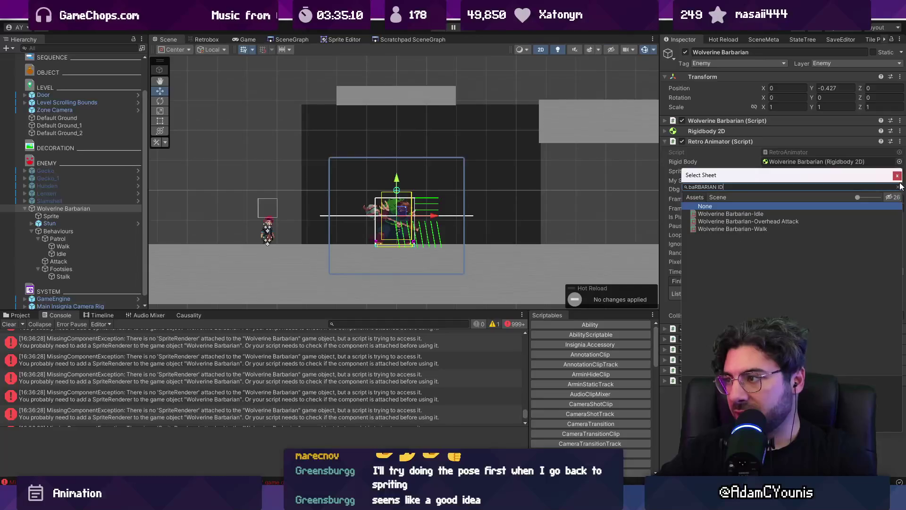
{"action": "key", "text": "Down"}
{"action": "key", "text": "Return"}
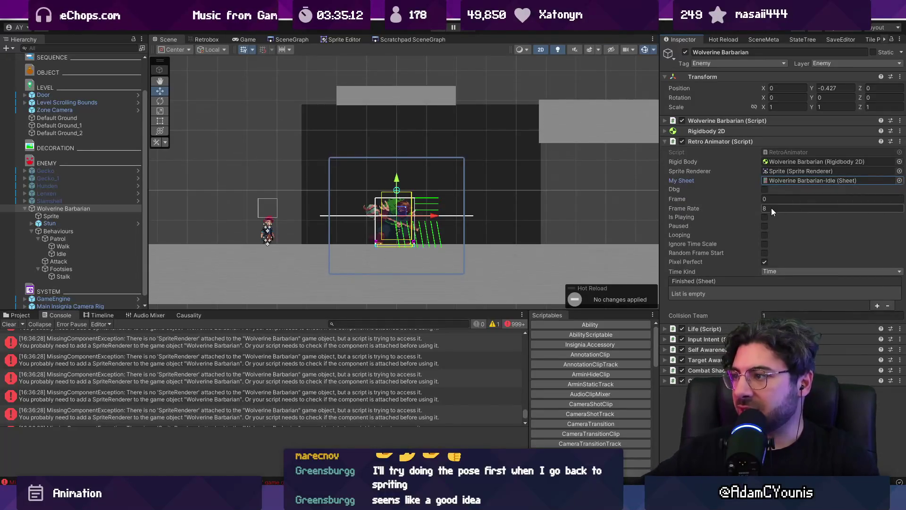
{"action": "left_click", "coordinate": [443, 30]}
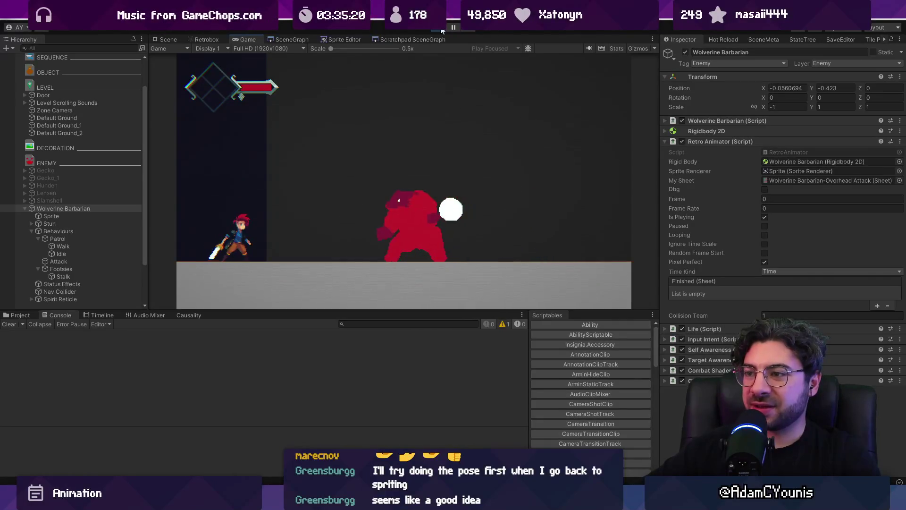
Step: Walk, dash and jump the player at the barbarian, then stop the game test
{"action": "key", "text": "Right"}
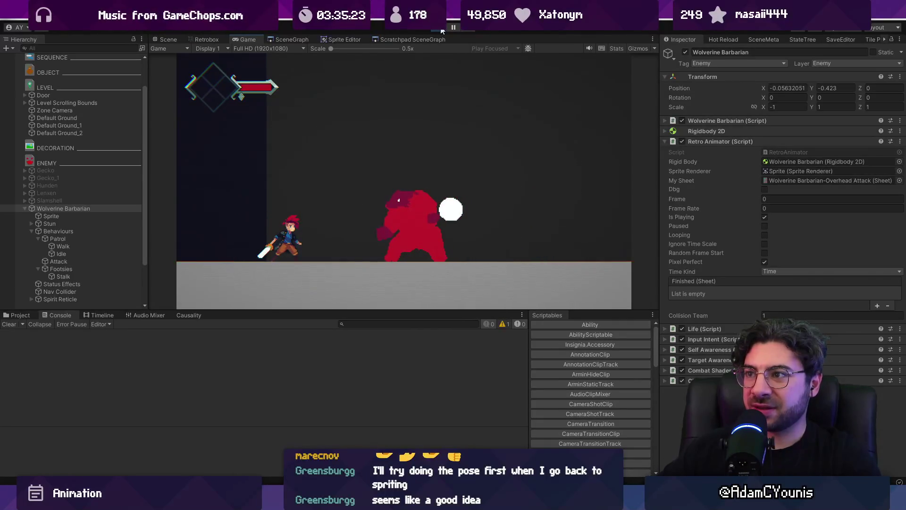
{"action": "key", "text": "Right"}
{"action": "key", "text": "space"}
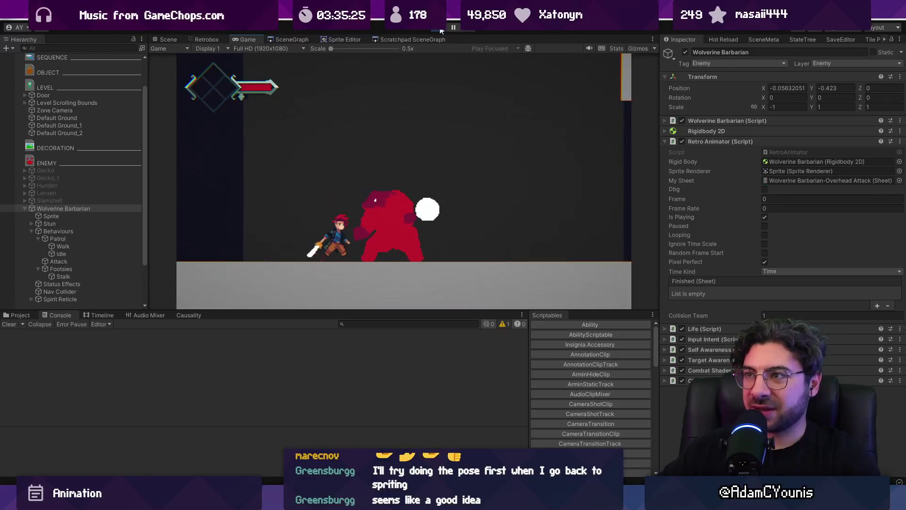
{"action": "left_click", "coordinate": [440, 29]}
Step: Set the barbarian Attack behaviour's frame rate to 8, then 10, and its Hitbox Index to 80
{"action": "left_click", "coordinate": [90, 261]}
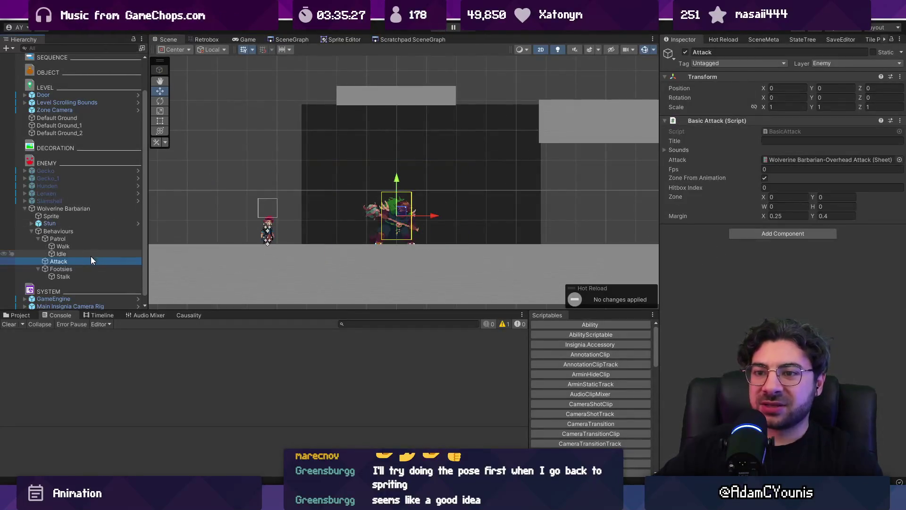
{"action": "left_click", "coordinate": [808, 168]}
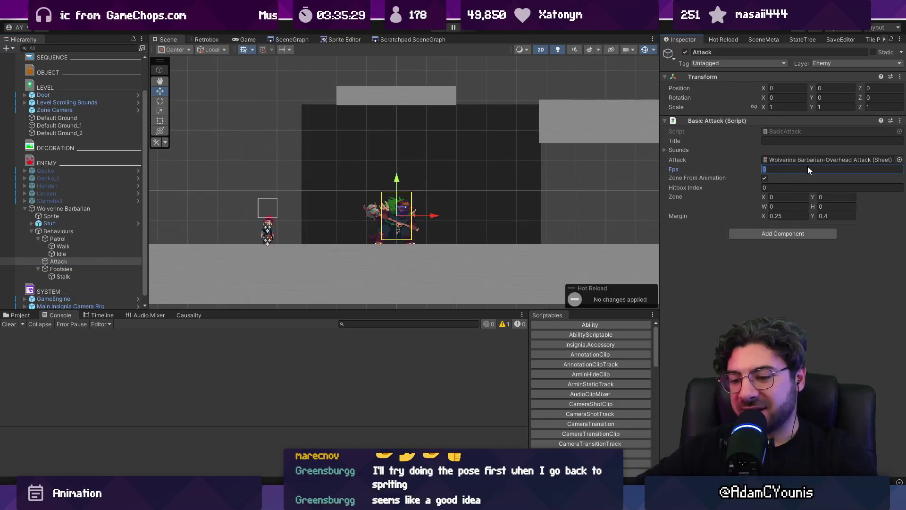
{"action": "key", "text": "BackSpace"}
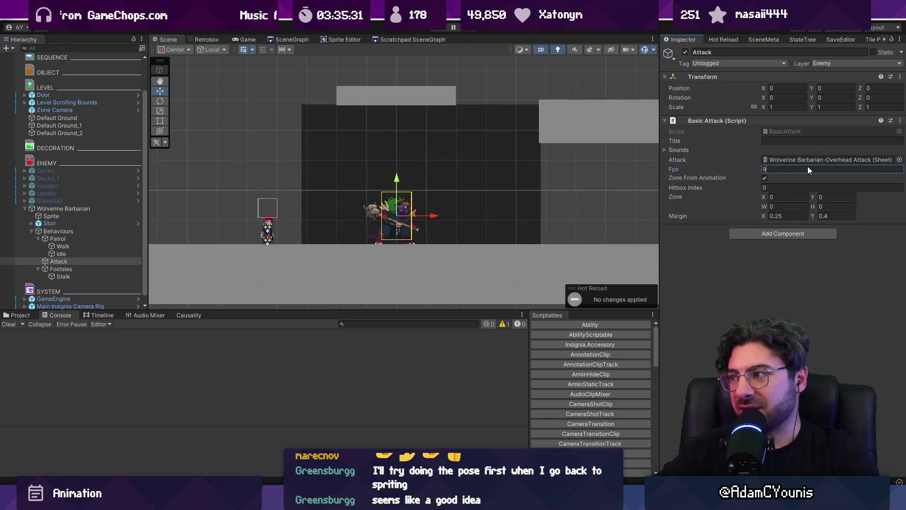
{"action": "type", "text": "8"}
{"action": "key", "text": "Return"}
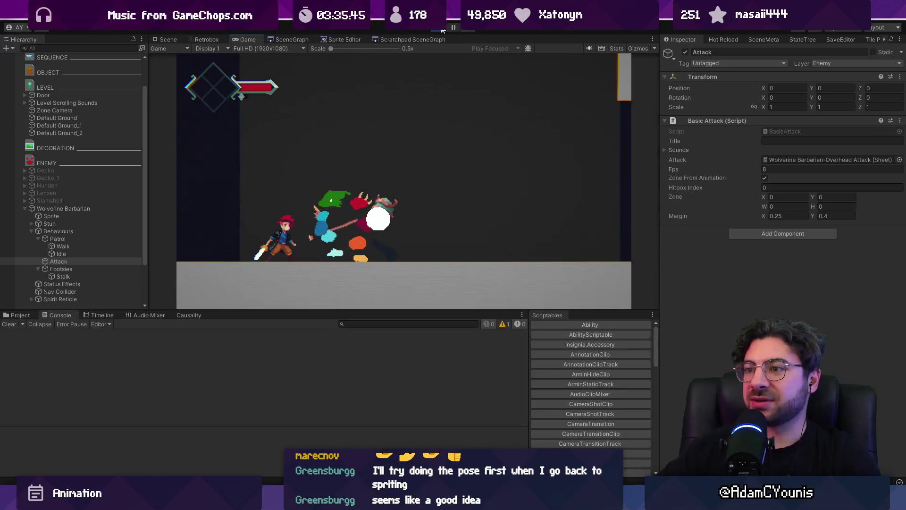
{"action": "left_click", "coordinate": [443, 28]}
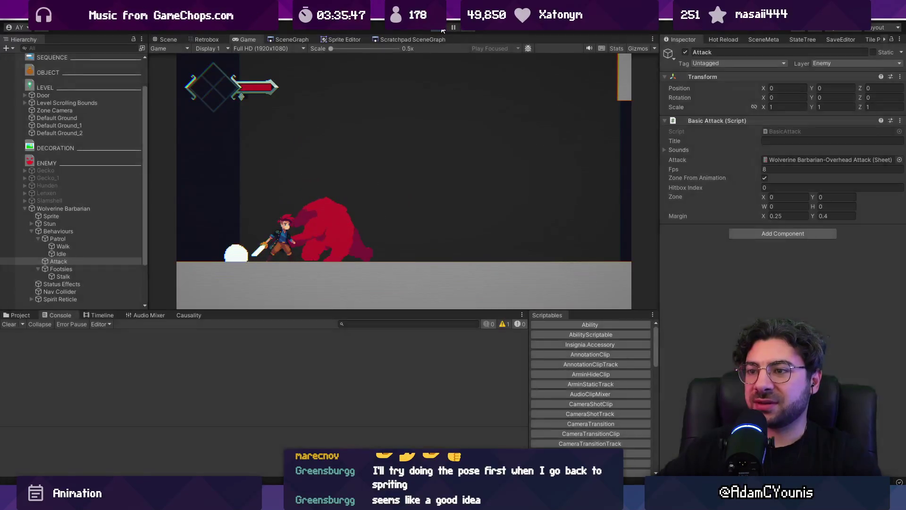
{"action": "left_click", "coordinate": [784, 168]}
{"action": "type", "text": "10"}
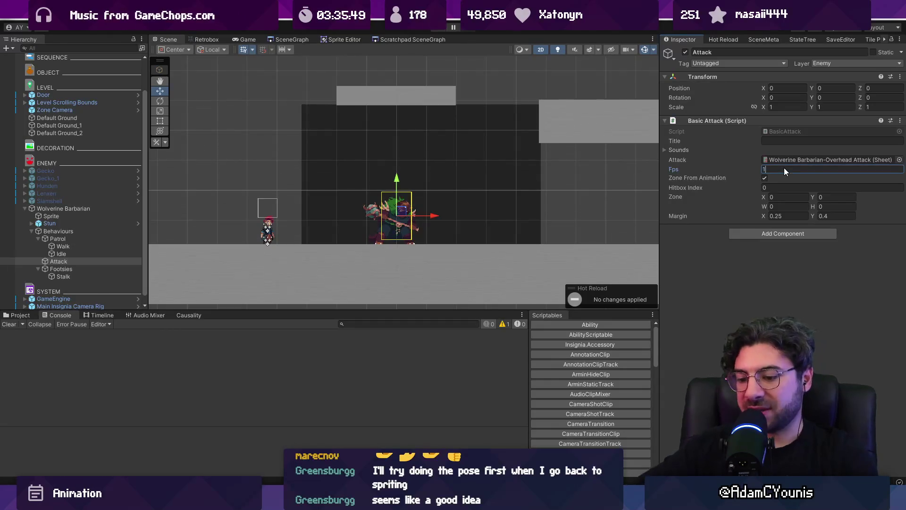
{"action": "left_click", "coordinate": [753, 188]}
{"action": "type", "text": "8"}
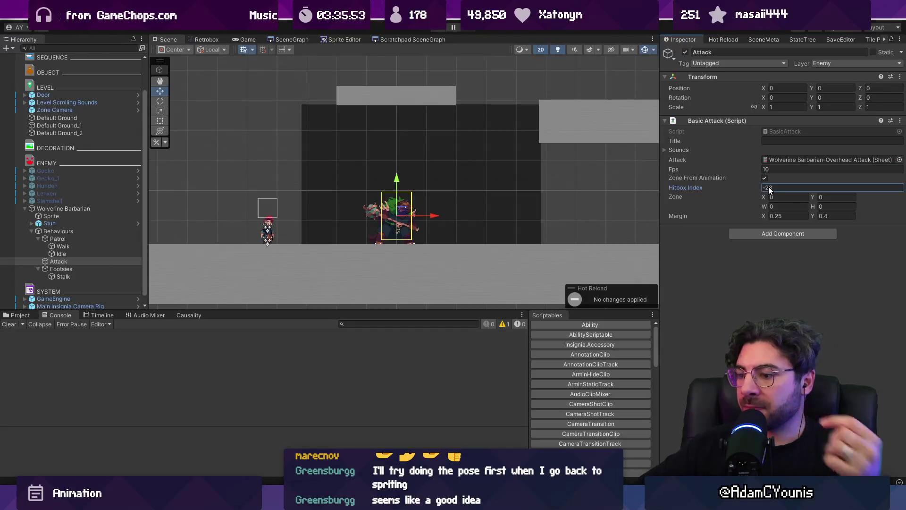
{"action": "type", "text": "0"}
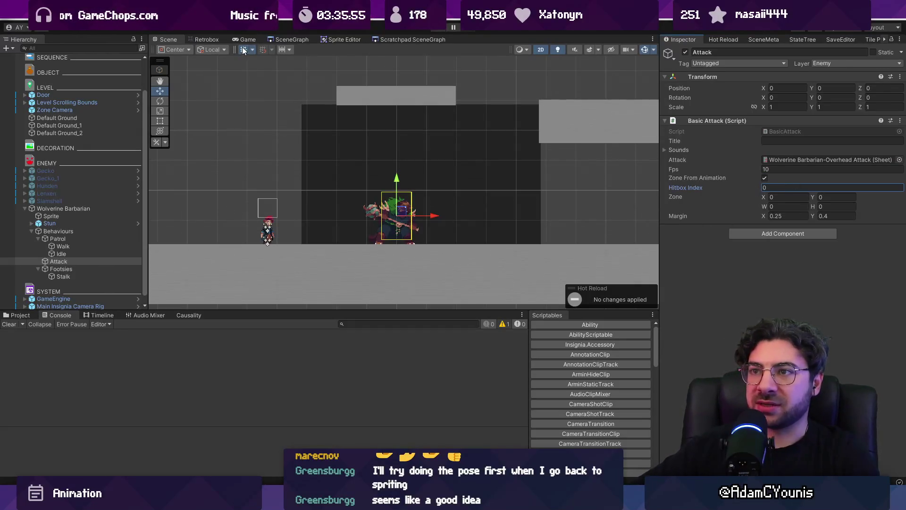
Step: Switch to the Retrobox animator and search the Project assets for 'barabrian attack'
{"action": "left_click", "coordinate": [207, 40]}
{"action": "left_click", "coordinate": [16, 315]}
{"action": "left_click", "coordinate": [338, 324]}
{"action": "type", "text": "barabrian"}
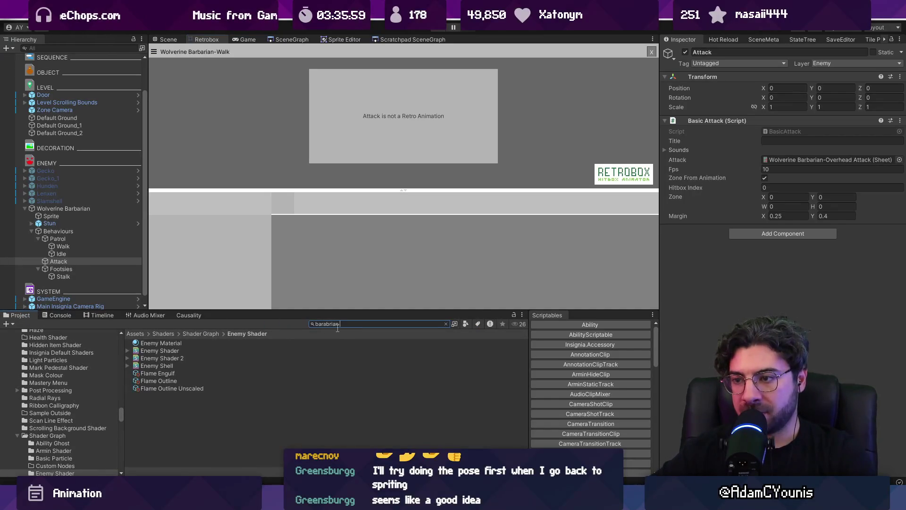
{"action": "type", "text": " attack"}
Step: Fix the search spelling and open the Wolverine Barbarian-Overhead Attack sheet
{"action": "key", "text": "Left"}
{"action": "key", "text": "Left"}
{"action": "key", "text": "Left"}
{"action": "key", "text": "BackSpace"}
{"action": "key", "text": "BackSpace"}
{"action": "type", "text": "ba"}
{"action": "key", "text": "End"}
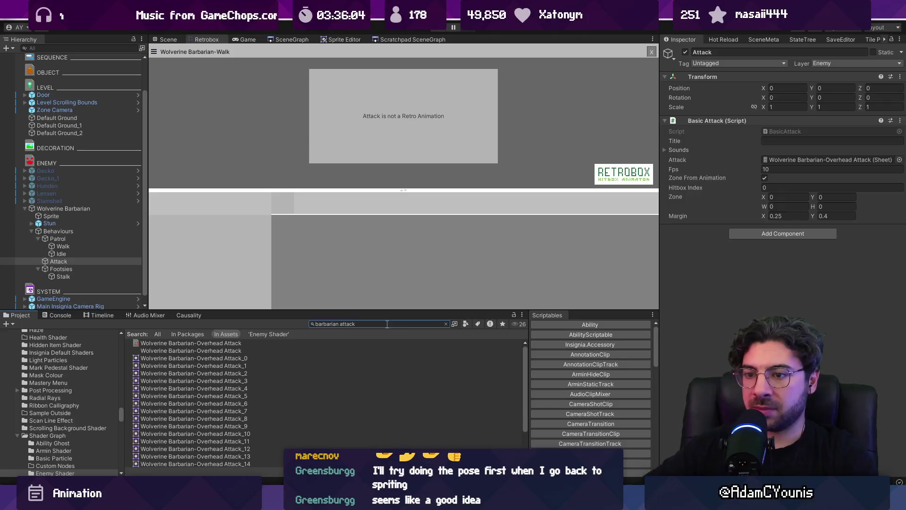
{"action": "left_click", "coordinate": [211, 343]}
Step: Add a Hit layer whose hit window runs from frame 11 to frame 12
{"action": "left_click_drag", "start_coordinate": [453, 201], "coordinate": [531, 200]}
{"action": "left_click", "coordinate": [174, 203]}
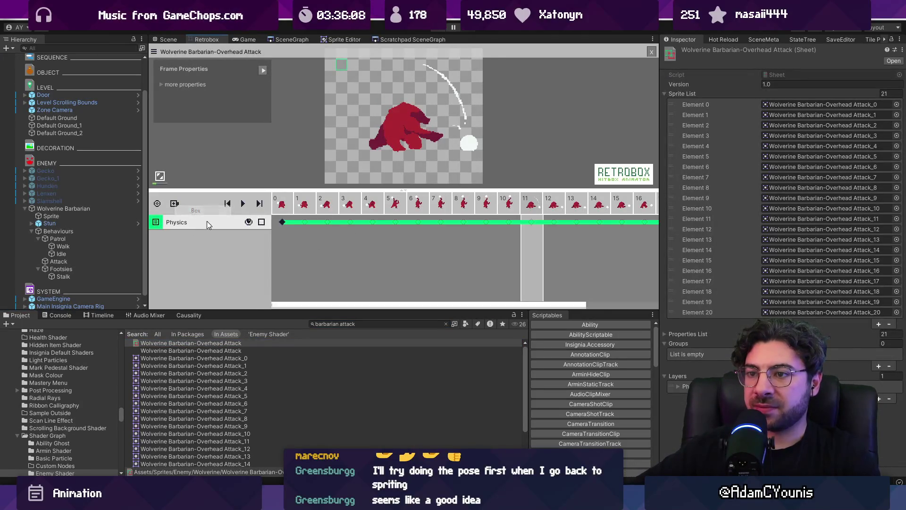
{"action": "left_click", "coordinate": [207, 221]}
{"action": "left_click", "coordinate": [207, 243]}
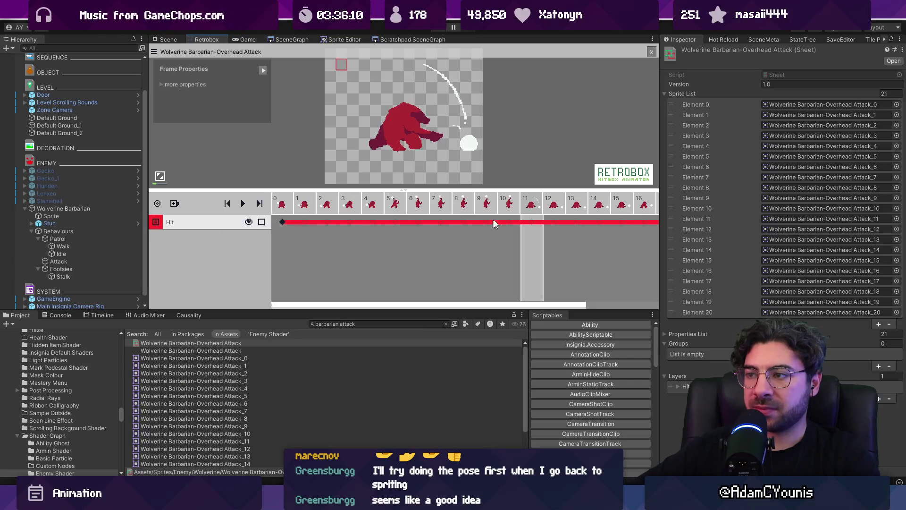
{"action": "left_click", "coordinate": [531, 222]}
{"action": "left_click", "coordinate": [279, 222]}
{"action": "left_click", "coordinate": [279, 222]}
{"action": "left_click", "coordinate": [555, 222]}
{"action": "left_click", "coordinate": [553, 222]}
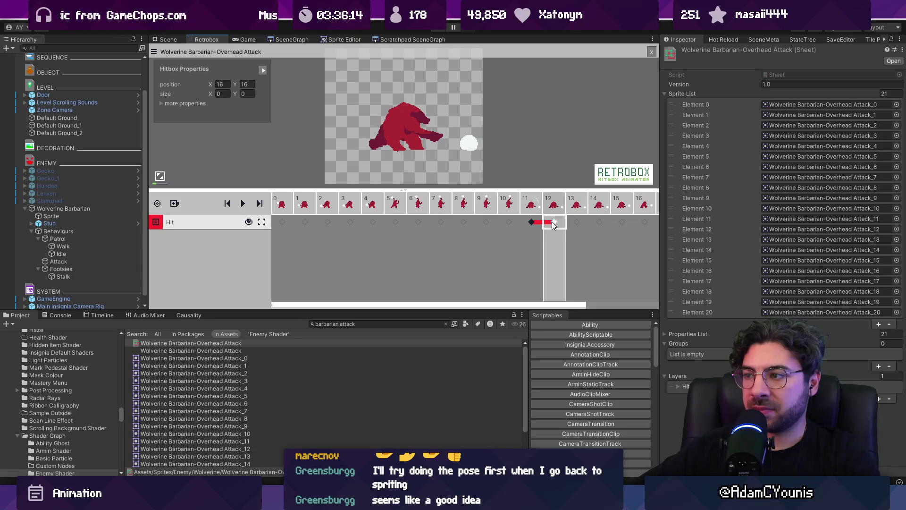
{"action": "left_click", "coordinate": [532, 223]}
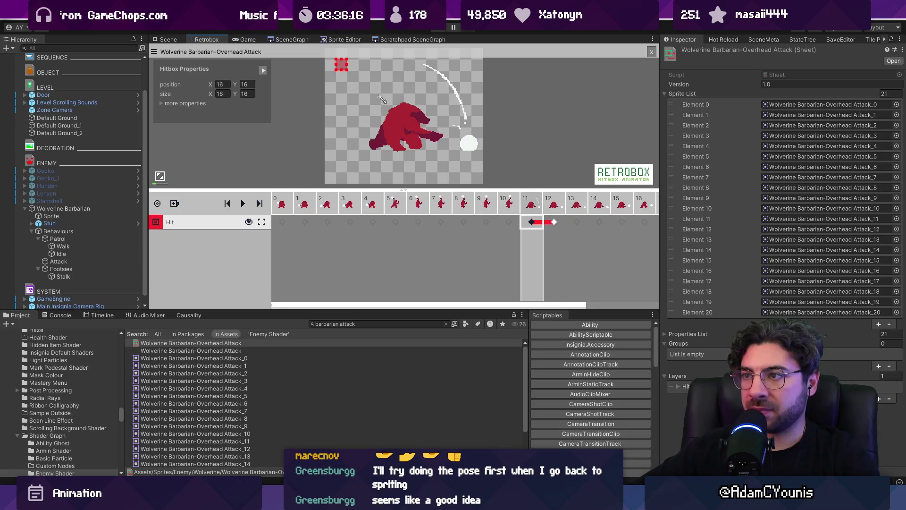
Step: Enlarge the frame-11 hitbox over the swing and ball, and set its direction to Down
{"action": "left_click_drag", "start_coordinate": [382, 99], "coordinate": [473, 159]}
{"action": "left_click_drag", "start_coordinate": [332, 123], "coordinate": [375, 132]}
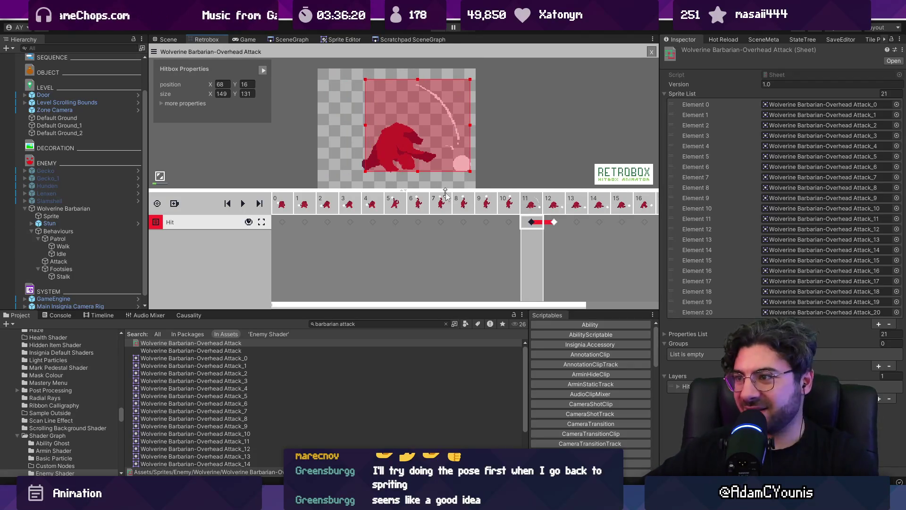
{"action": "left_click", "coordinate": [162, 103]}
{"action": "left_click_drag", "start_coordinate": [275, 190], "coordinate": [275, 250]}
{"action": "left_click", "coordinate": [262, 237]}
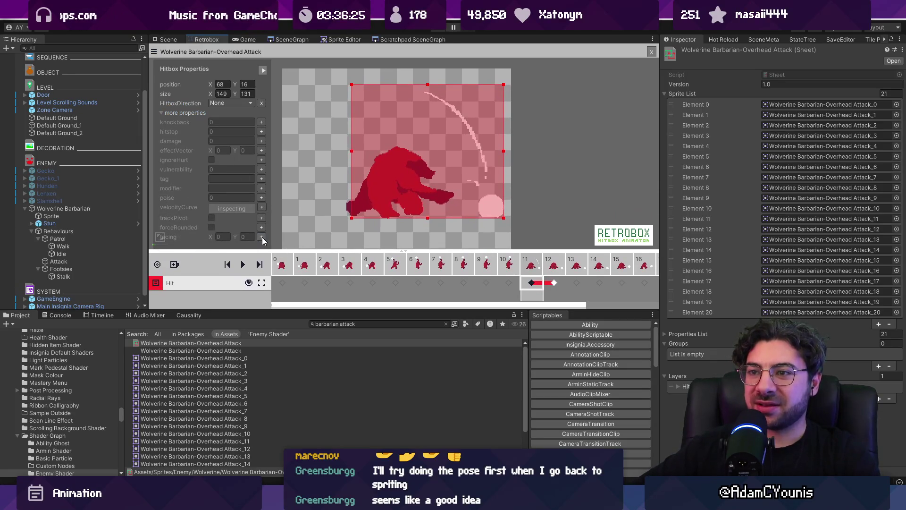
{"action": "left_click", "coordinate": [236, 104]}
{"action": "left_click", "coordinate": [236, 135]}
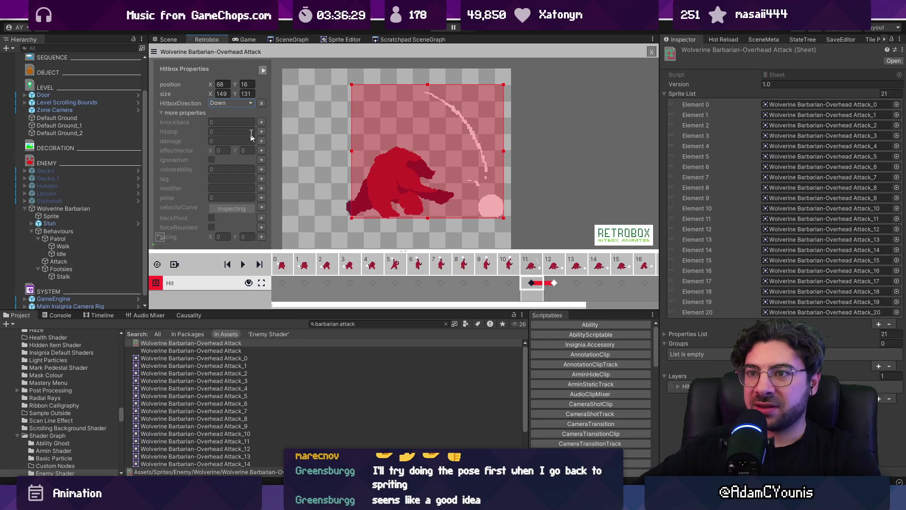
Step: Enable knockback, hitstop, damage, effect vector, ignoreHurt and poise on the hitbox, then playtest
{"action": "left_click", "coordinate": [262, 122]}
{"action": "left_click", "coordinate": [261, 131]}
{"action": "left_click", "coordinate": [262, 140]}
{"action": "left_click", "coordinate": [248, 103]}
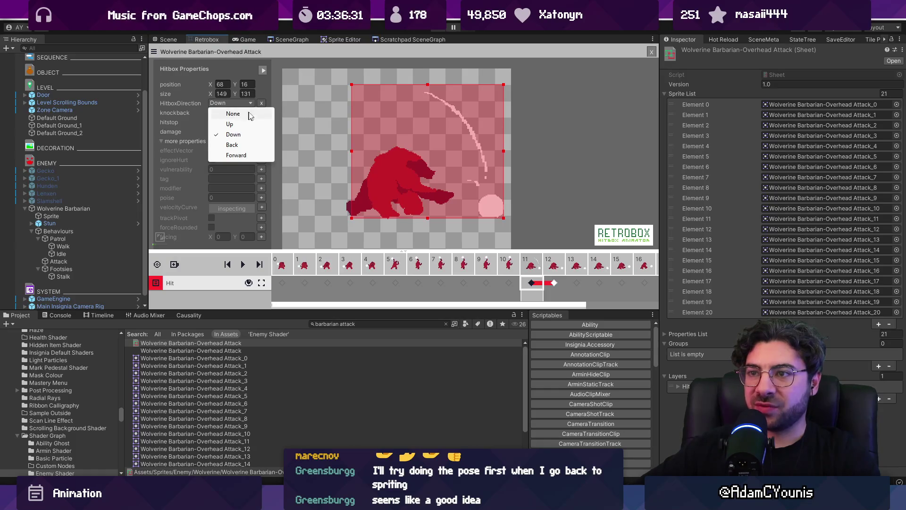
{"action": "left_click", "coordinate": [261, 94]}
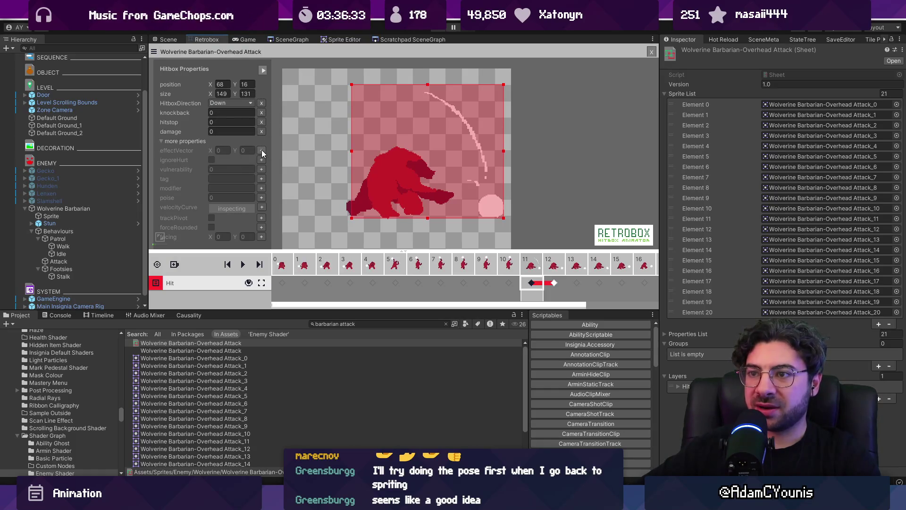
{"action": "left_click", "coordinate": [263, 150]}
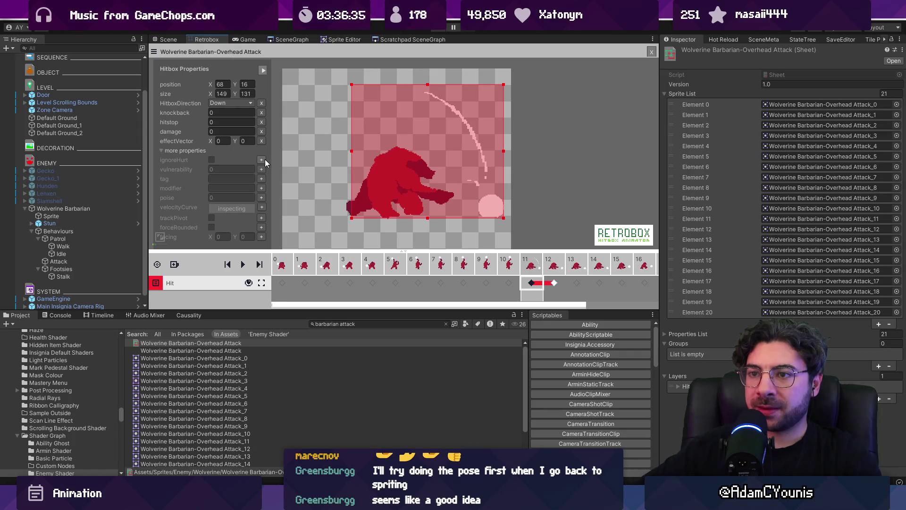
{"action": "left_click", "coordinate": [265, 161]}
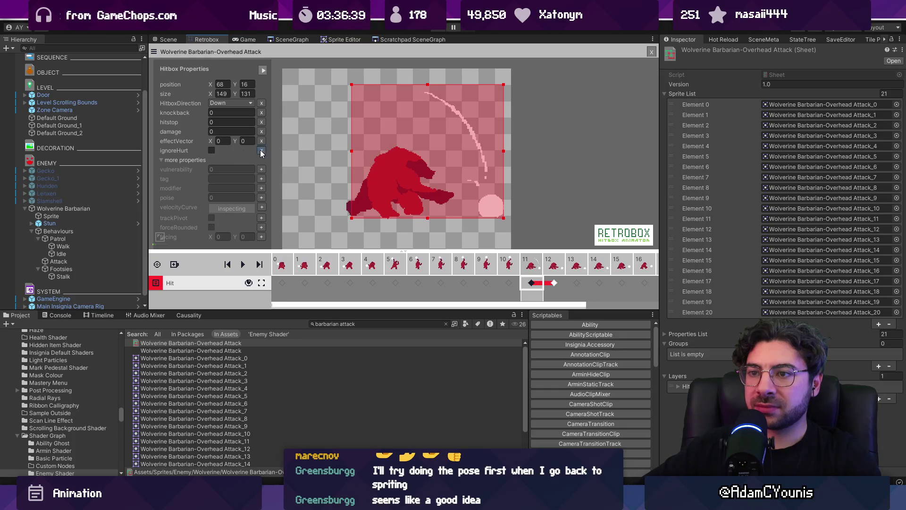
{"action": "left_click", "coordinate": [261, 198]}
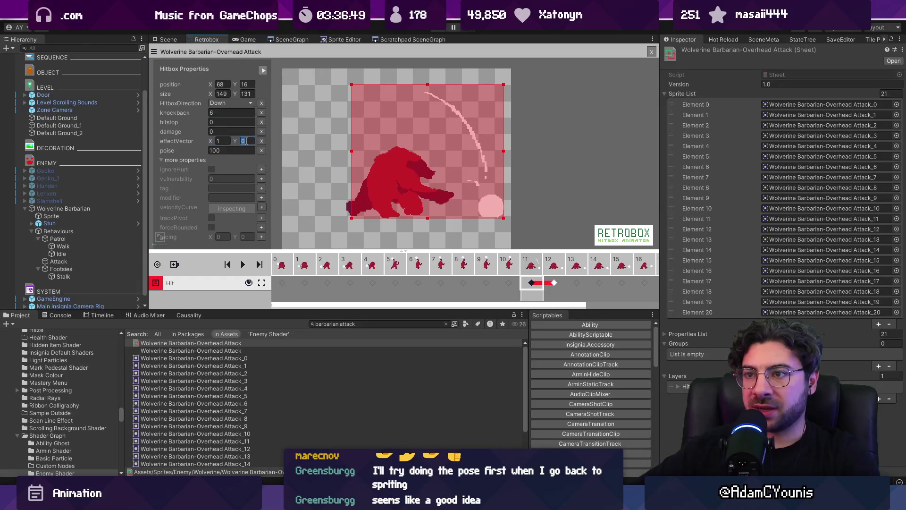
{"action": "type", "text": "1"}
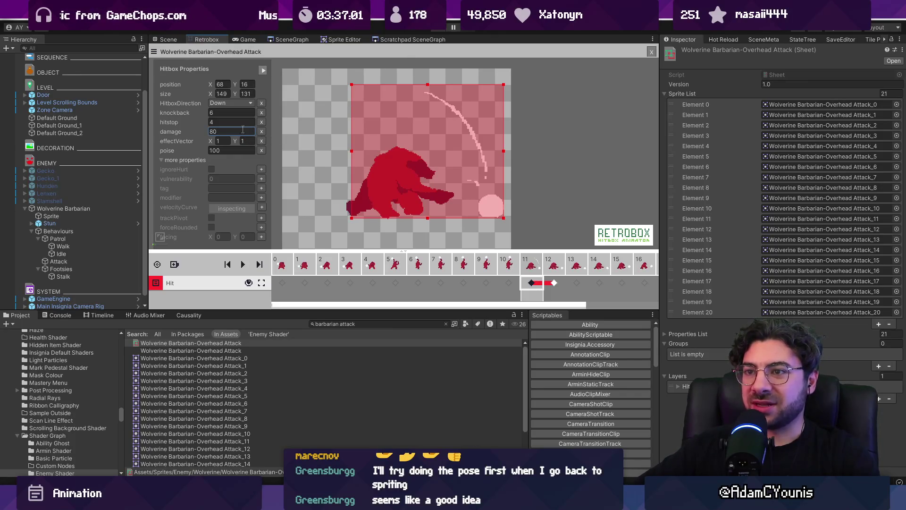
{"action": "left_click", "coordinate": [438, 30]}
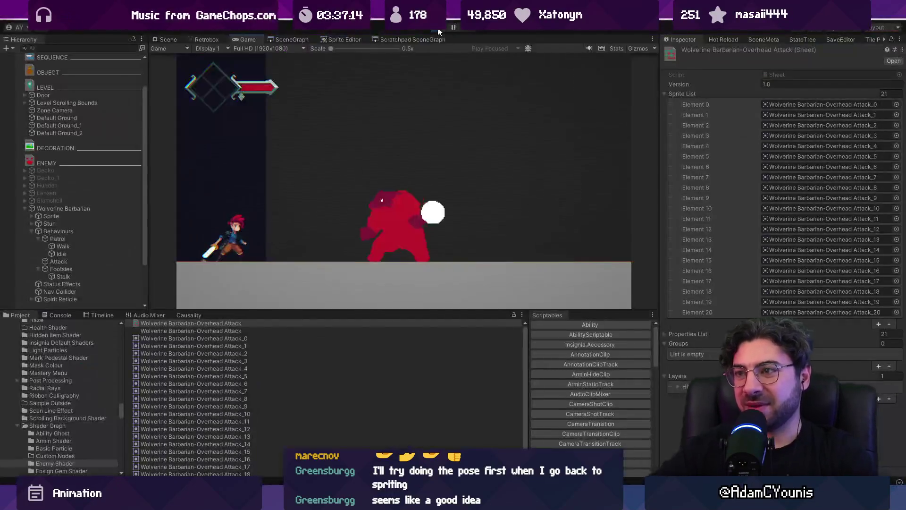
Step: Set the frame-11 Hit key's effect vector X to 0.2, playtest, then reselect the hitbox
{"action": "left_click", "coordinate": [441, 28]}
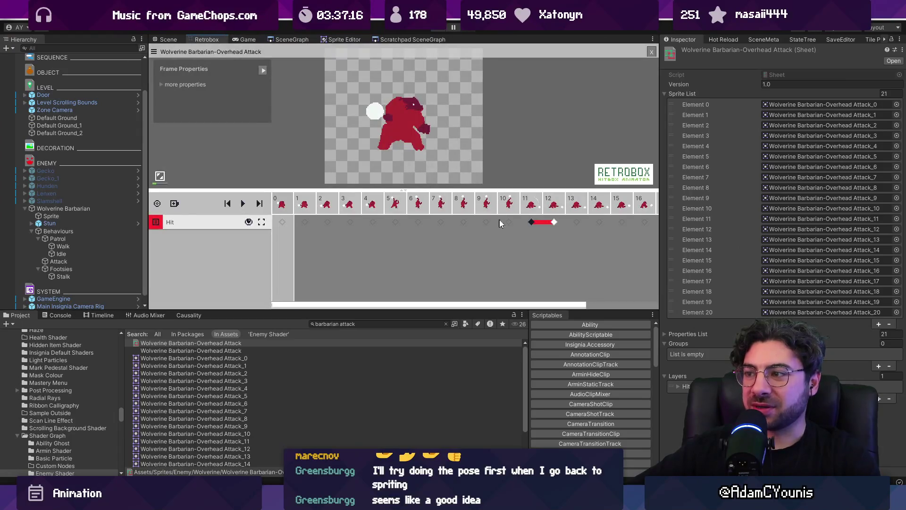
{"action": "left_click", "coordinate": [531, 223]}
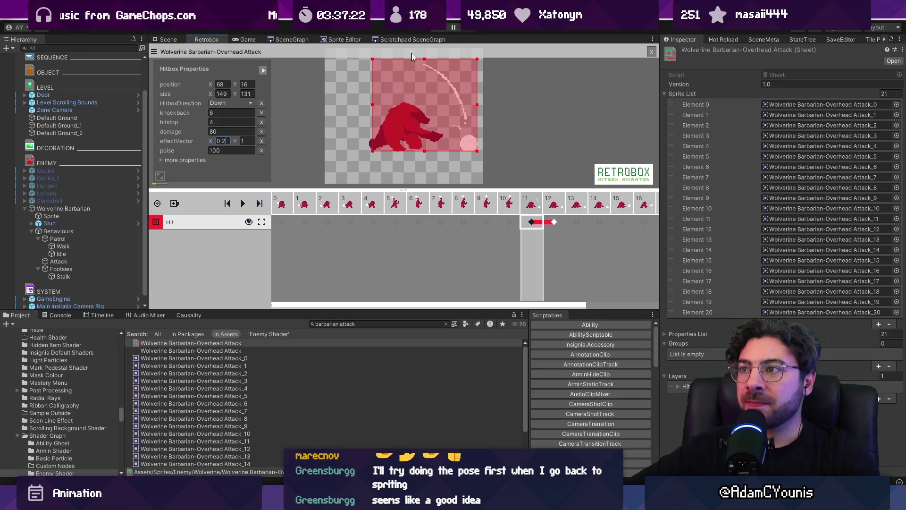
{"action": "left_click", "coordinate": [435, 33]}
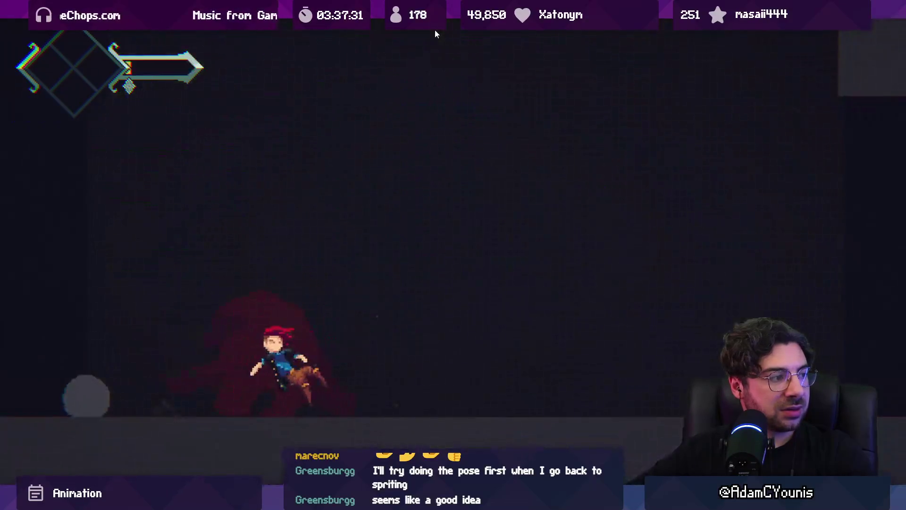
{"action": "left_click", "coordinate": [435, 30]}
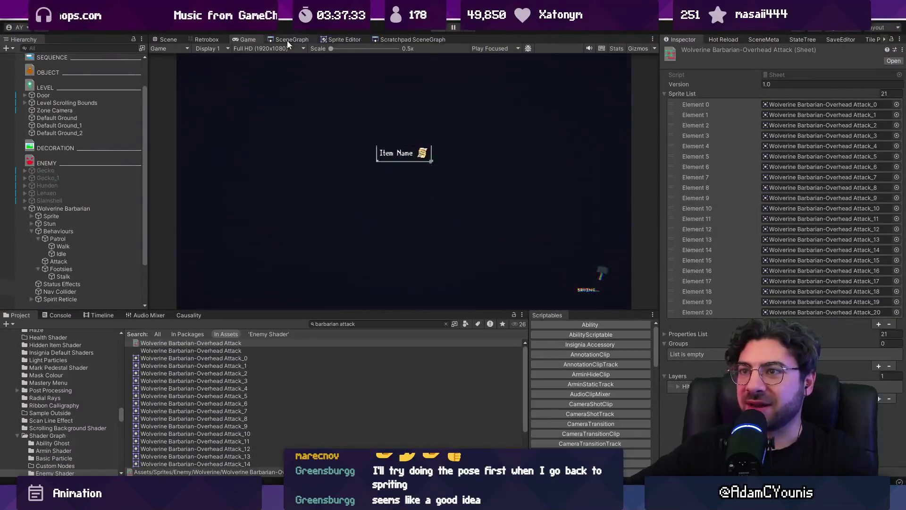
{"action": "left_click", "coordinate": [219, 39]}
{"action": "left_click", "coordinate": [523, 218]}
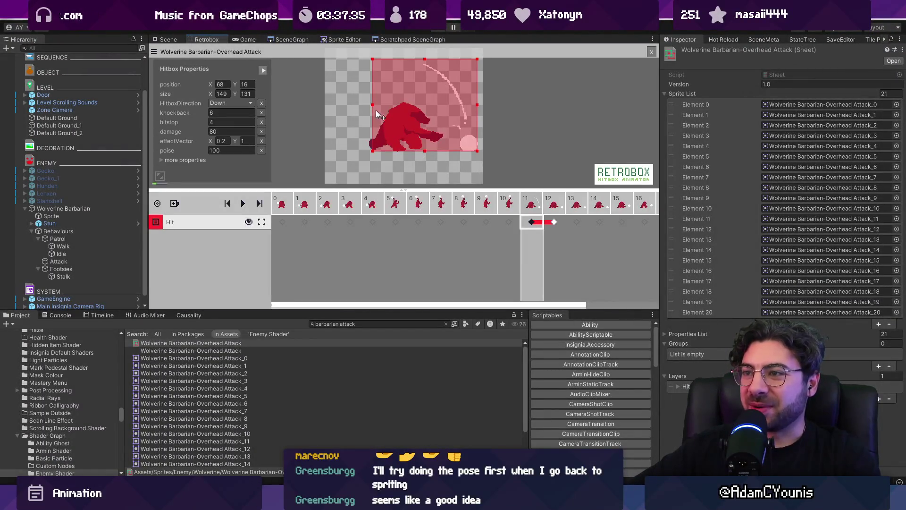
Step: Drag the hitbox's left edge inward, then exit the playtest and return to Retrobox
{"action": "left_click_drag", "start_coordinate": [376, 112], "coordinate": [416, 107]}
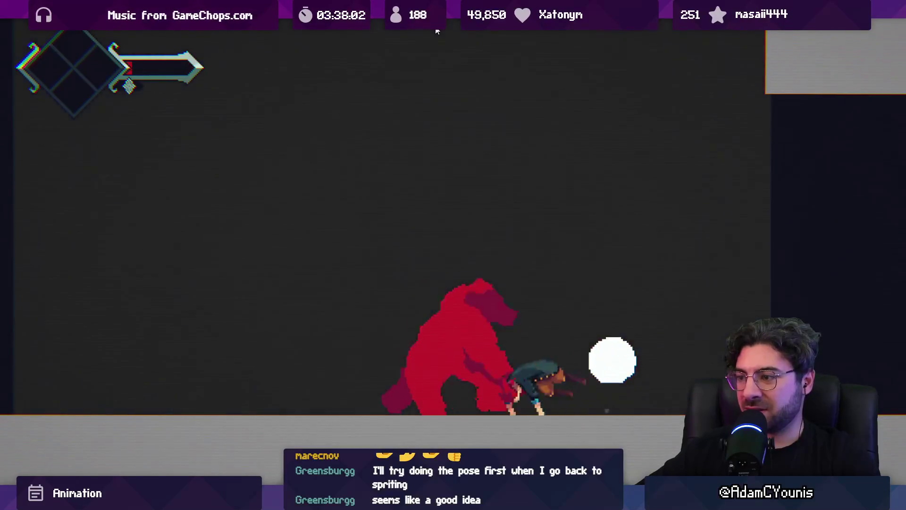
{"action": "key", "text": "shift+space"}
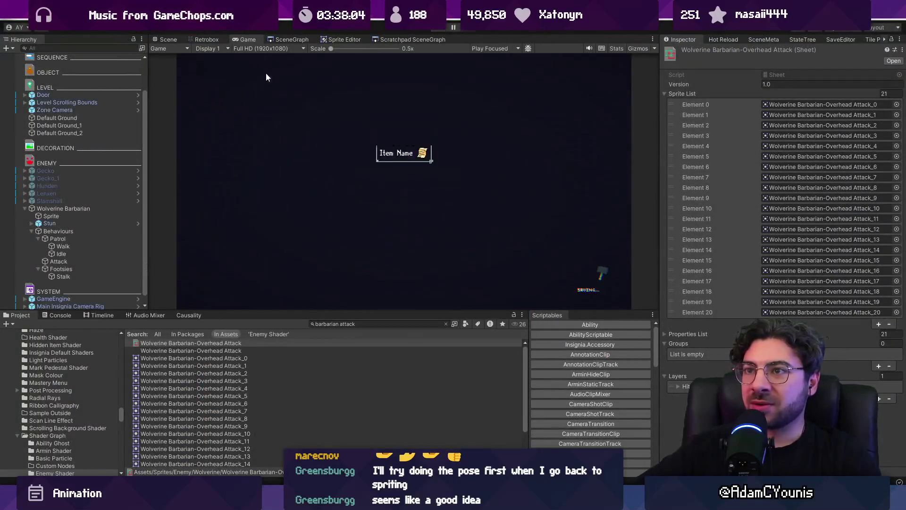
{"action": "left_click", "coordinate": [207, 39]}
Step: Add a second layer to the Overhead Attack and set its type to Hurt
{"action": "left_click", "coordinate": [174, 203]}
{"action": "left_click", "coordinate": [195, 215]}
{"action": "left_click", "coordinate": [179, 238]}
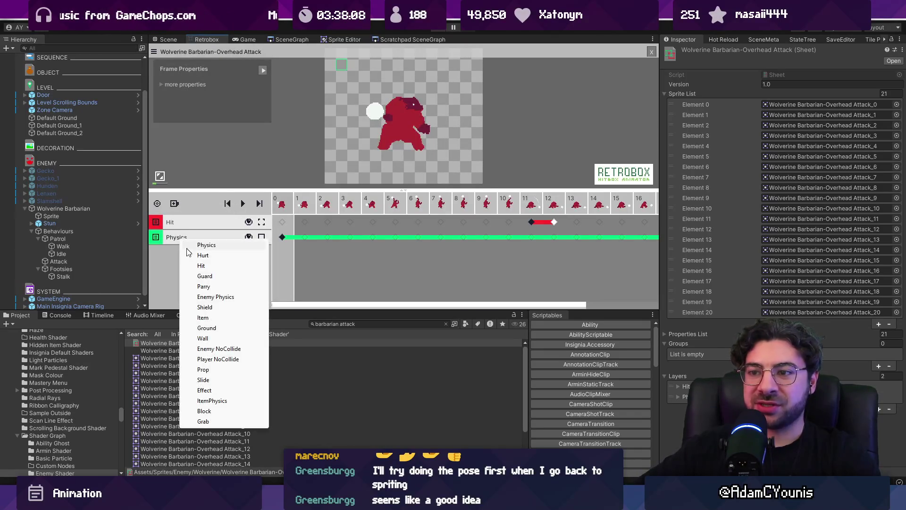
{"action": "left_click", "coordinate": [196, 255]}
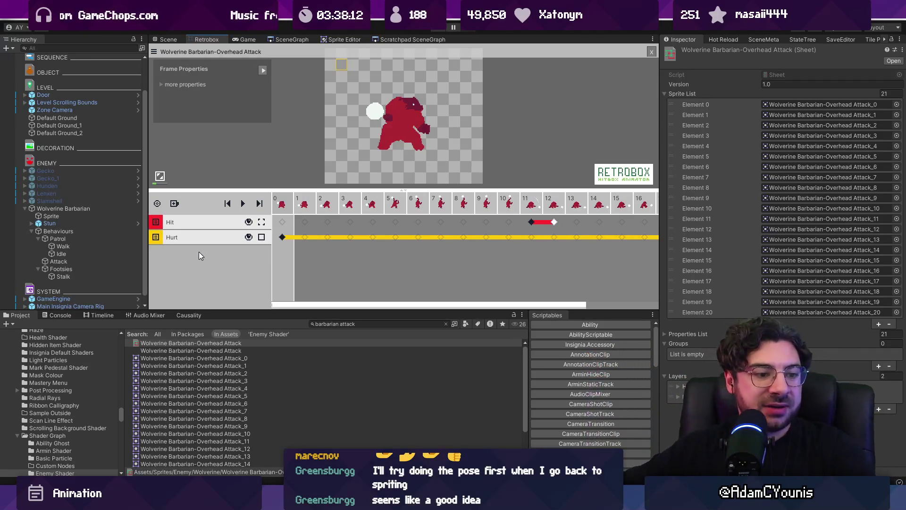
{"action": "key", "text": "alt+Tab"}
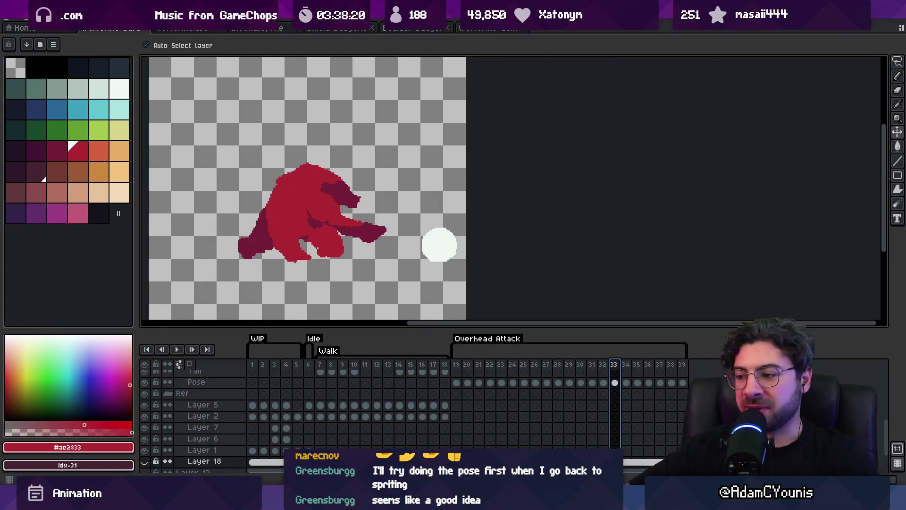
{"action": "key", "text": "alt+Tab"}
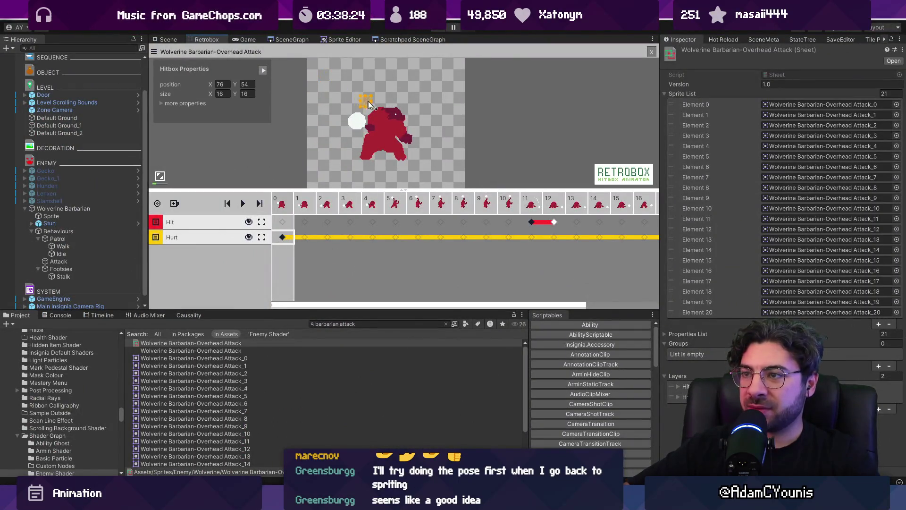
Step: Enlarge the hurtbox over the barbarian's body and add a Hurt keyframe at frame 13
{"action": "left_click_drag", "start_coordinate": [373, 115], "coordinate": [414, 158]}
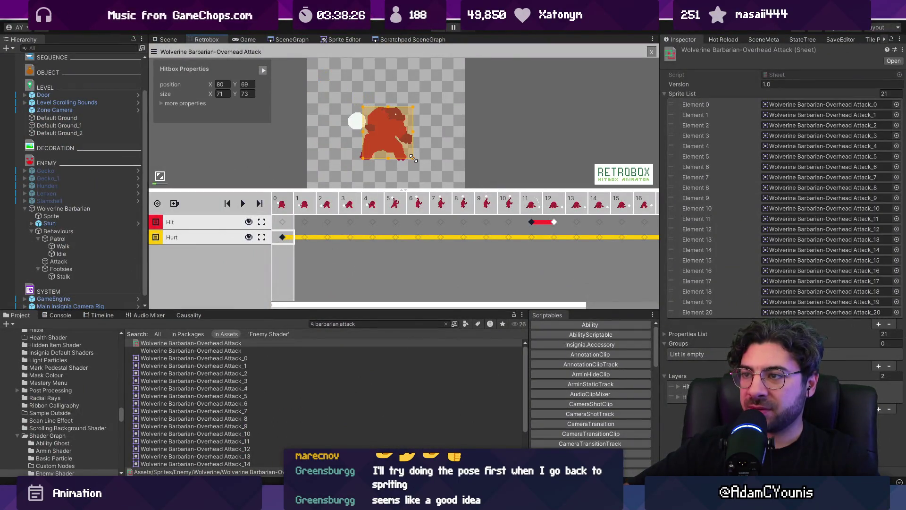
{"action": "left_click", "coordinate": [303, 203]}
{"action": "key", "text": "space"}
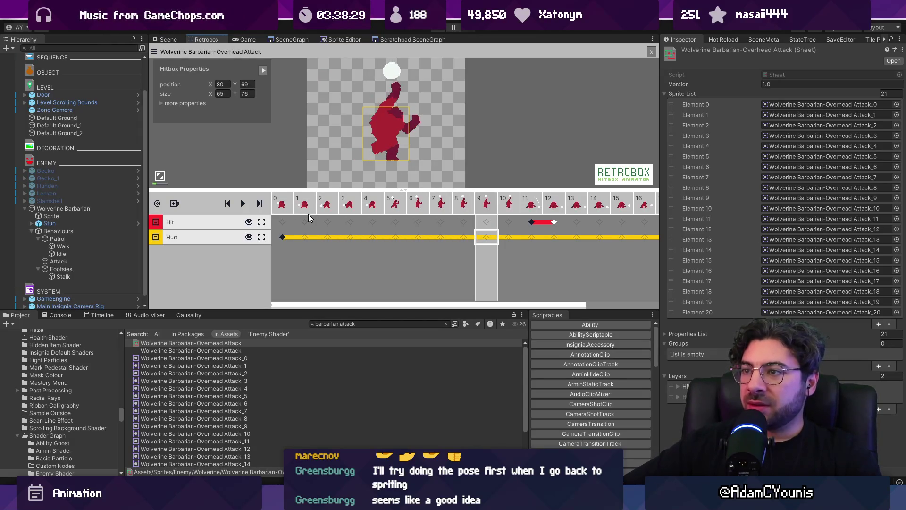
{"action": "left_click", "coordinate": [509, 237]}
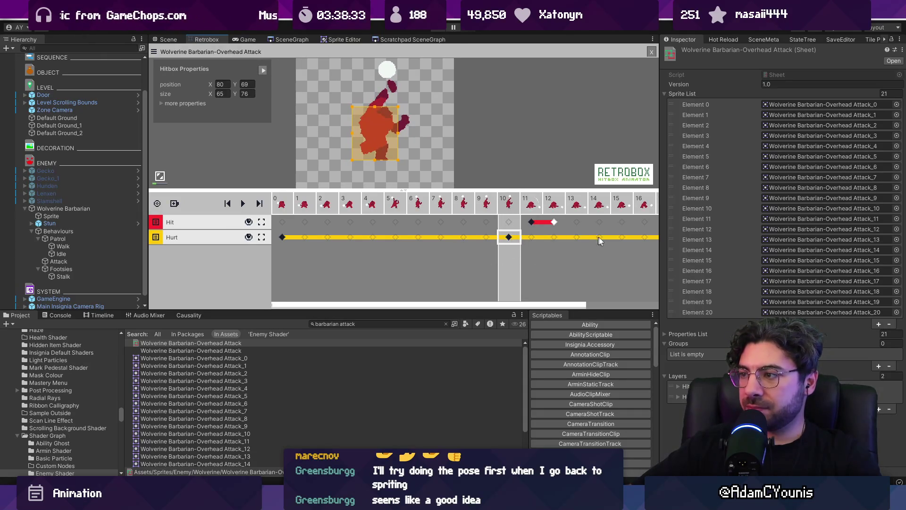
{"action": "left_click_drag", "start_coordinate": [562, 305], "coordinate": [650, 303]}
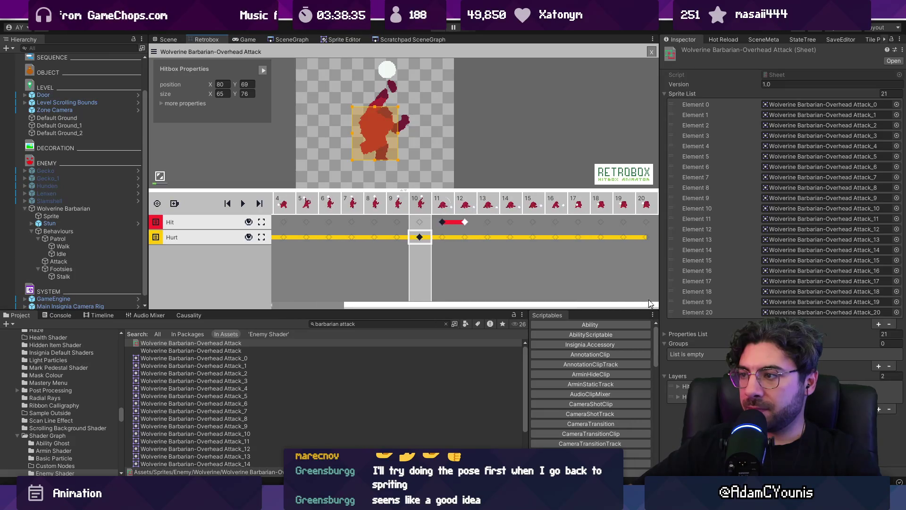
{"action": "left_click", "coordinate": [502, 237]}
{"action": "left_click", "coordinate": [486, 237]}
{"action": "left_click", "coordinate": [486, 237]}
Step: Set the frame-10 Hurt keyframe's hitbox direction to Down, then playtest
{"action": "left_click", "coordinate": [420, 237]}
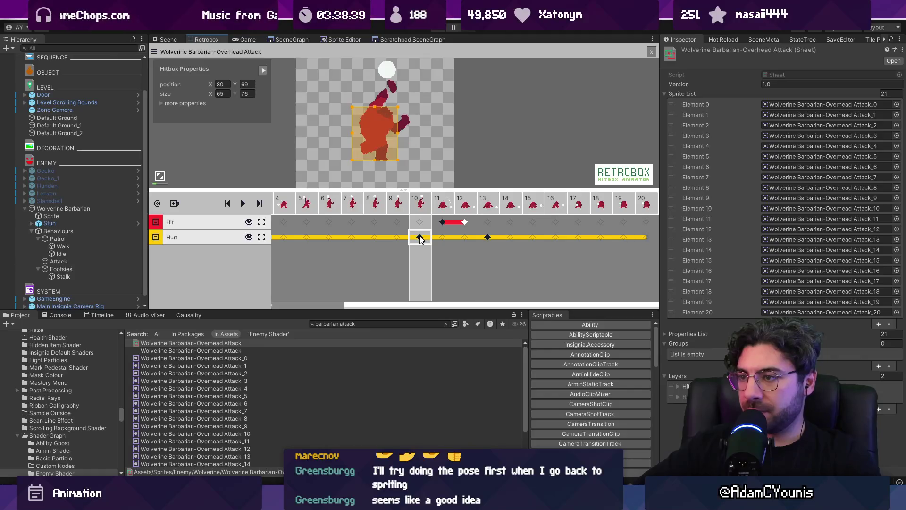
{"action": "left_click", "coordinate": [177, 104]}
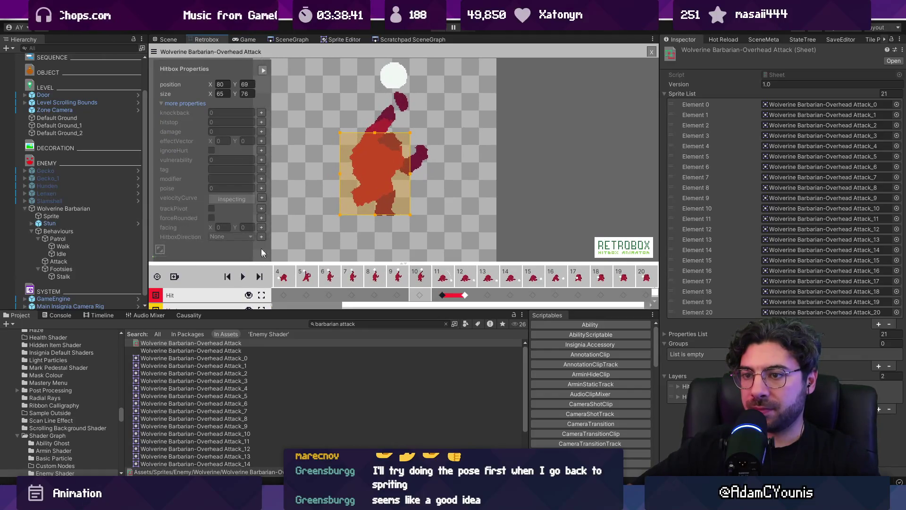
{"action": "left_click", "coordinate": [262, 238]}
{"action": "left_click", "coordinate": [230, 103]}
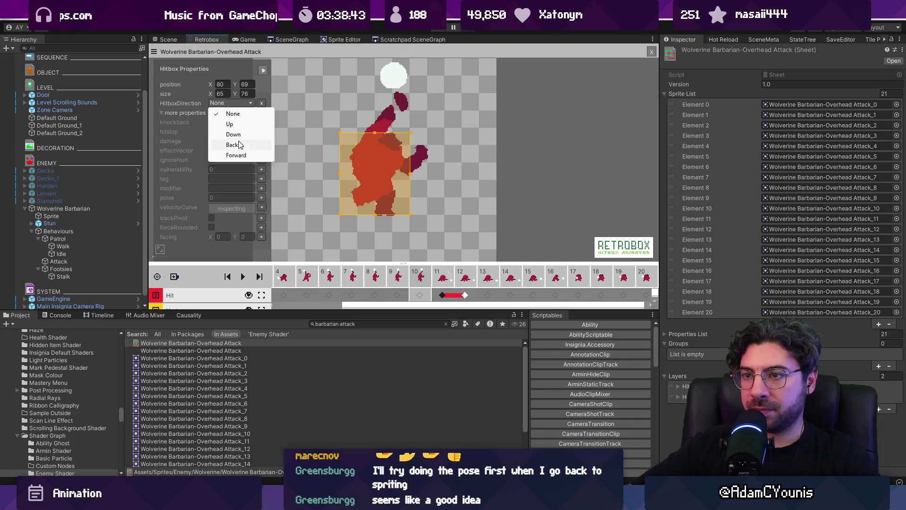
{"action": "left_click", "coordinate": [233, 135]}
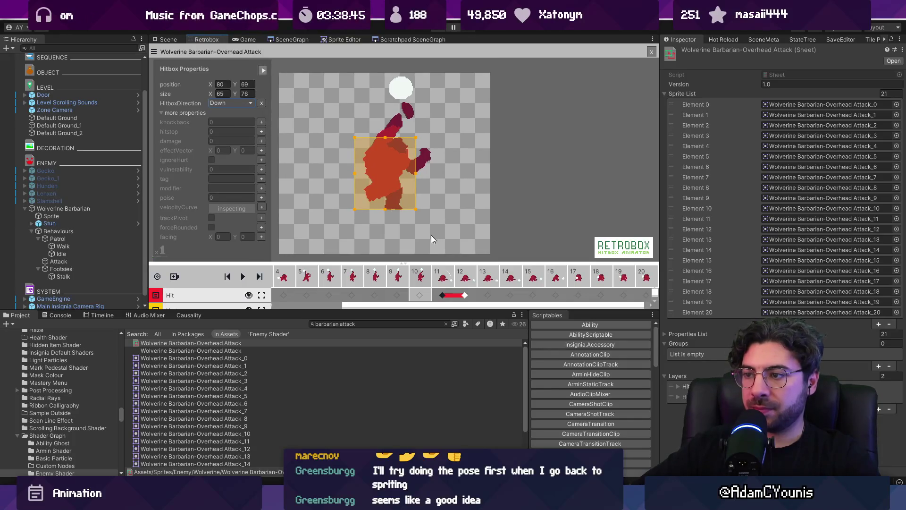
{"action": "left_click_drag", "start_coordinate": [427, 263], "coordinate": [423, 196]}
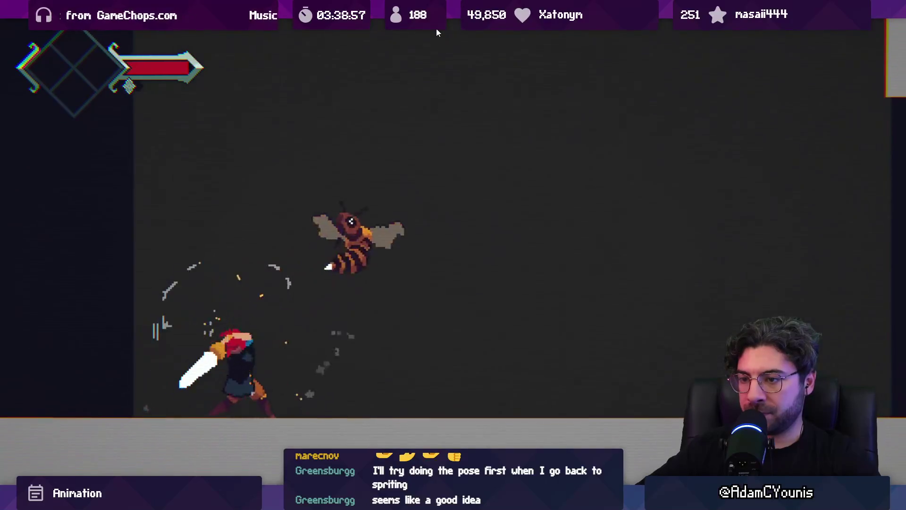
{"action": "key", "text": "shift+space"}
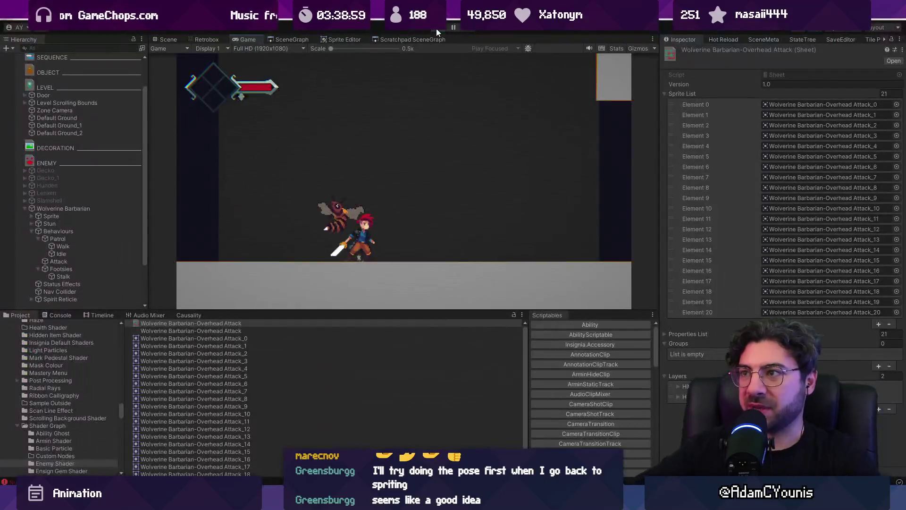
Step: Set the Wolverine Barbarian's Health and Base Health to 350, then fight it and respawn at the checkpoint
{"action": "left_click", "coordinate": [70, 208]}
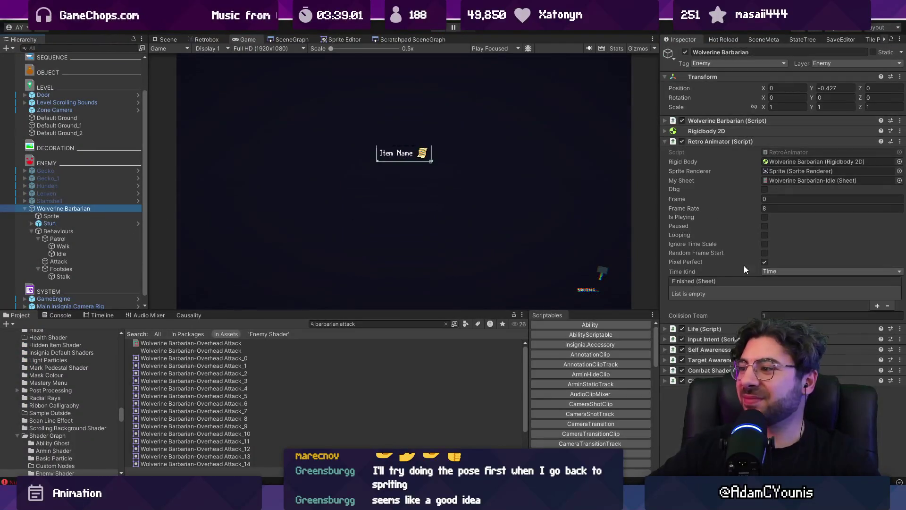
{"action": "scroll", "coordinate": [774, 293], "scroll_direction": "down", "scroll_amount": 10}
{"action": "left_click", "coordinate": [792, 273]}
{"action": "type", "text": "2"}
{"action": "key", "text": "BackSpace"}
{"action": "type", "text": "40"}
{"action": "key", "text": "BackSpace"}
{"action": "key", "text": "BackSpace"}
{"action": "type", "text": "350"}
{"action": "key", "text": "Tab"}
{"action": "type", "text": "3"}
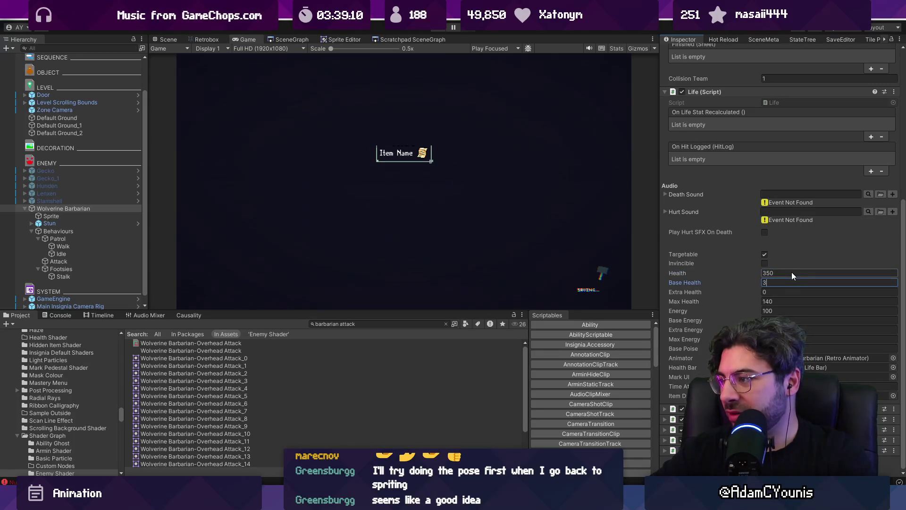
{"action": "type", "text": "50"}
{"action": "left_click", "coordinate": [777, 300]}
{"action": "type", "text": "footsie"}
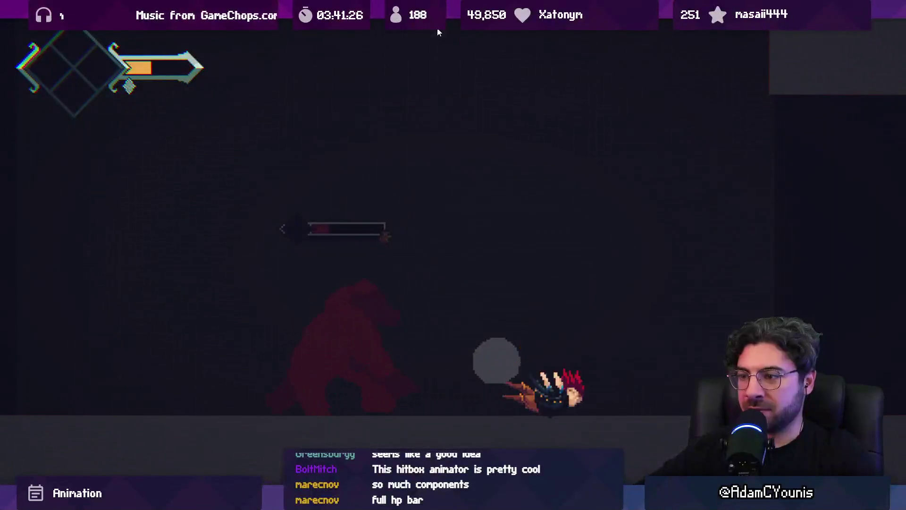
{"action": "key", "text": "Return"}
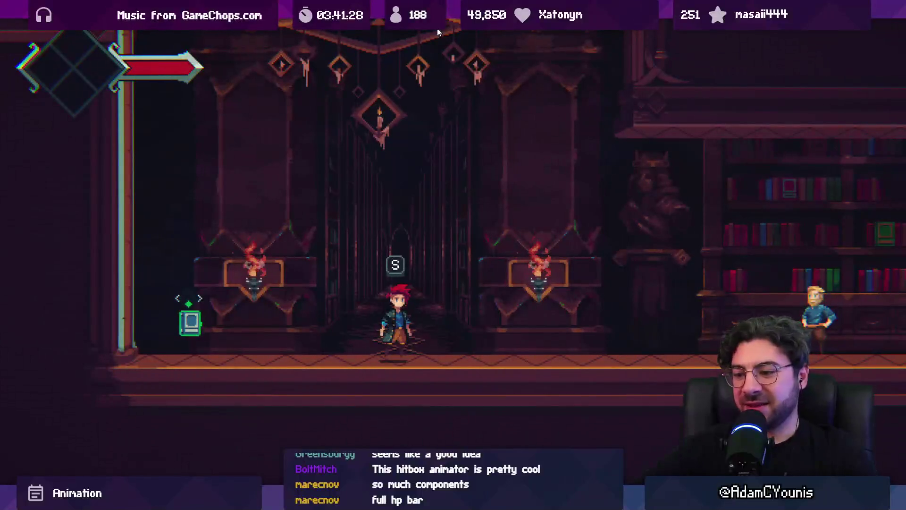
Step: Reload the enemy test room, fight the barbarian, stop the game and return to Retrobox
{"action": "key", "text": "Escape"}
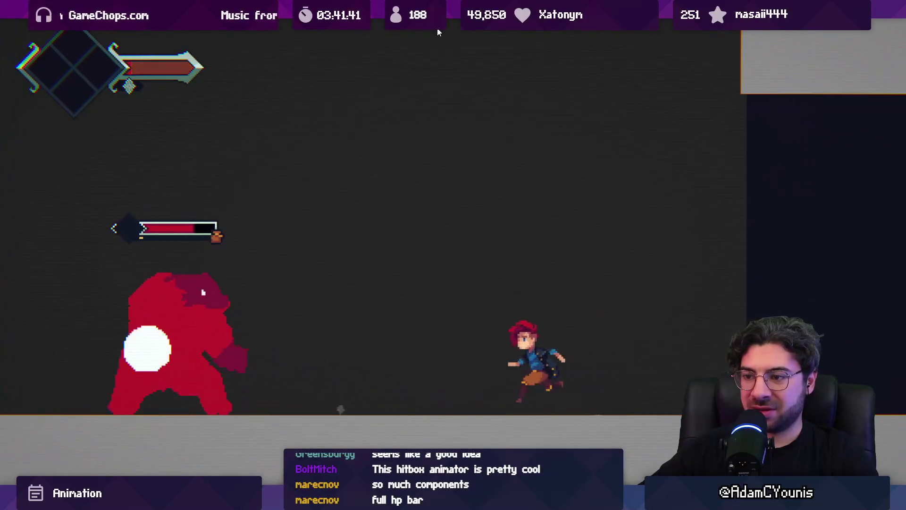
{"action": "key", "text": "shift+space"}
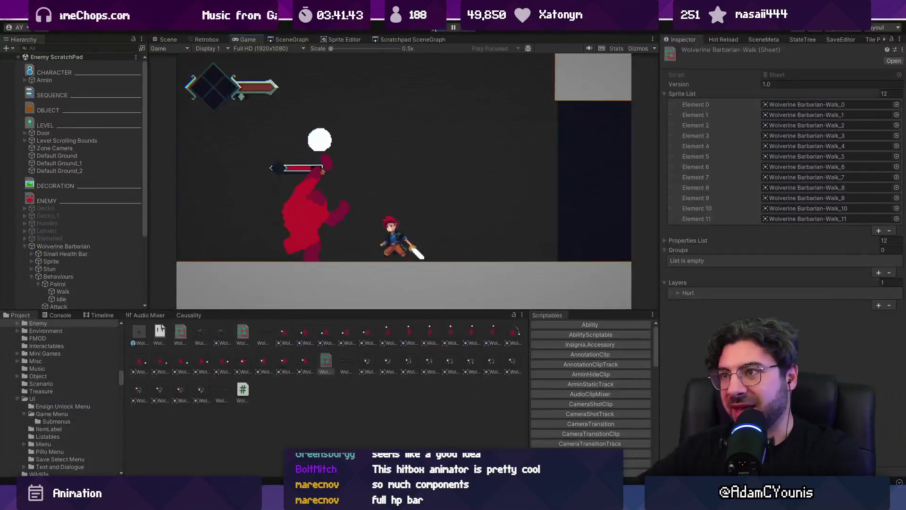
{"action": "key", "text": "ctrl+p"}
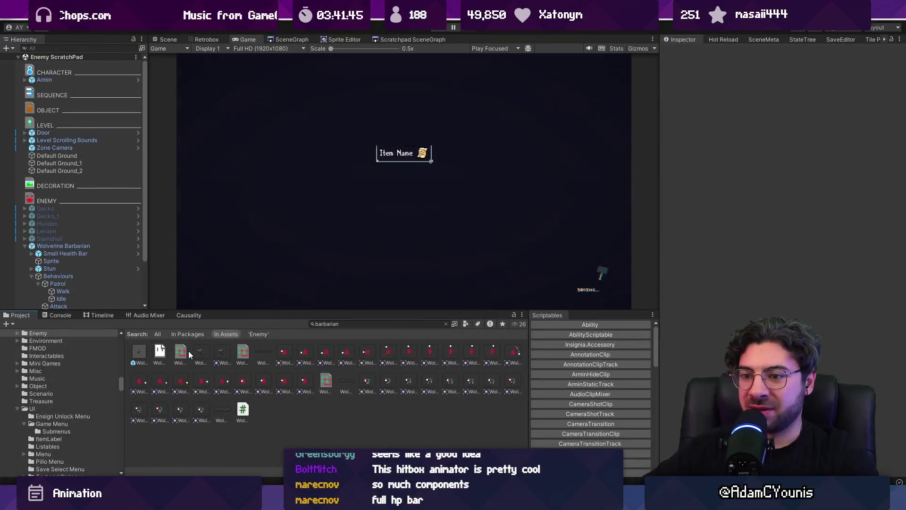
{"action": "left_click", "coordinate": [207, 39]}
Step: Inspect the Overhead Attack's frame-11 hitbox (damage 80, poise 100), then playtest the fight
{"action": "left_click", "coordinate": [243, 351]}
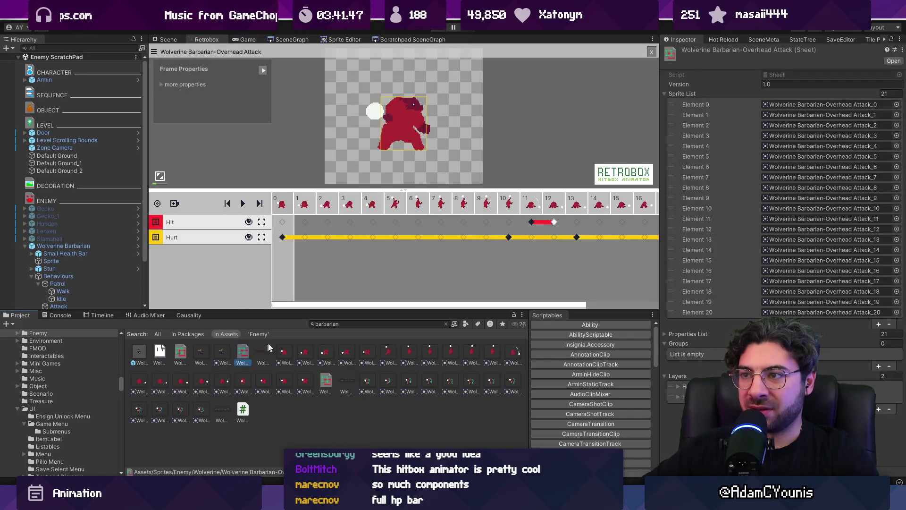
{"action": "left_click", "coordinate": [536, 222]}
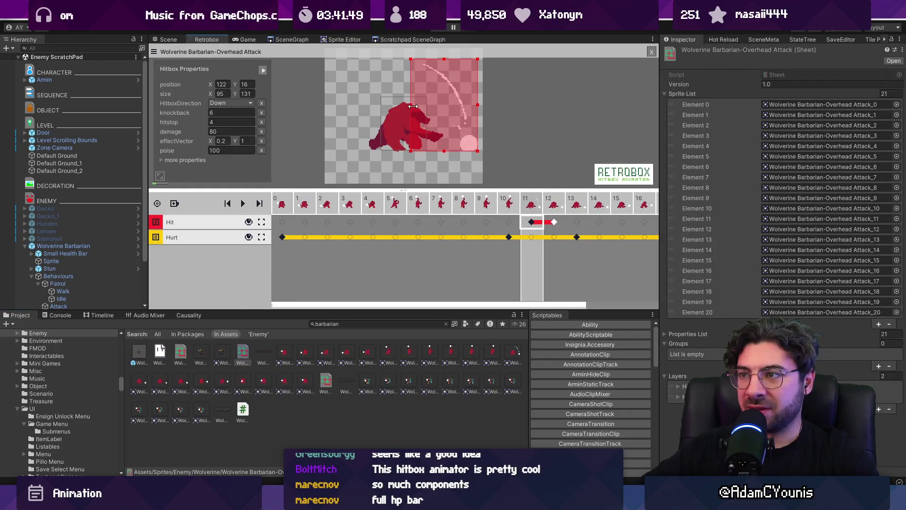
{"action": "left_click", "coordinate": [440, 28]}
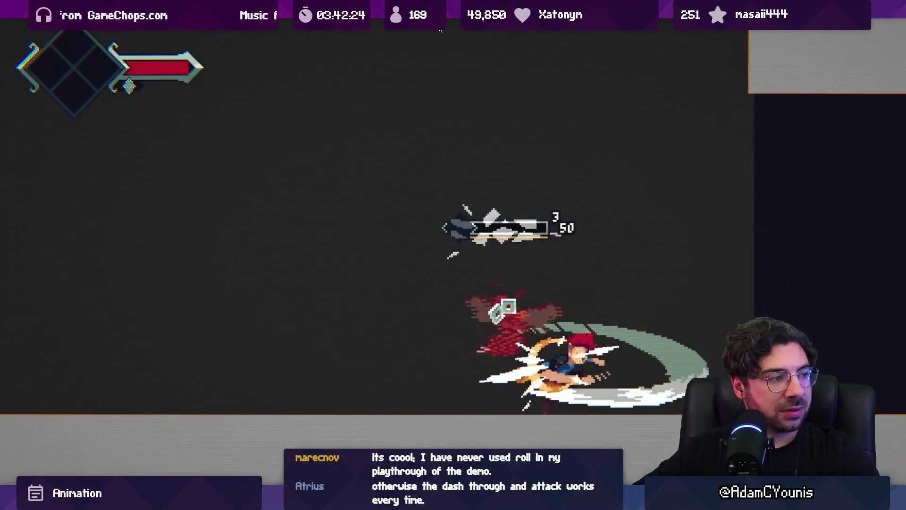
{"action": "key", "text": "shift+space"}
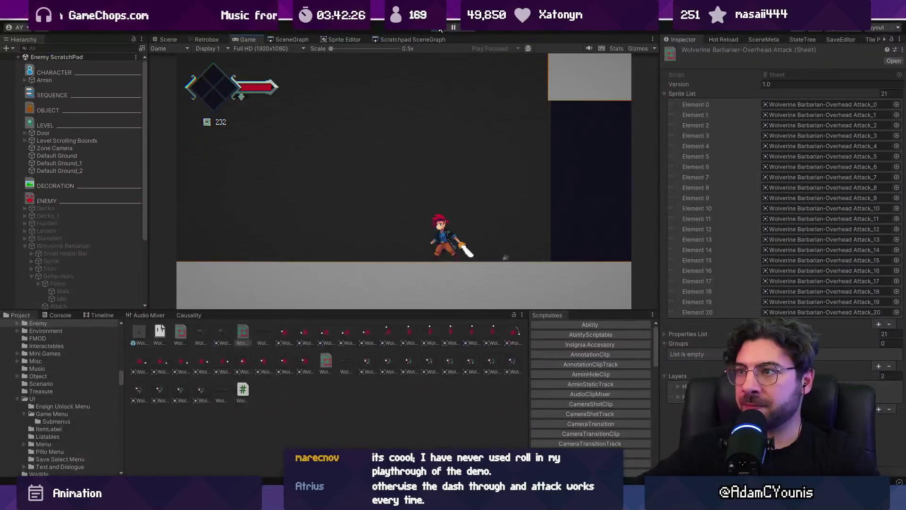
Step: Raise the frame-11 Hit key's poise to 200 and playtest the attack
{"action": "left_click", "coordinate": [440, 29]}
{"action": "left_click", "coordinate": [206, 40]}
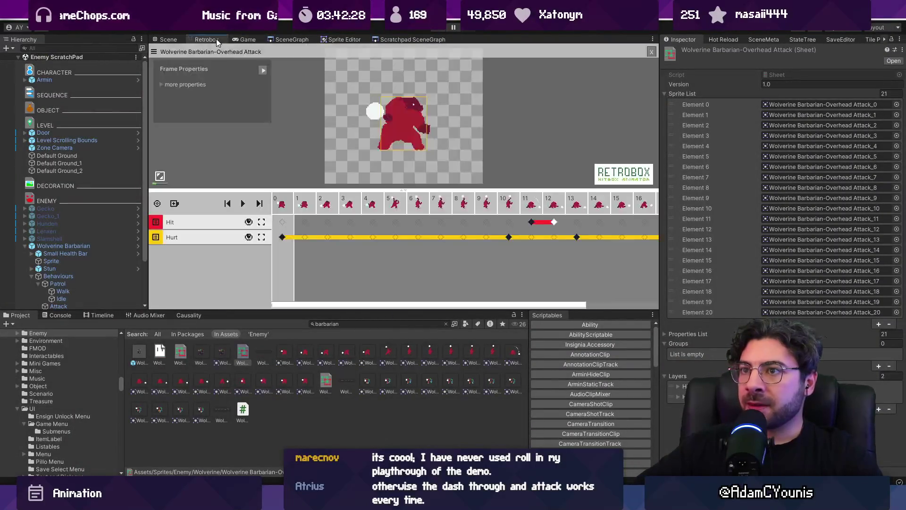
{"action": "left_click", "coordinate": [531, 222]}
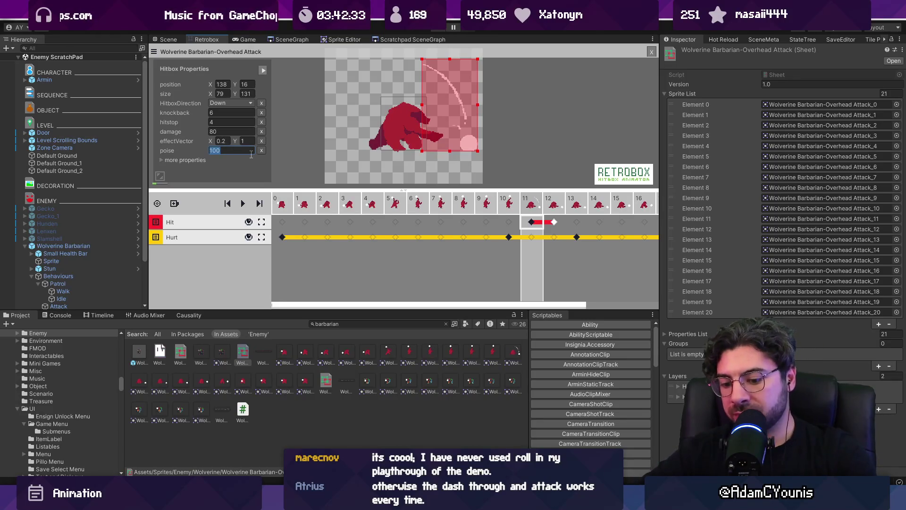
{"action": "left_click", "coordinate": [435, 31]}
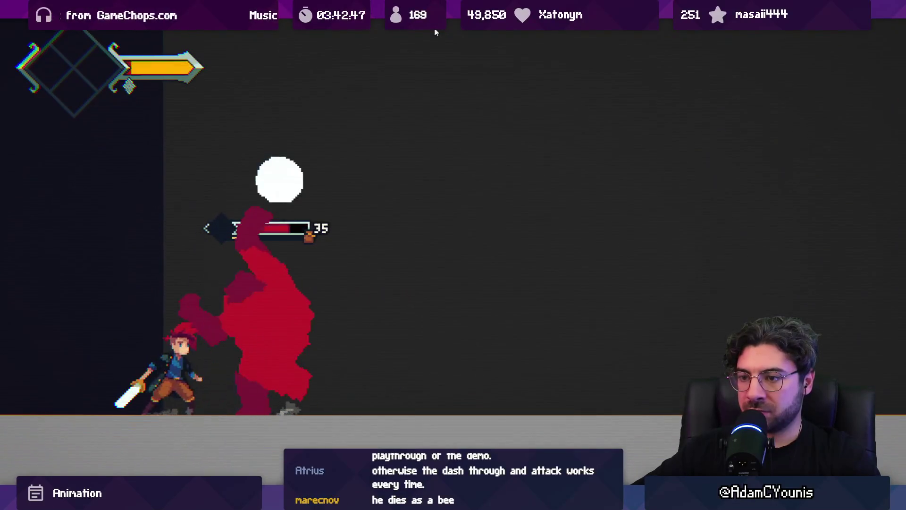
{"action": "key", "text": "shift+space"}
{"action": "left_click", "coordinate": [435, 31]}
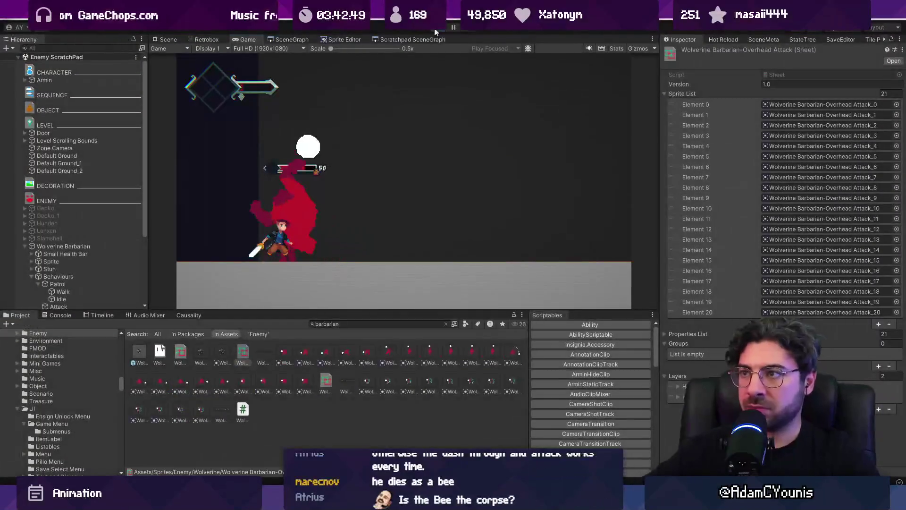
Step: Open the Wolverine Barbarian prefab and select its Attack behaviour
{"action": "left_click", "coordinate": [73, 245]}
{"action": "left_click", "coordinate": [138, 245]}
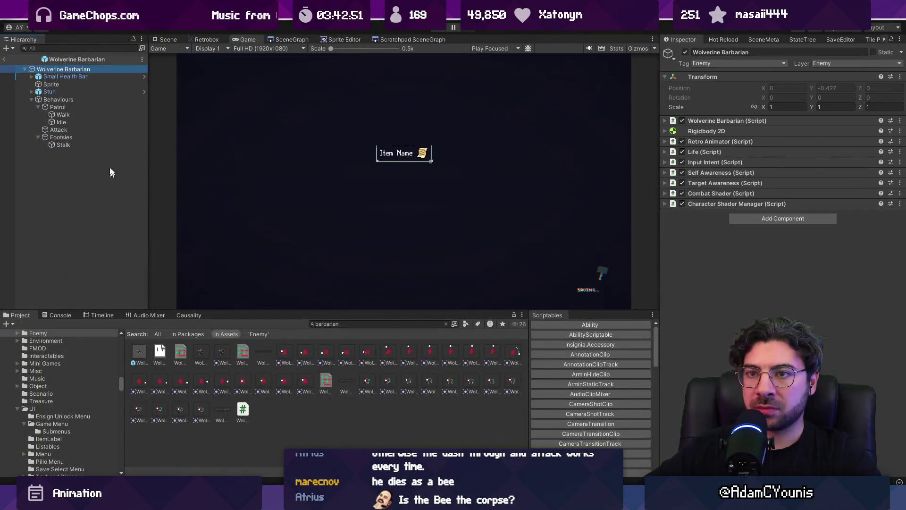
{"action": "left_click", "coordinate": [83, 130]}
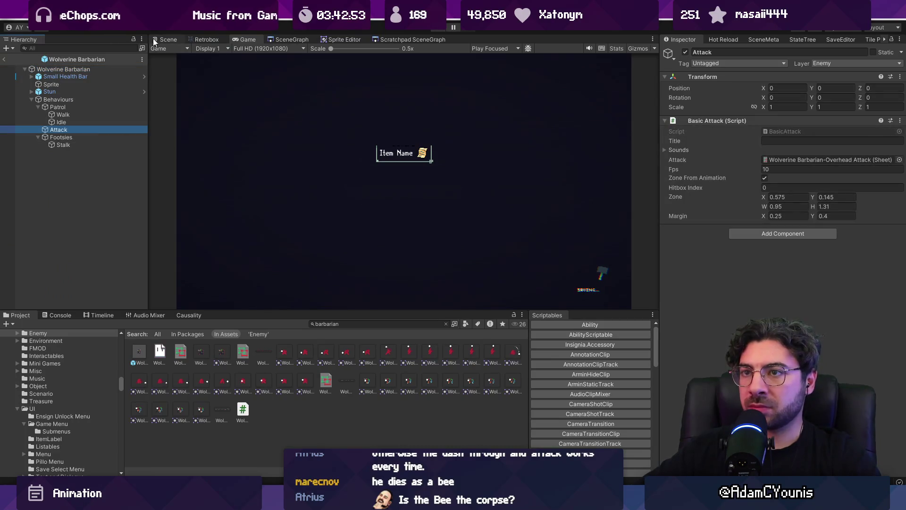
Step: Frame the attack zone, raise Footsies Min Range to 0.31, and exit the prefab
{"action": "left_click", "coordinate": [165, 40]}
{"action": "key", "text": "f"}
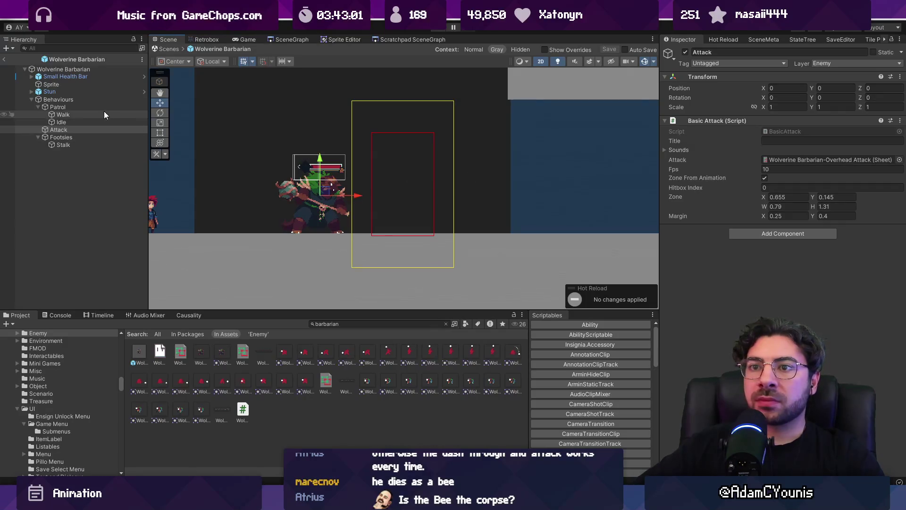
{"action": "left_click", "coordinate": [92, 136]}
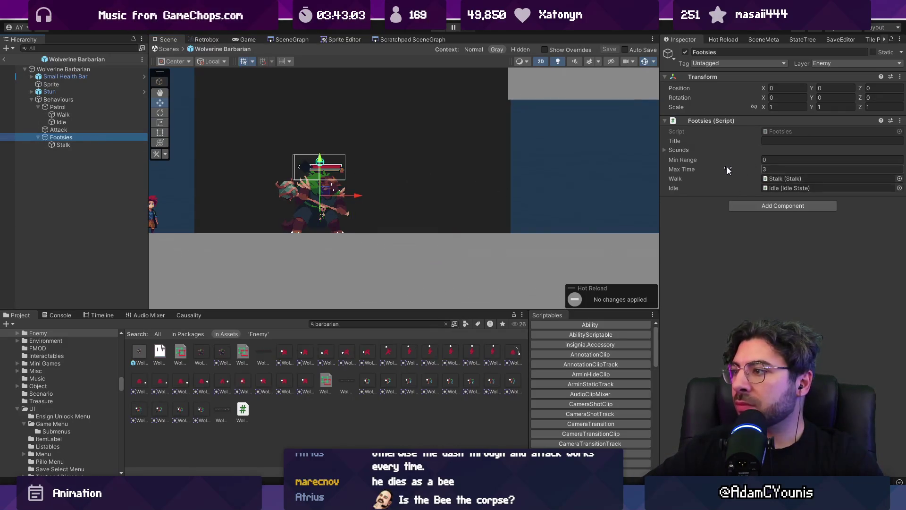
{"action": "left_click_drag", "start_coordinate": [727, 160], "coordinate": [731, 159]}
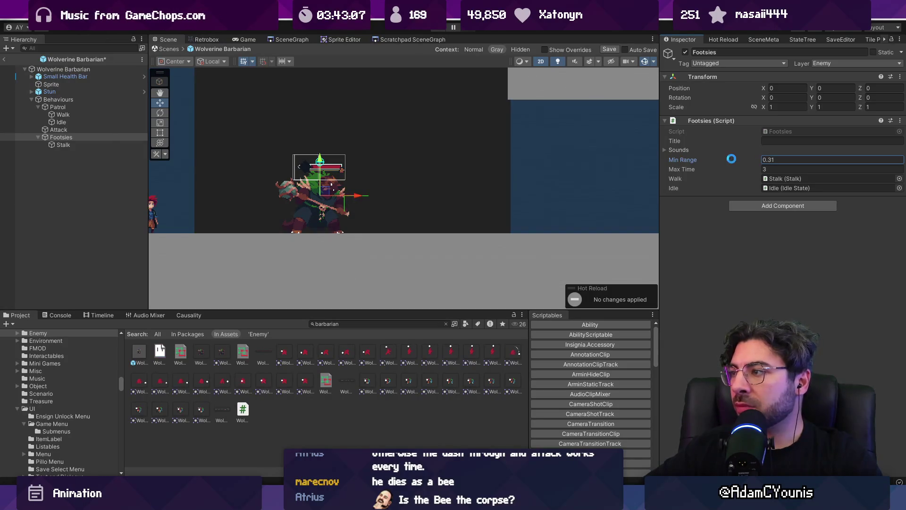
{"action": "left_click", "coordinate": [169, 49]}
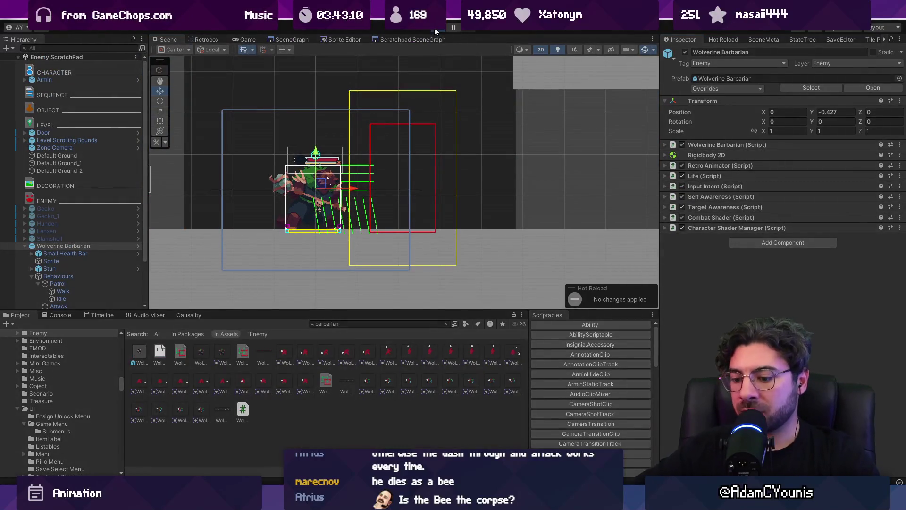
Step: After a brief playtest, raise Footsies Min Range in the barbarian prefab and save it
{"action": "left_click", "coordinate": [435, 30]}
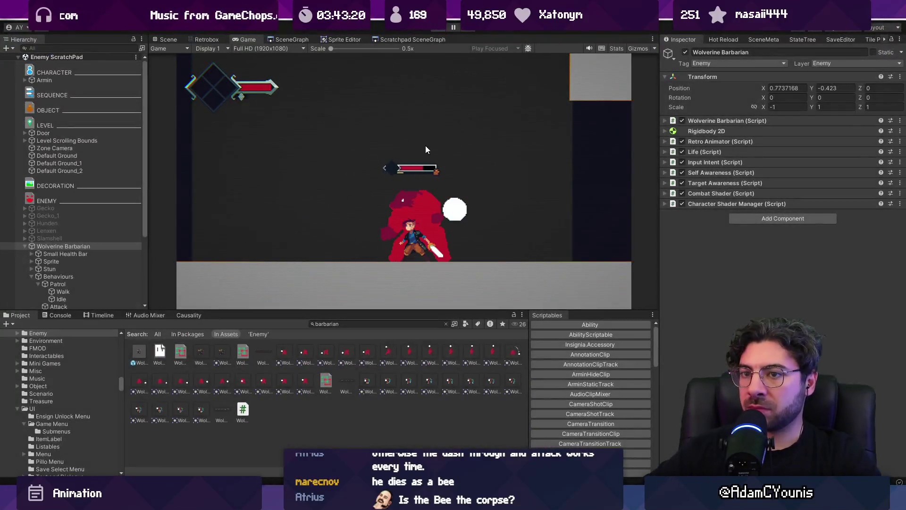
{"action": "key", "text": "ctrl+p"}
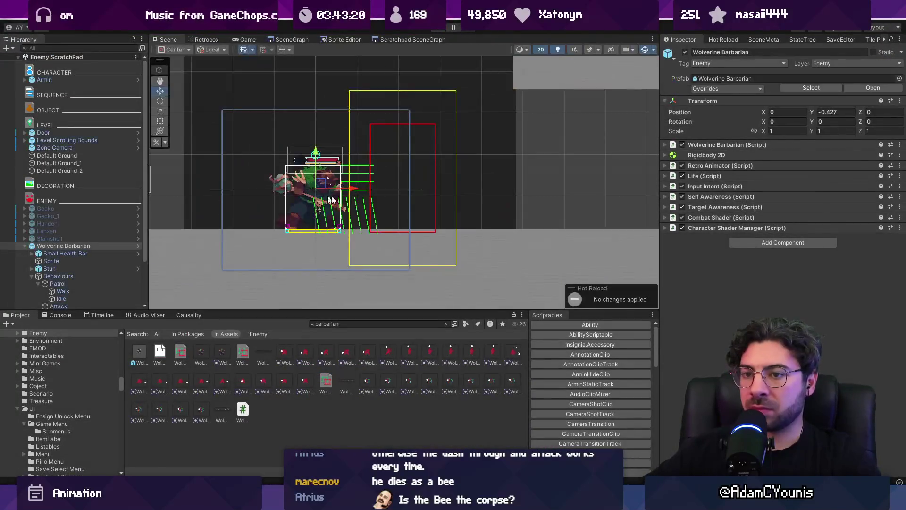
{"action": "left_click", "coordinate": [138, 246]}
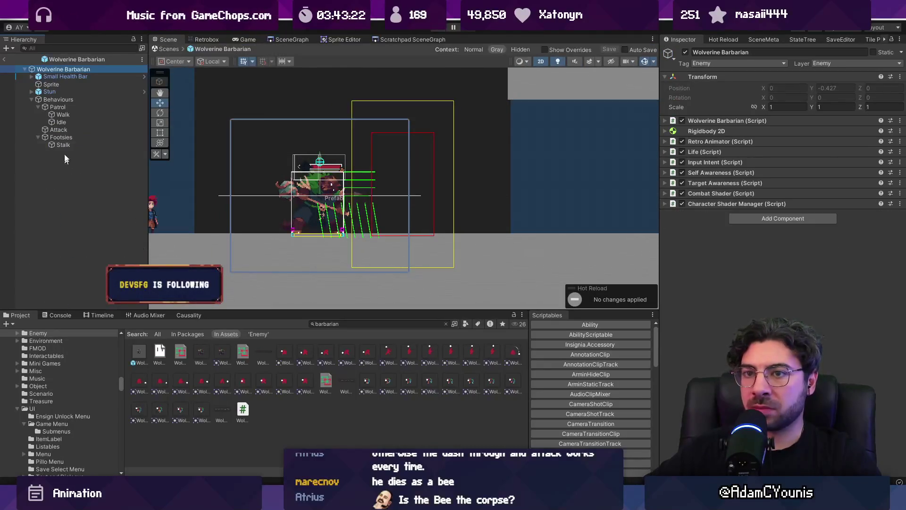
{"action": "left_click", "coordinate": [78, 106]}
{"action": "left_click", "coordinate": [84, 135]}
{"action": "left_click_drag", "start_coordinate": [718, 157], "coordinate": [721, 158]}
{"action": "key", "text": "ctrl+s"}
{"action": "left_click", "coordinate": [167, 49]}
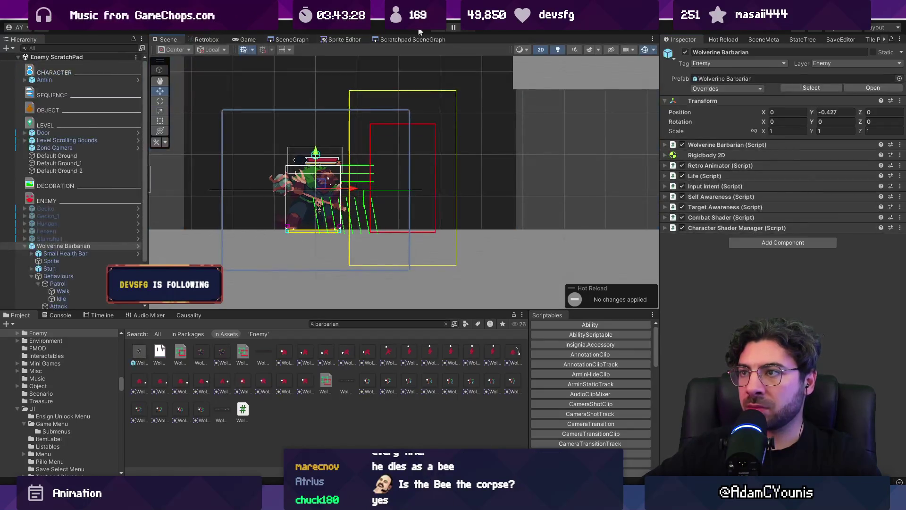
Step: Playtest a fight against the barbarian, then stop and select the Wolverine Barbarian object
{"action": "left_click", "coordinate": [431, 32]}
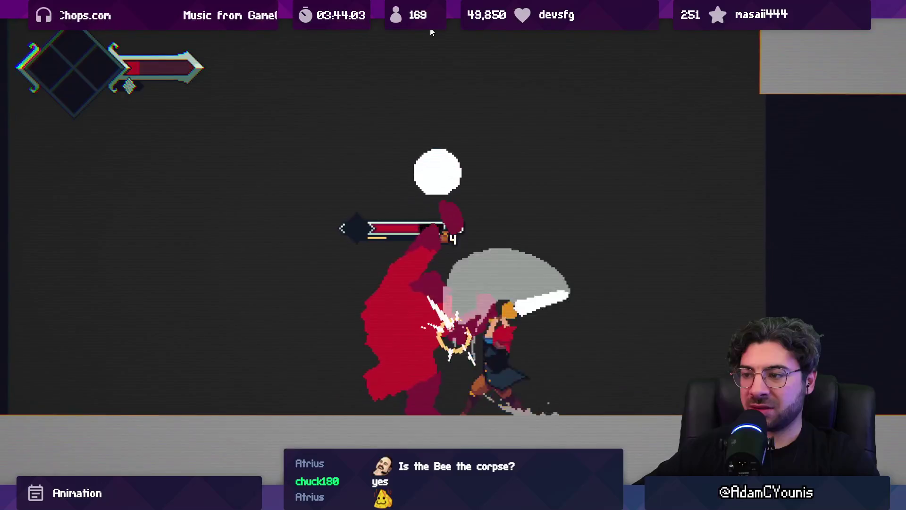
{"action": "key", "text": "shift+space"}
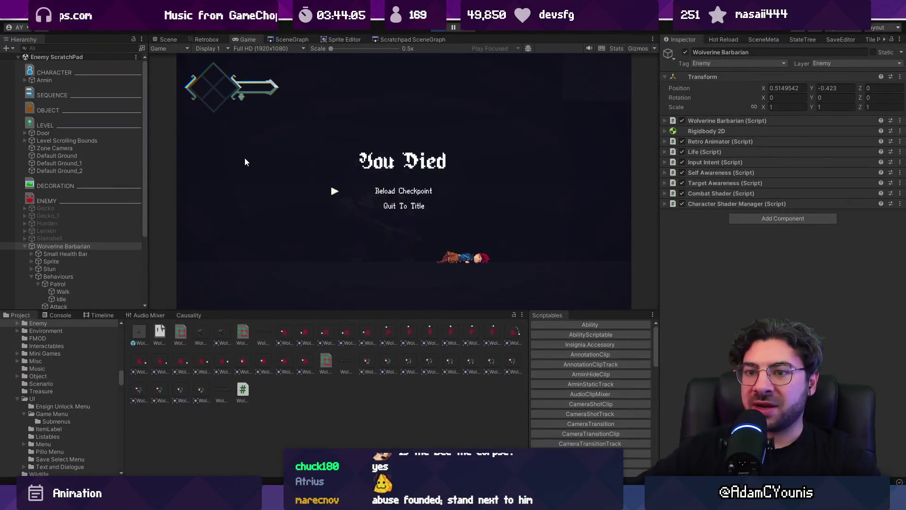
{"action": "left_click", "coordinate": [437, 29]}
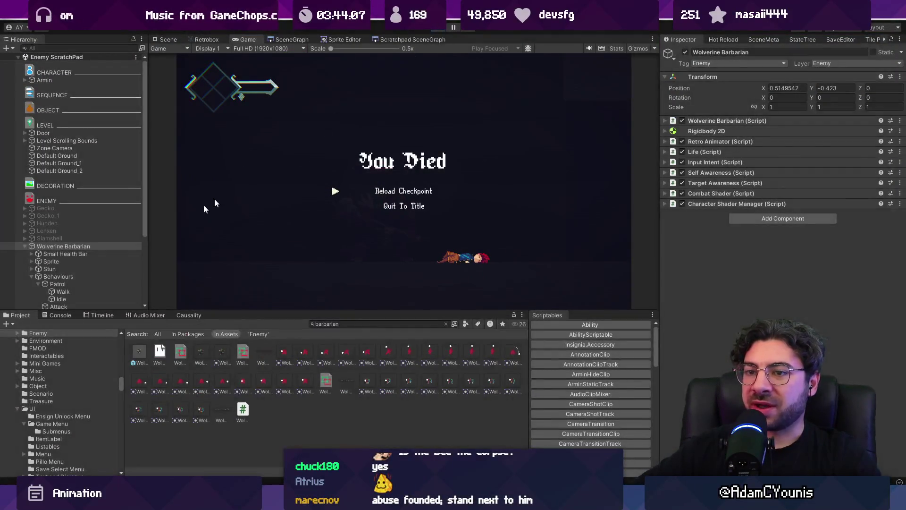
{"action": "left_click", "coordinate": [109, 247]}
{"action": "scroll", "coordinate": [121, 260], "scroll_direction": "down", "scroll_amount": 3}
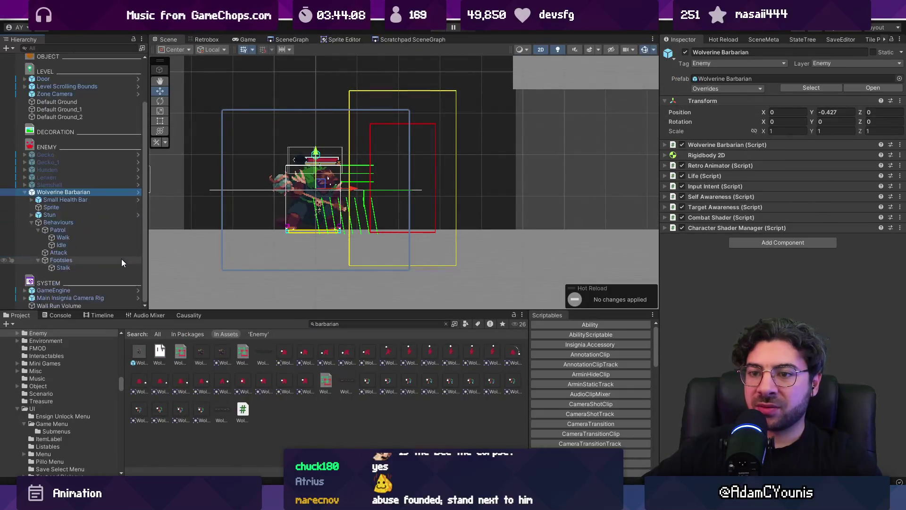
Step: Create an empty 'Stalk Idle' child under Footsies and add the Stalk Idle script to it
{"action": "left_click", "coordinate": [141, 192]}
{"action": "left_click", "coordinate": [69, 135]}
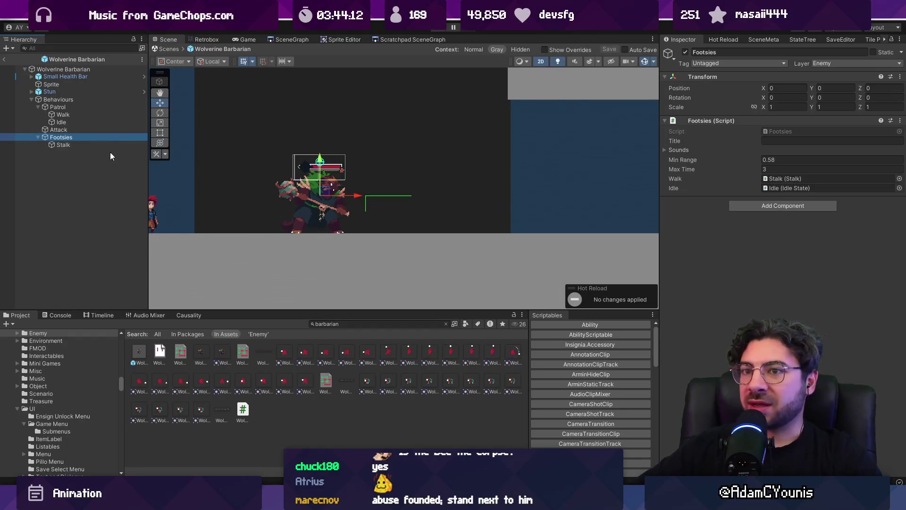
{"action": "left_click", "coordinate": [735, 205]}
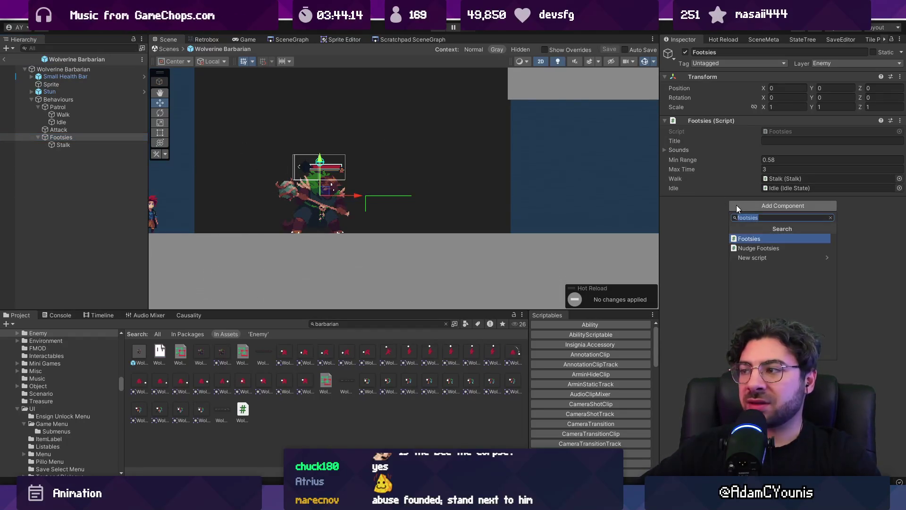
{"action": "key", "text": "BackSpace"}
{"action": "right_click", "coordinate": [76, 136]}
{"action": "left_click", "coordinate": [110, 216]}
{"action": "type", "text": "Stalk Idle"}
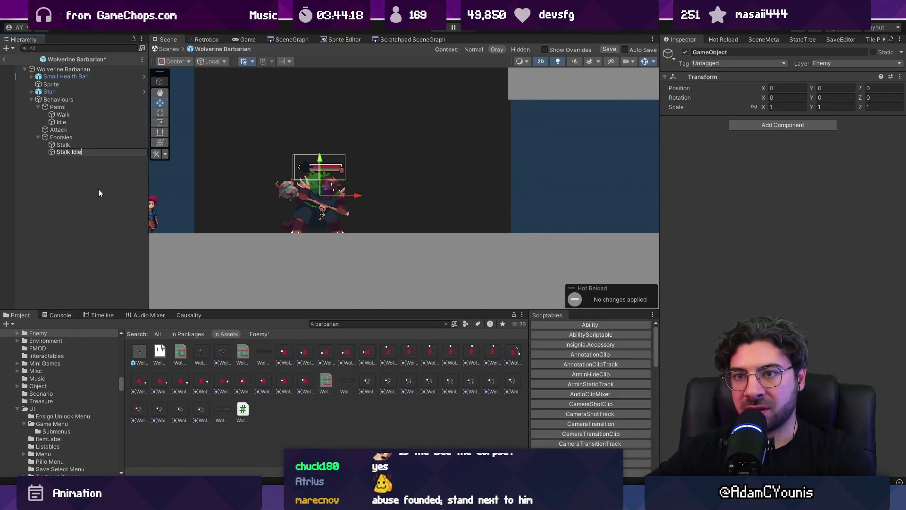
{"action": "key", "text": "Return"}
{"action": "type", "text": "stalk"}
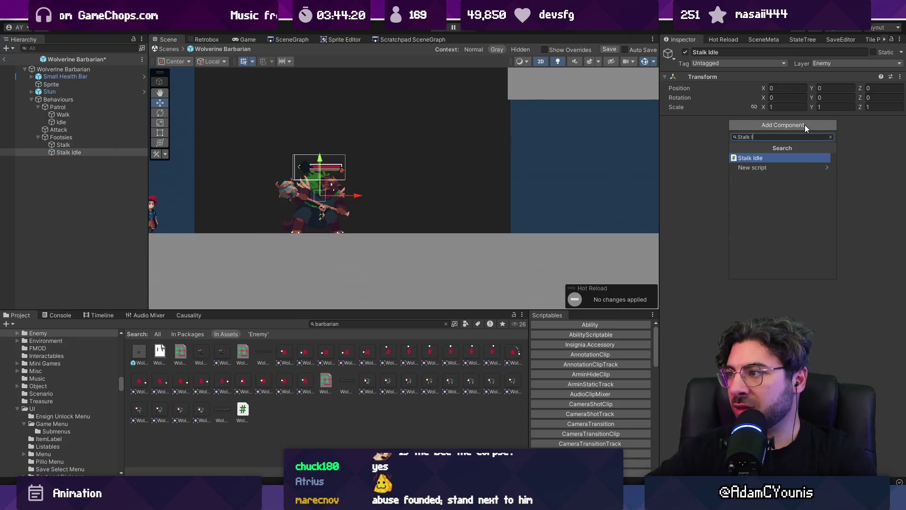
{"action": "key", "text": "Return"}
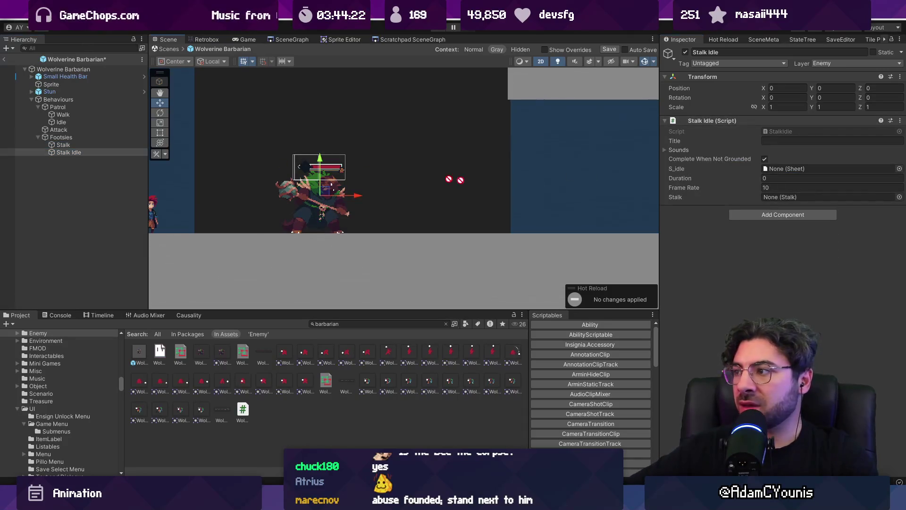
Step: Assign the Wolverine Barbarian-Idle sheet as S_idle, save the prefab, and exit it
{"action": "left_click", "coordinate": [900, 169]}
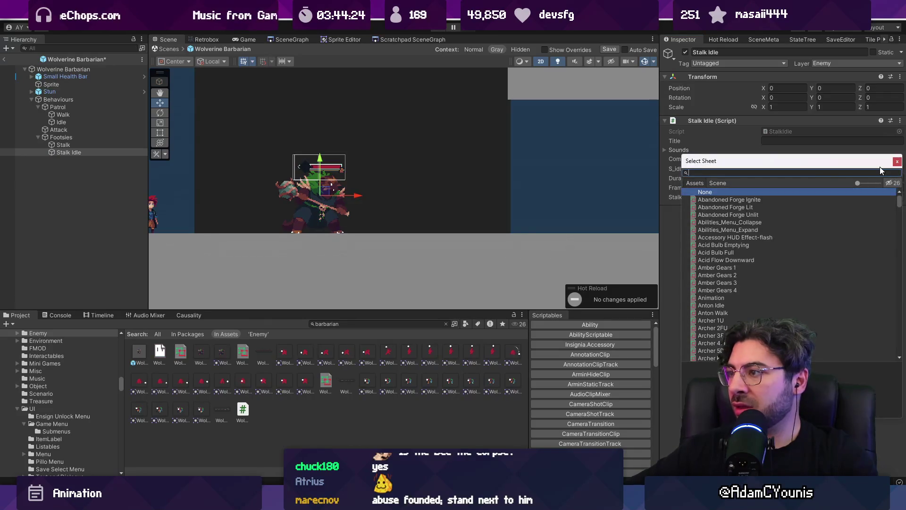
{"action": "key", "text": "Escape"}
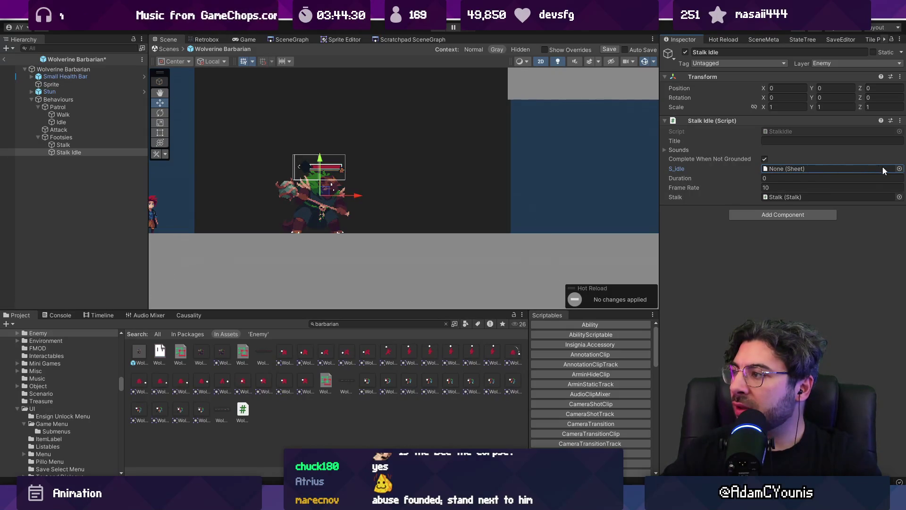
{"action": "left_click", "coordinate": [899, 169]}
{"action": "type", "text": "barbarian idle"}
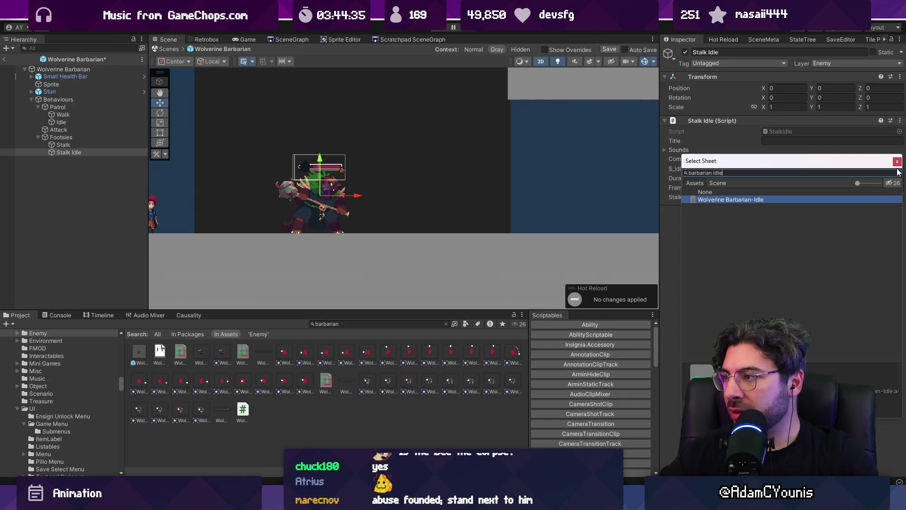
{"action": "key", "text": "Return"}
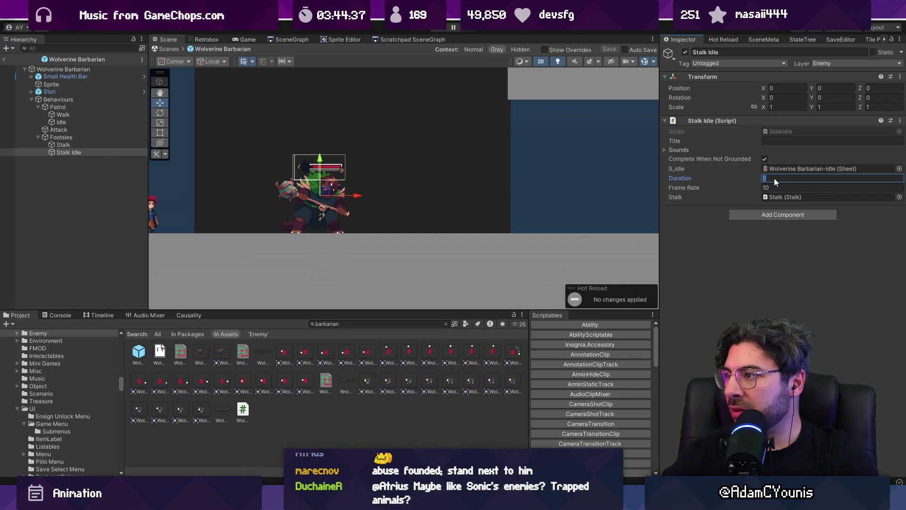
{"action": "key", "text": "ctrl+s"}
{"action": "left_click", "coordinate": [182, 49]}
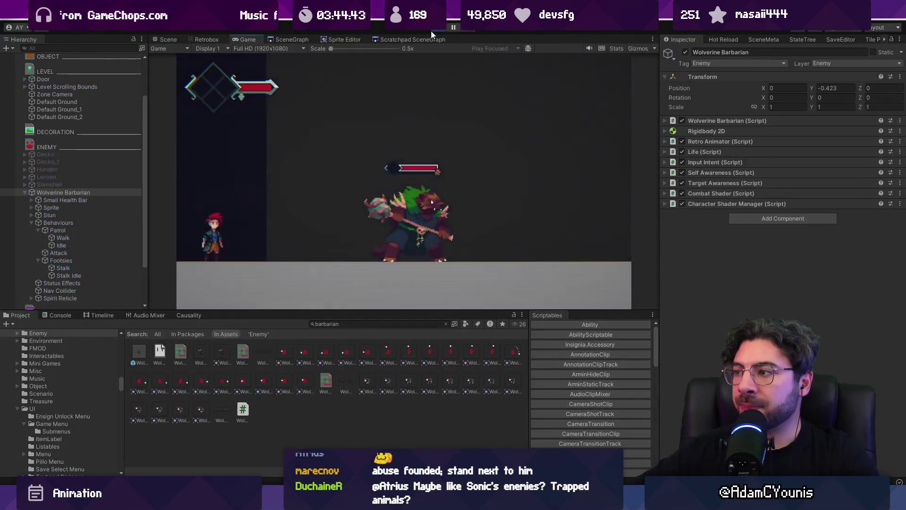
Step: Stop the game and set Stalk Idle as the Footsies idle behaviour in the prefab
{"action": "left_click", "coordinate": [439, 28]}
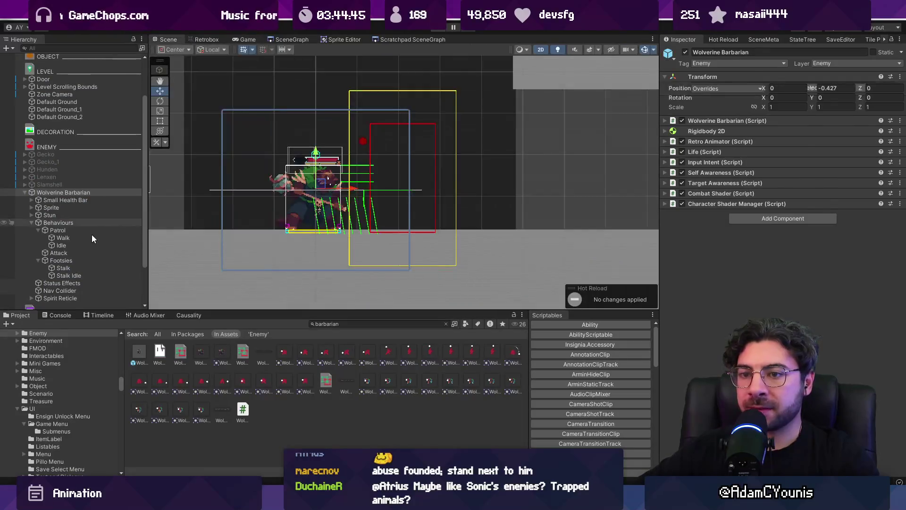
{"action": "left_click", "coordinate": [138, 192]}
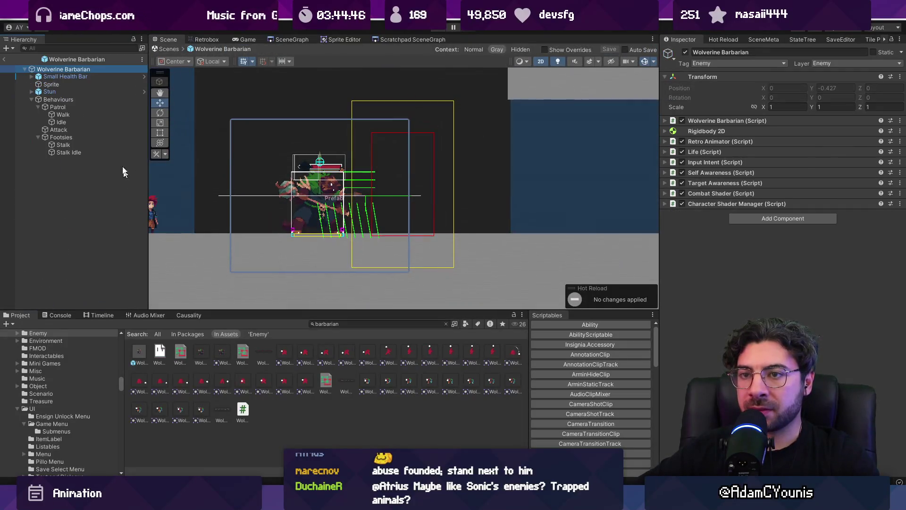
{"action": "left_click", "coordinate": [89, 142]}
{"action": "left_click", "coordinate": [89, 152]}
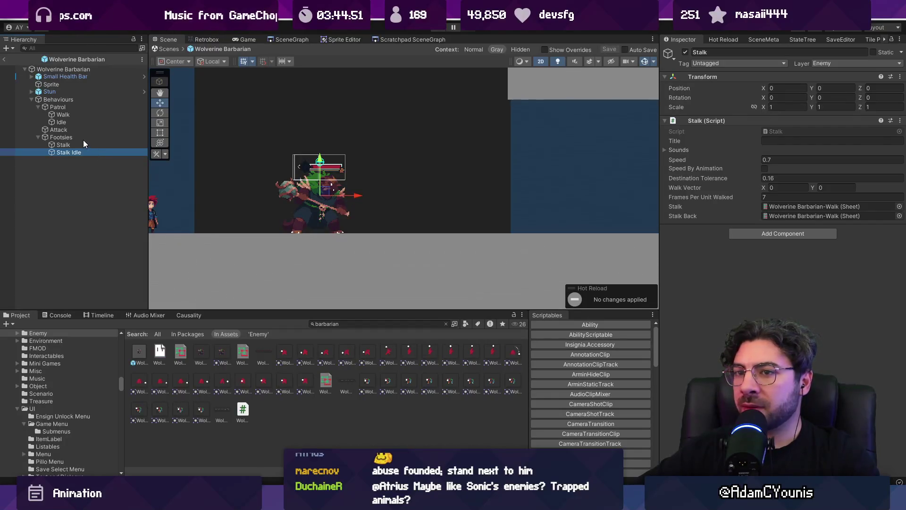
{"action": "left_click", "coordinate": [83, 138]}
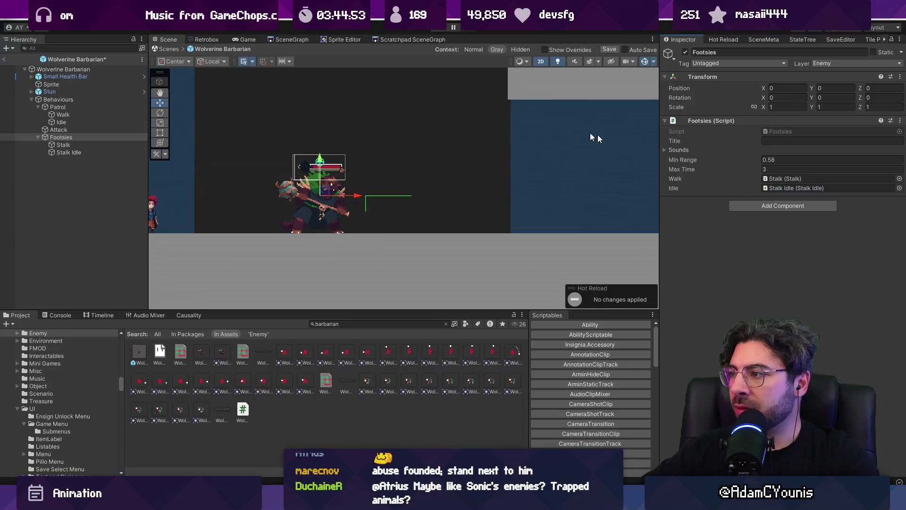
Step: Playtest the stalking barbarian, then stop and show the Patrol Walk settings
{"action": "left_click", "coordinate": [443, 30]}
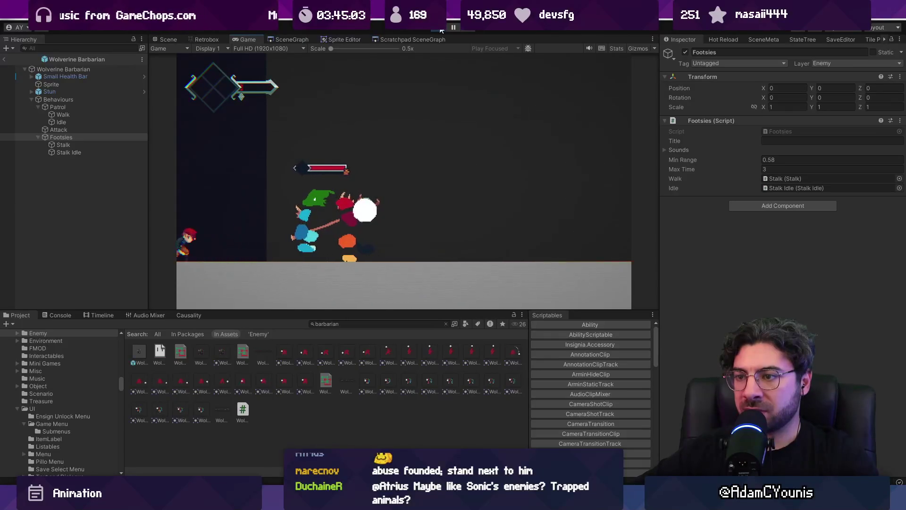
{"action": "left_click", "coordinate": [441, 29]}
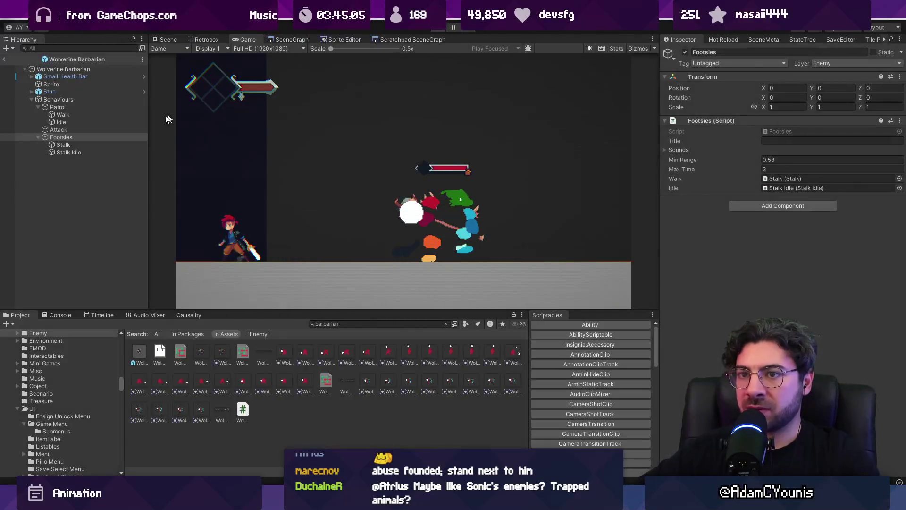
{"action": "left_click", "coordinate": [76, 116]}
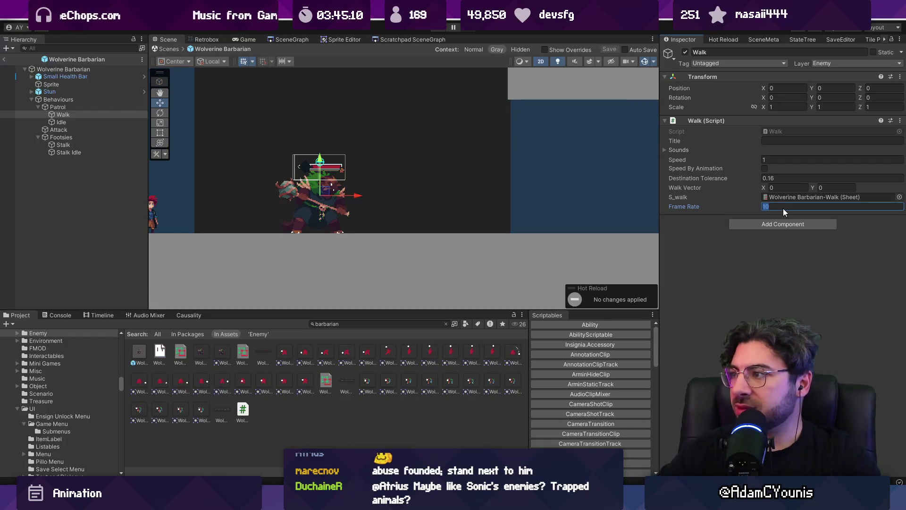
Step: Set Patrol Walk speed to 0.7 and Stalk frames per unit walked to 10, then save
{"action": "left_click", "coordinate": [770, 161]}
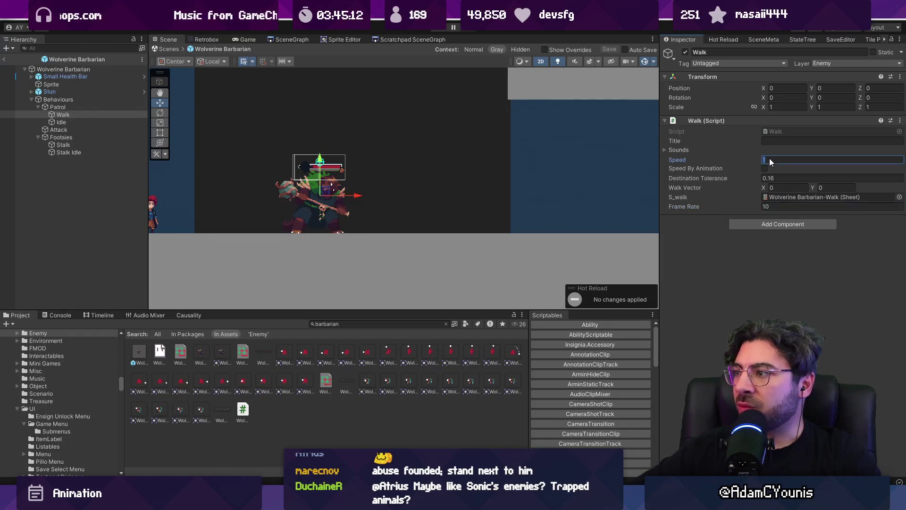
{"action": "type", "text": "07"}
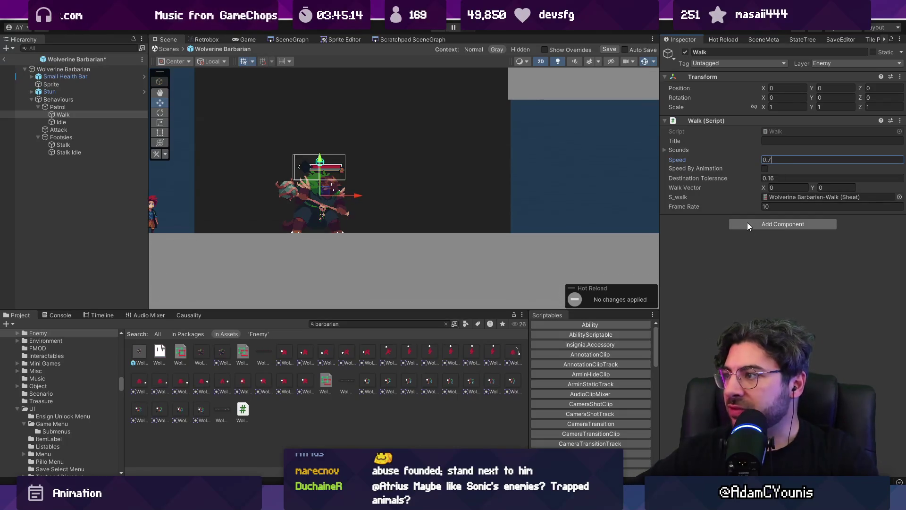
{"action": "left_click", "coordinate": [112, 145]}
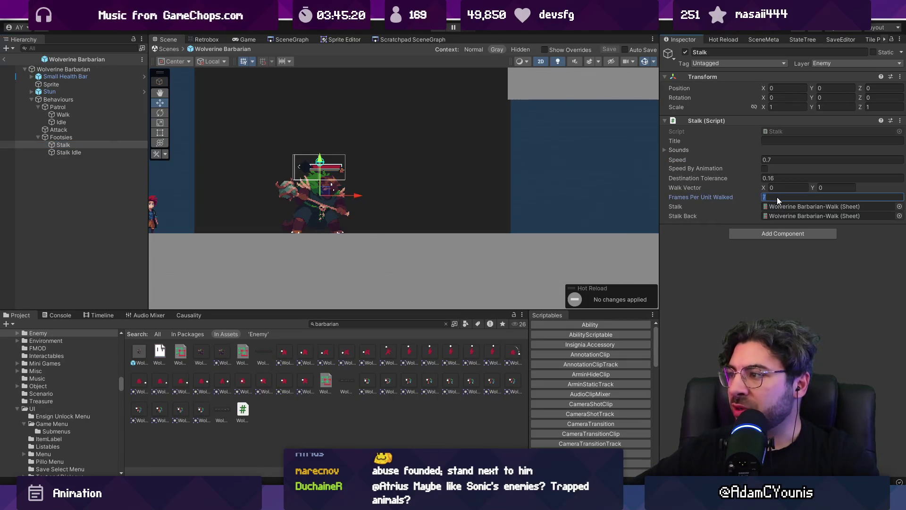
{"action": "key", "text": "ctrl+s"}
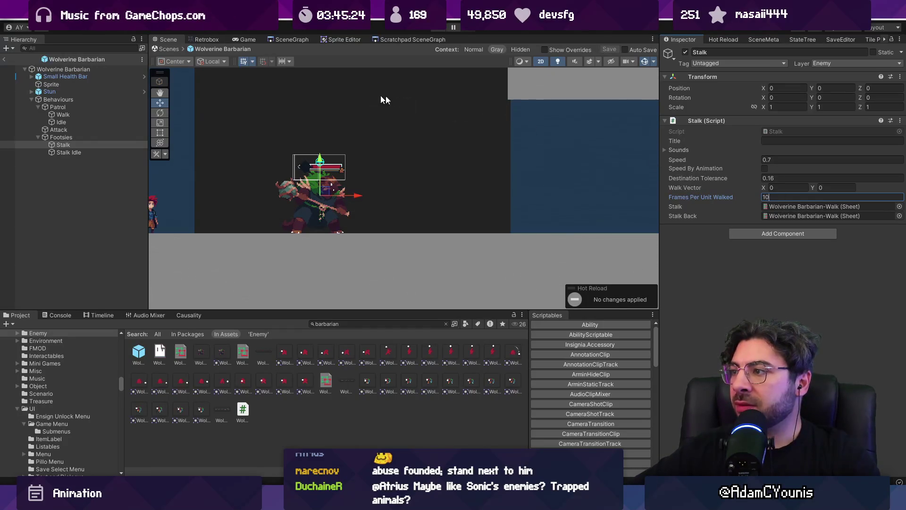
{"action": "left_click", "coordinate": [169, 50]}
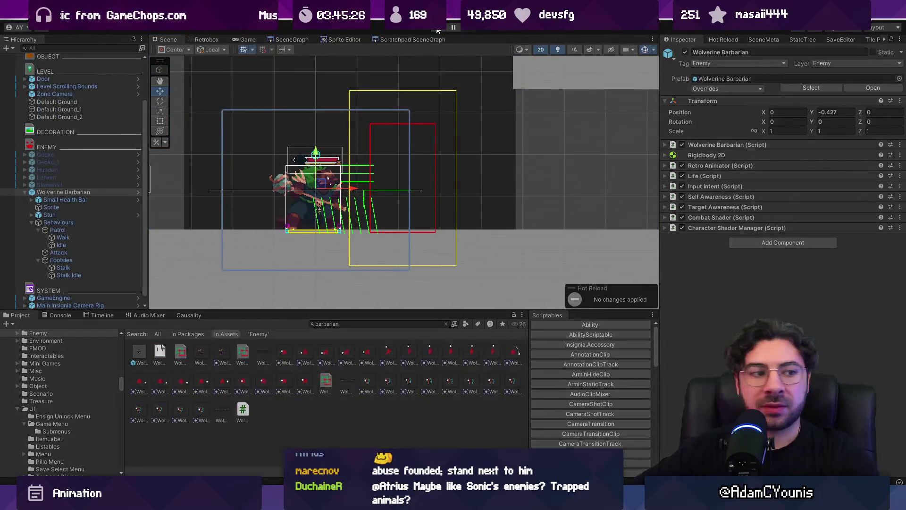
Step: Playtest the re-tuned barbarian, then return to the editor and select the Overhead Attack asset
{"action": "left_click", "coordinate": [438, 30]}
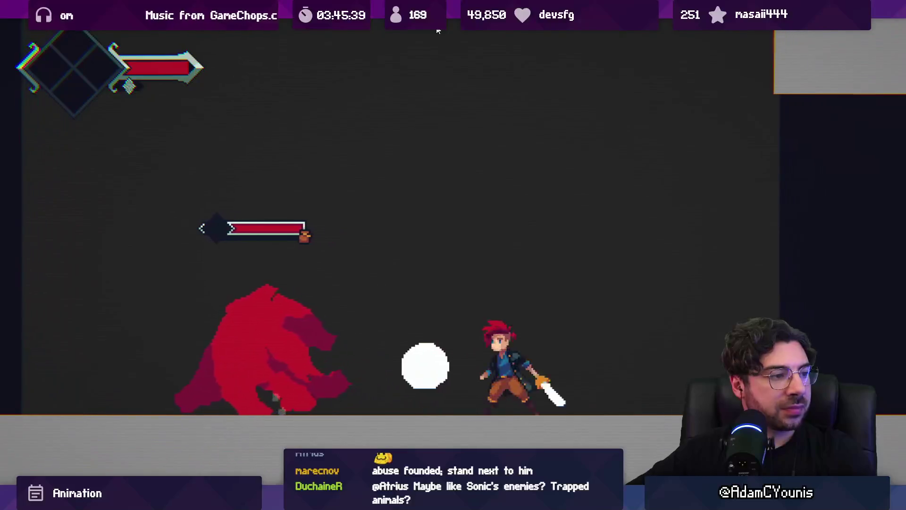
{"action": "key", "text": "shift+space"}
{"action": "key", "text": "ctrl+1"}
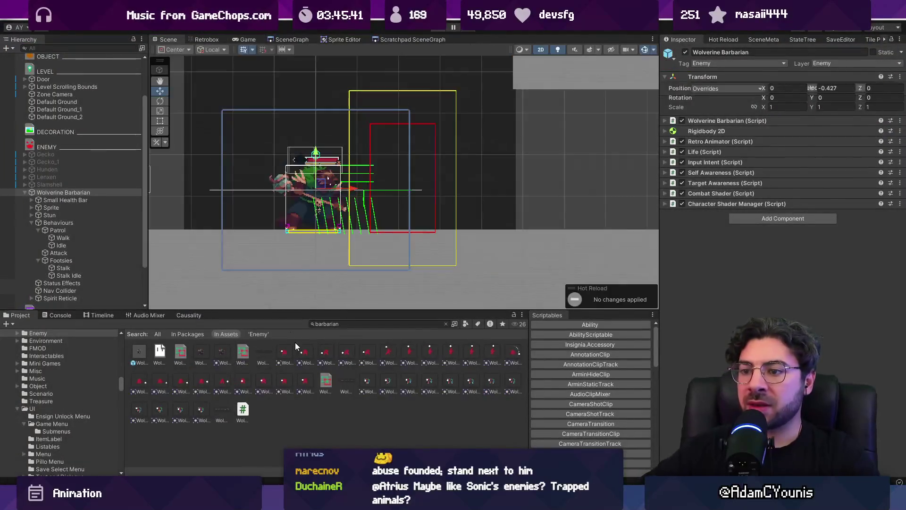
{"action": "left_click", "coordinate": [319, 384]}
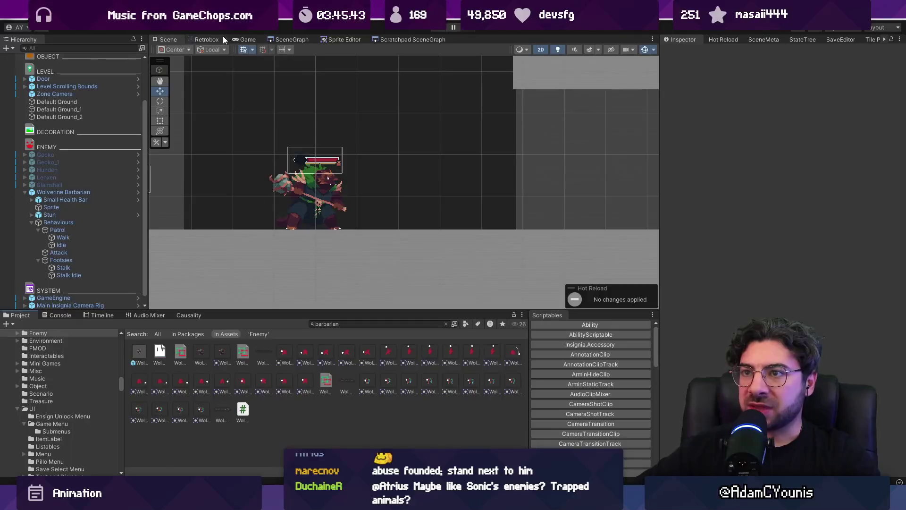
Step: Give Overhead Attack frame 2 a VelX velocity of -3
{"action": "left_click", "coordinate": [222, 38]}
{"action": "key", "text": "Right"}
{"action": "key", "text": "Right"}
{"action": "key", "text": "Right"}
{"action": "key", "text": "Right"}
{"action": "key", "text": "Left"}
{"action": "key", "text": "Left"}
{"action": "key", "text": "Left"}
{"action": "key", "text": "Left"}
{"action": "key", "text": "Right"}
{"action": "key", "text": "Right"}
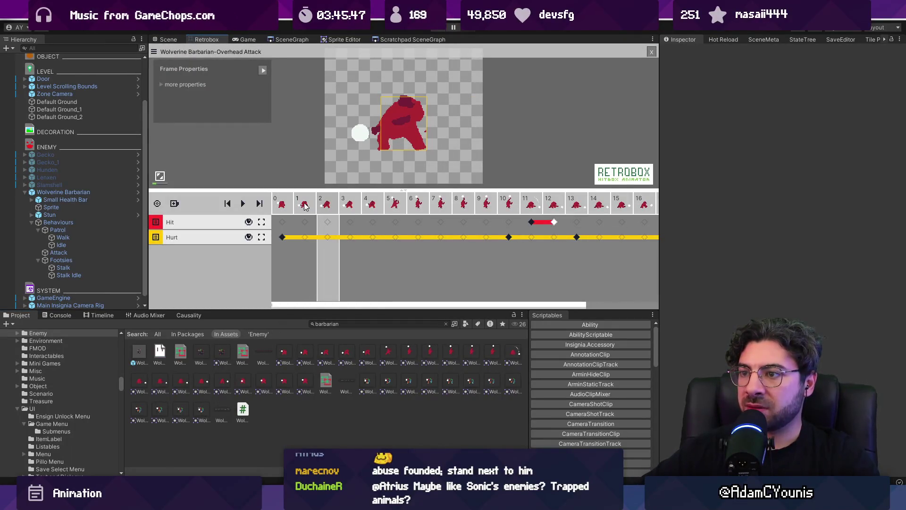
{"action": "left_click", "coordinate": [163, 84]}
{"action": "left_click", "coordinate": [261, 112]}
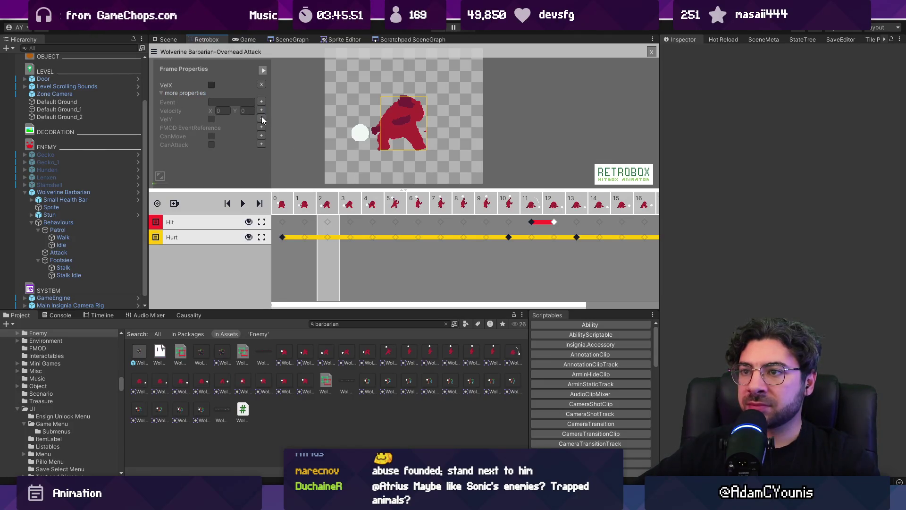
{"action": "left_click", "coordinate": [285, 216]}
{"action": "key", "text": "Right"}
{"action": "key", "text": "Right"}
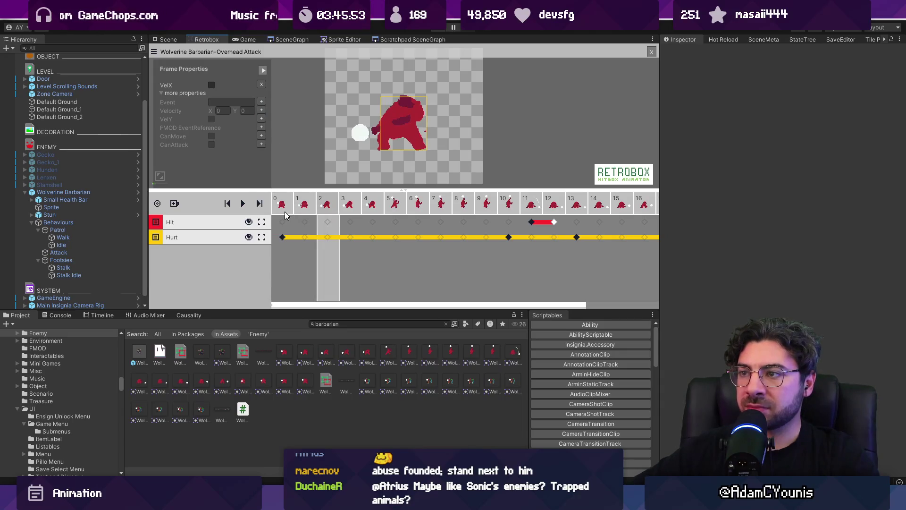
{"action": "left_click", "coordinate": [261, 111]}
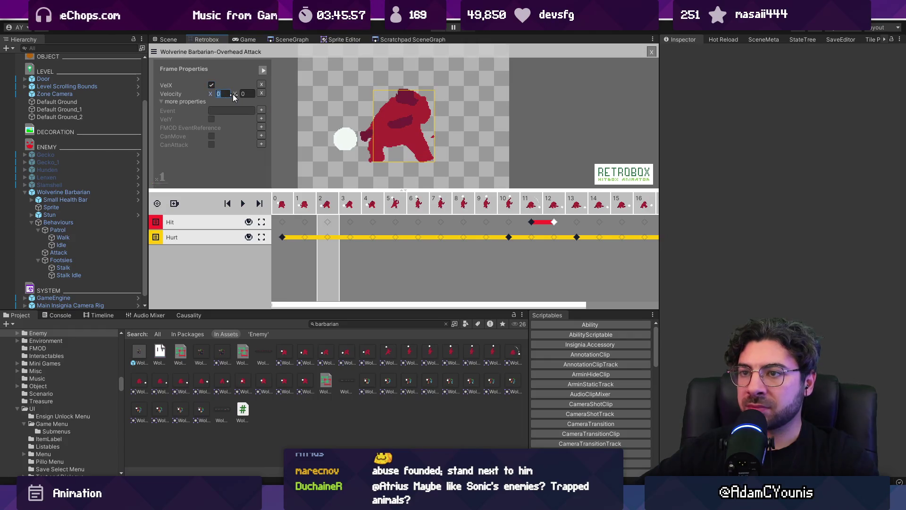
{"action": "type", "text": "-3"}
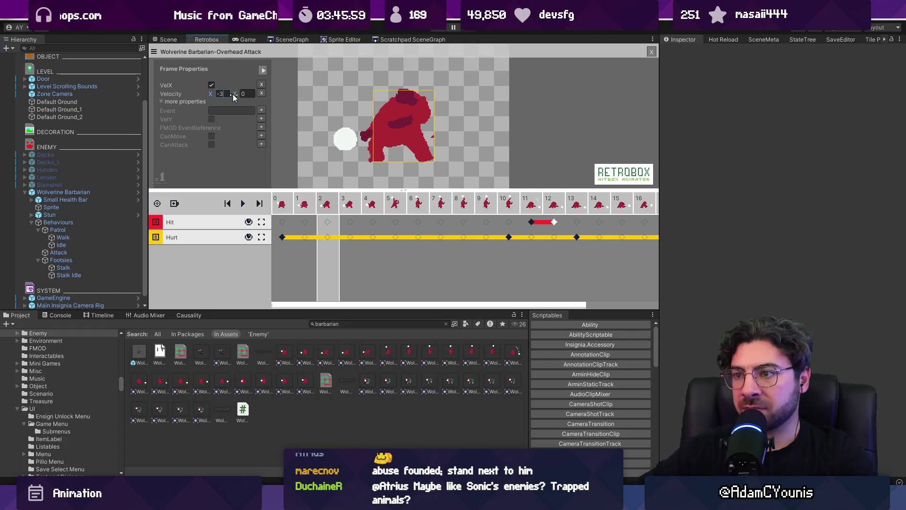
Step: Give frame 9 a VelX velocity of 2
{"action": "left_click_drag", "start_coordinate": [373, 210], "coordinate": [493, 209]}
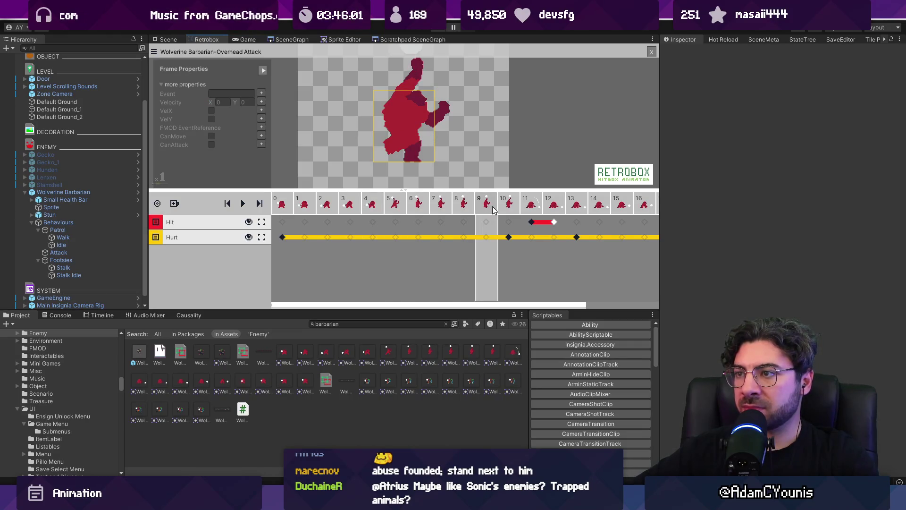
{"action": "left_click", "coordinate": [263, 111]}
{"action": "left_click", "coordinate": [262, 110]}
{"action": "left_click", "coordinate": [212, 85]}
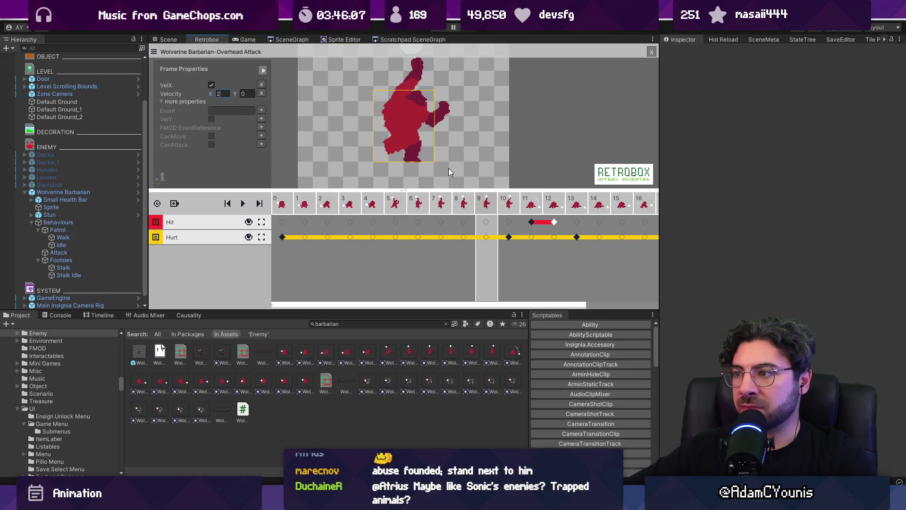
Step: Give frame 11 a VelX velocity of 3 and start stretching its hit box downward
{"action": "left_click", "coordinate": [515, 205]}
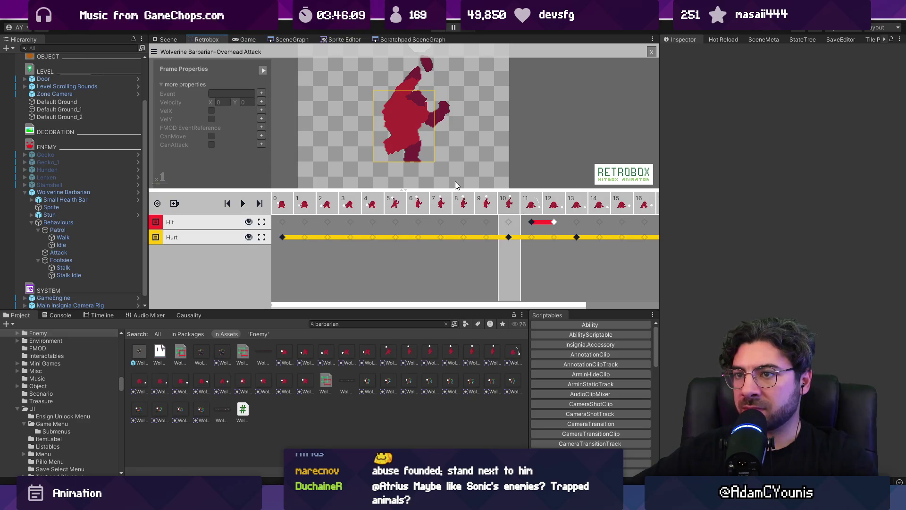
{"action": "left_click", "coordinate": [531, 204]}
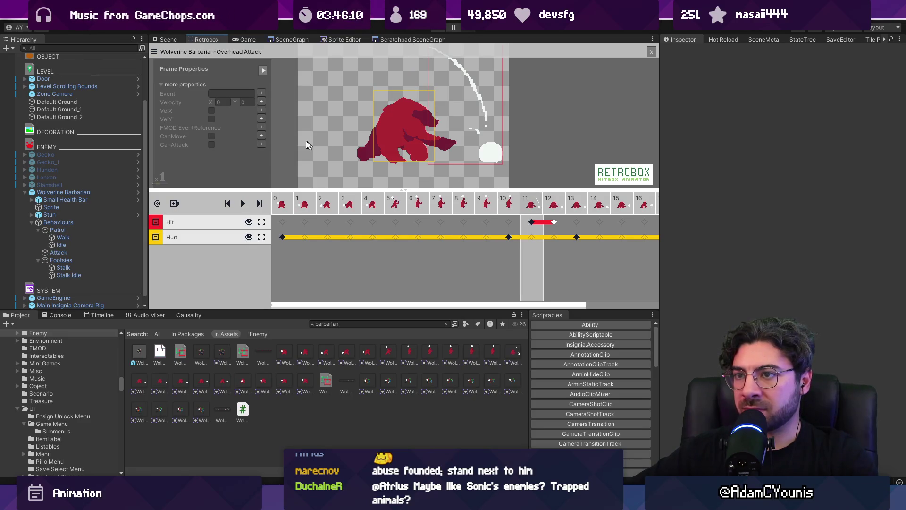
{"action": "left_click", "coordinate": [262, 103]}
{"action": "left_click", "coordinate": [261, 111]}
{"action": "type", "text": "3"}
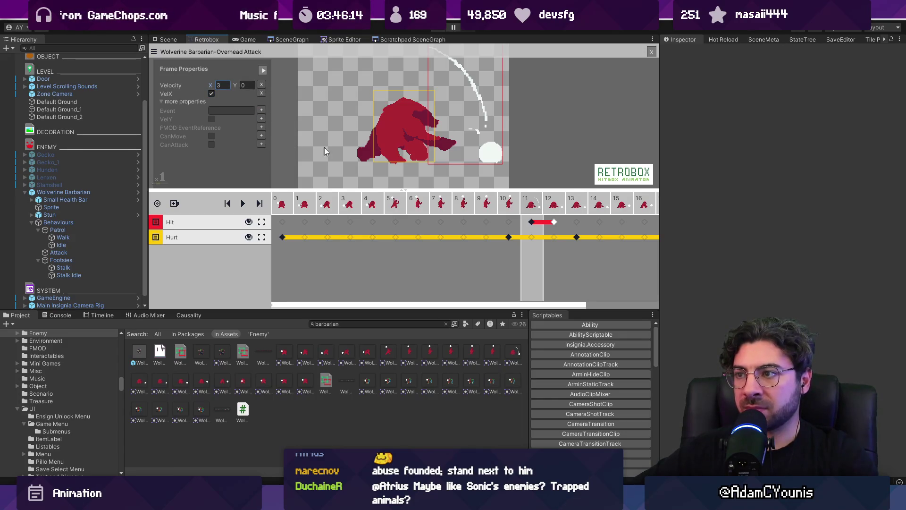
{"action": "left_click", "coordinate": [448, 147]}
{"action": "left_click_drag", "start_coordinate": [465, 163], "coordinate": [465, 173]}
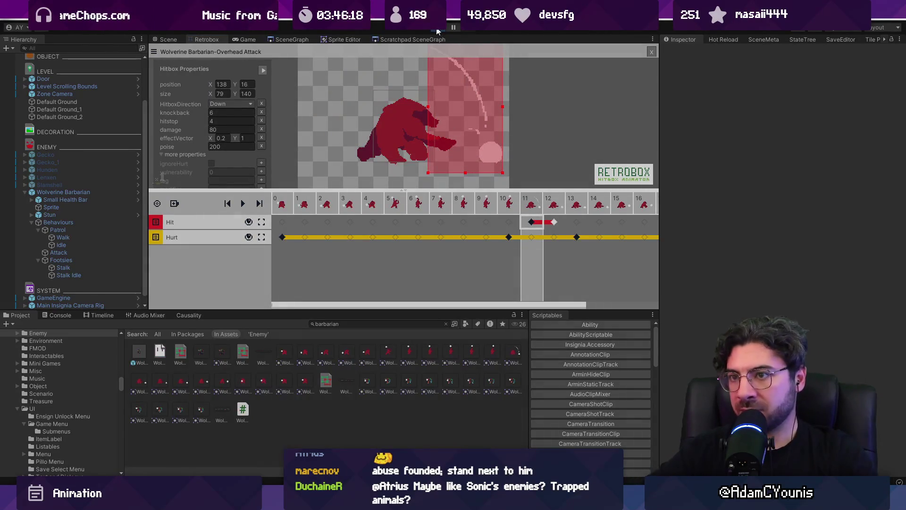
Step: Playtest the attack by swinging the sword at the barbarian
{"action": "left_click", "coordinate": [437, 31]}
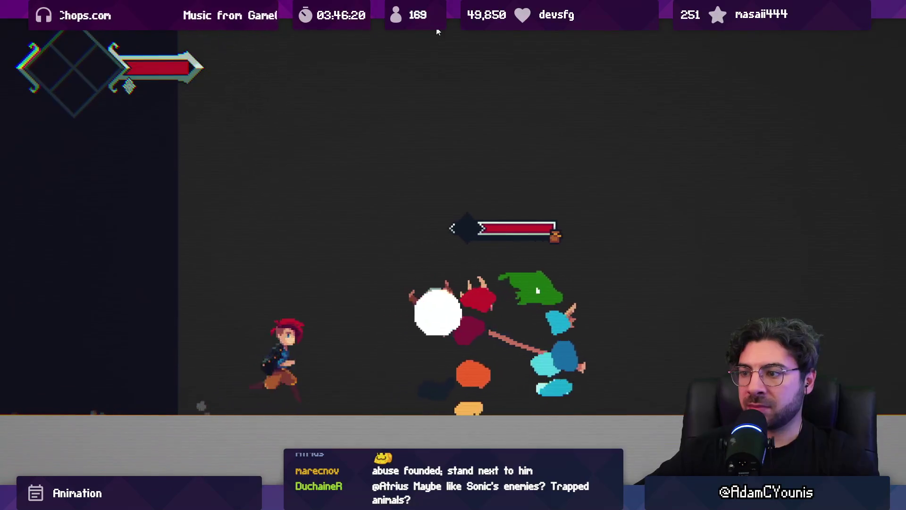
{"action": "key", "text": "x"}
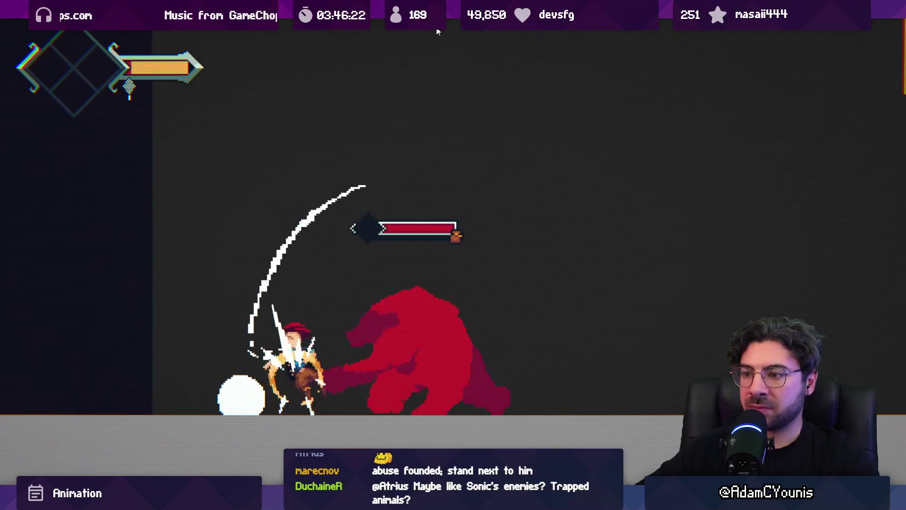
{"action": "key", "text": "Right"}
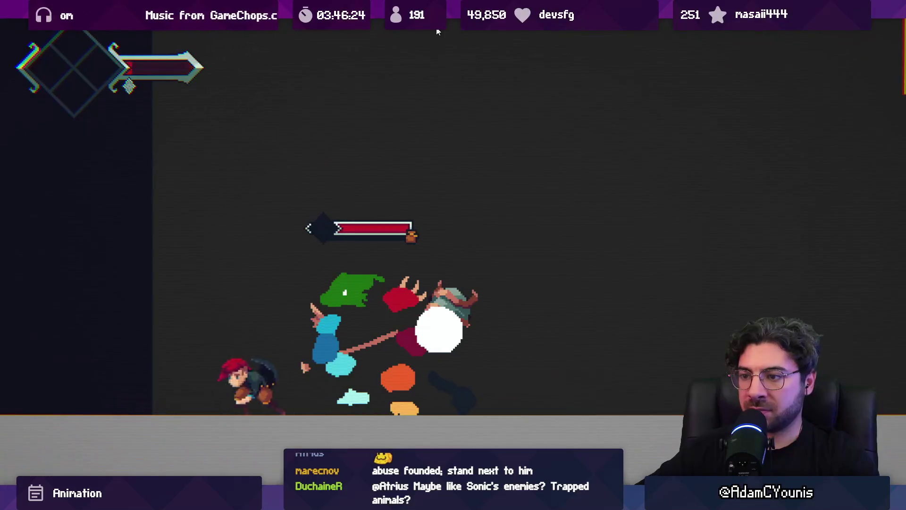
{"action": "key", "text": "x"}
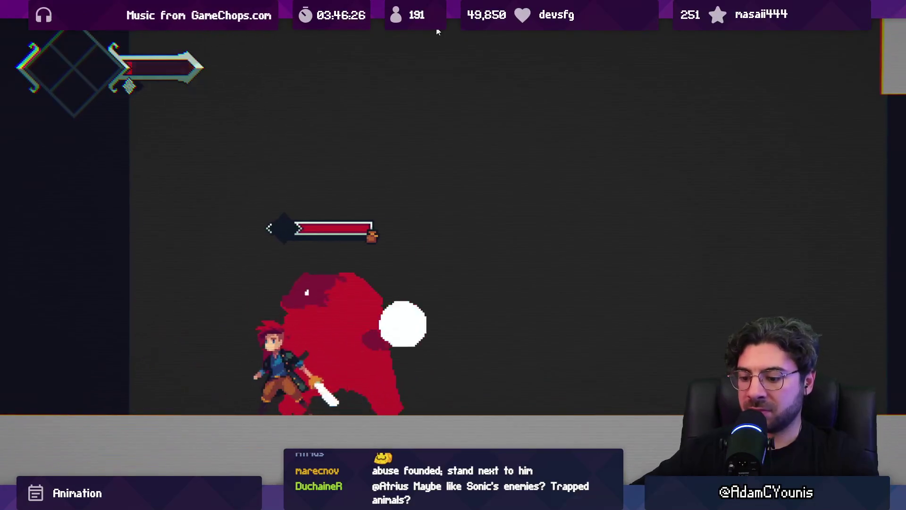
{"action": "key", "text": "Escape"}
Step: Give frame 10 a VelX velocity of 2, then open the Wolverine Barbarian prefab
{"action": "left_click", "coordinate": [206, 39]}
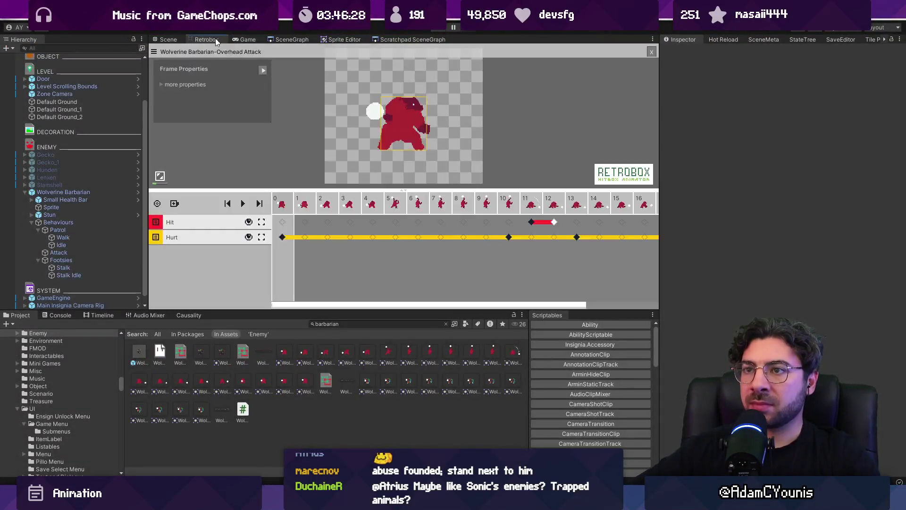
{"action": "left_click", "coordinate": [469, 202]}
{"action": "key", "text": "Right"}
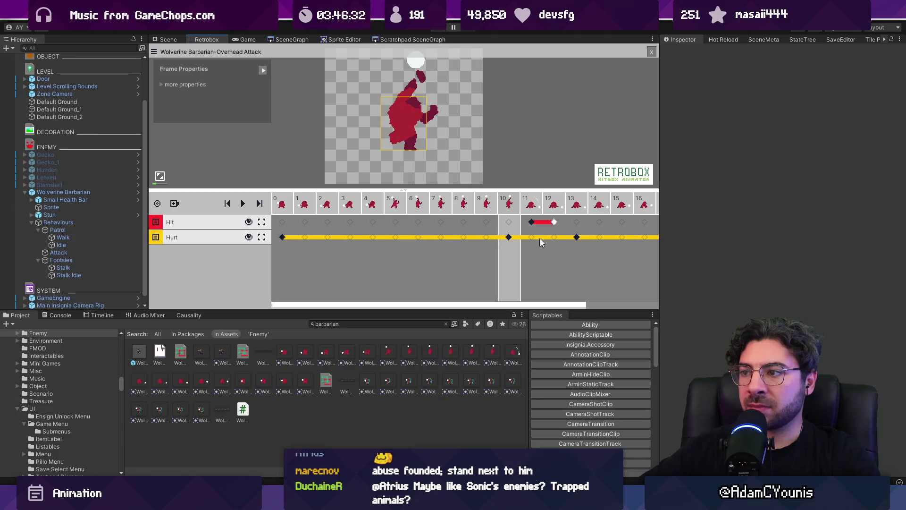
{"action": "left_click", "coordinate": [186, 84]}
{"action": "left_click", "coordinate": [261, 102]}
{"action": "left_click", "coordinate": [261, 109]}
{"action": "type", "text": "2"}
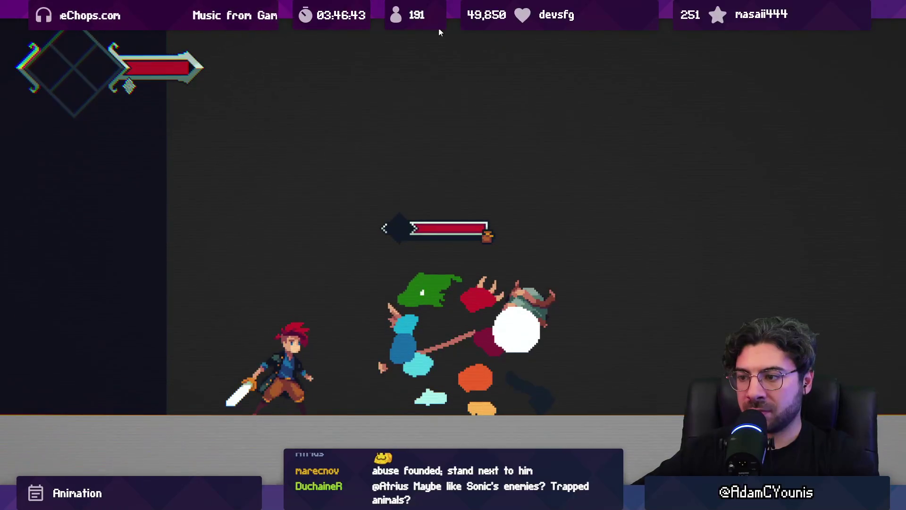
{"action": "left_click", "coordinate": [439, 32]}
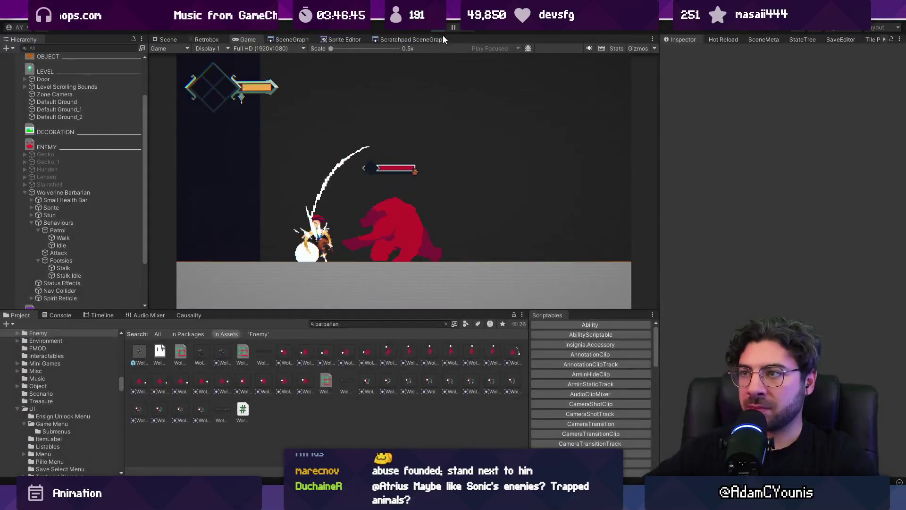
{"action": "left_click", "coordinate": [143, 192]}
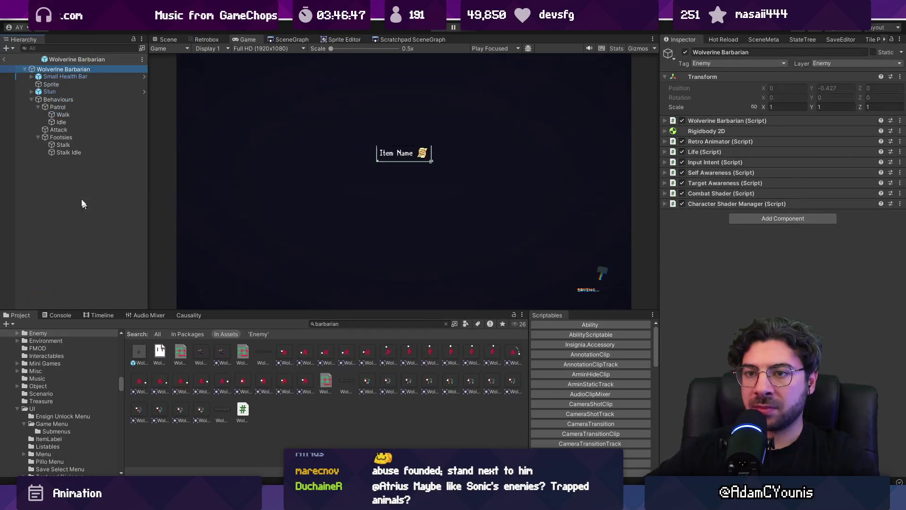
Step: Switch Stalk Idle's S_idle sheet to Wolverine Barbarian-Walk and leave the prefab
{"action": "left_click", "coordinate": [78, 143]}
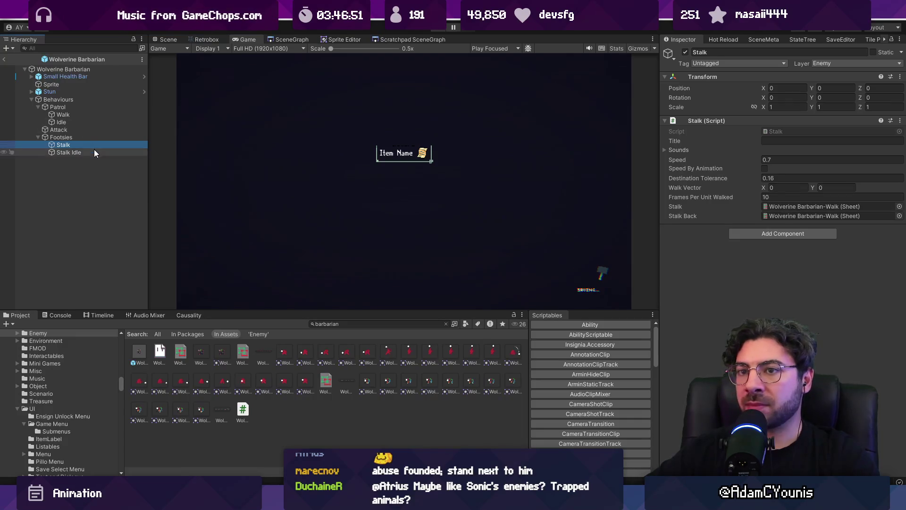
{"action": "left_click", "coordinate": [69, 152]}
{"action": "left_click", "coordinate": [899, 168]}
{"action": "type", "text": "stalk"}
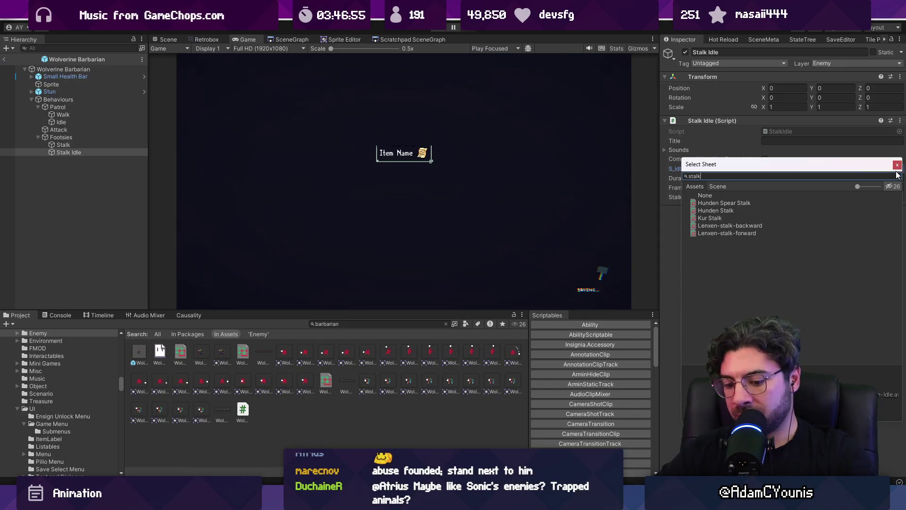
{"action": "key", "text": "BackSpace"}
{"action": "key", "text": "BackSpace"}
{"action": "type", "text": "barbarian w"}
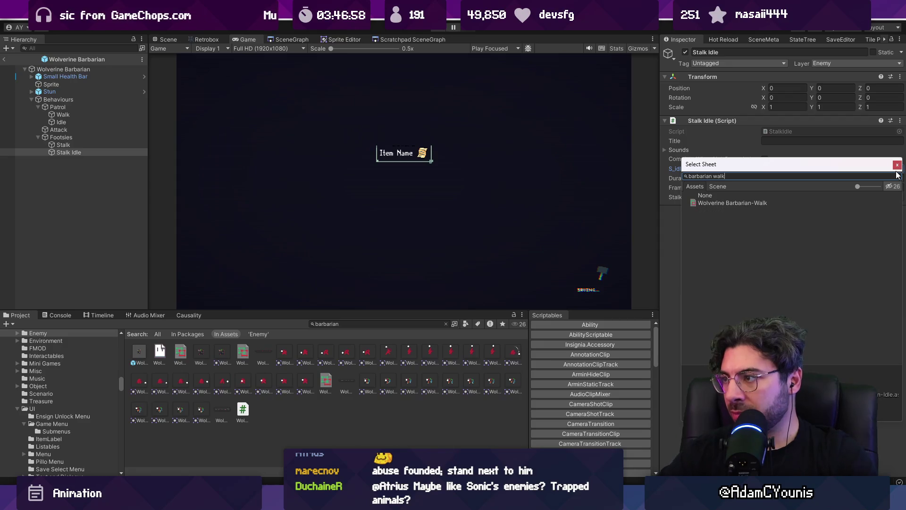
{"action": "key", "text": "Return"}
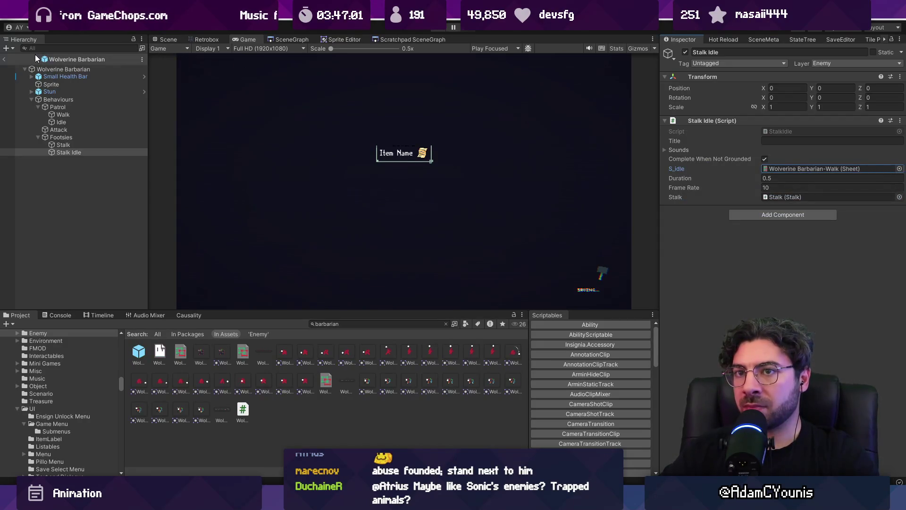
{"action": "left_click", "coordinate": [6, 59]}
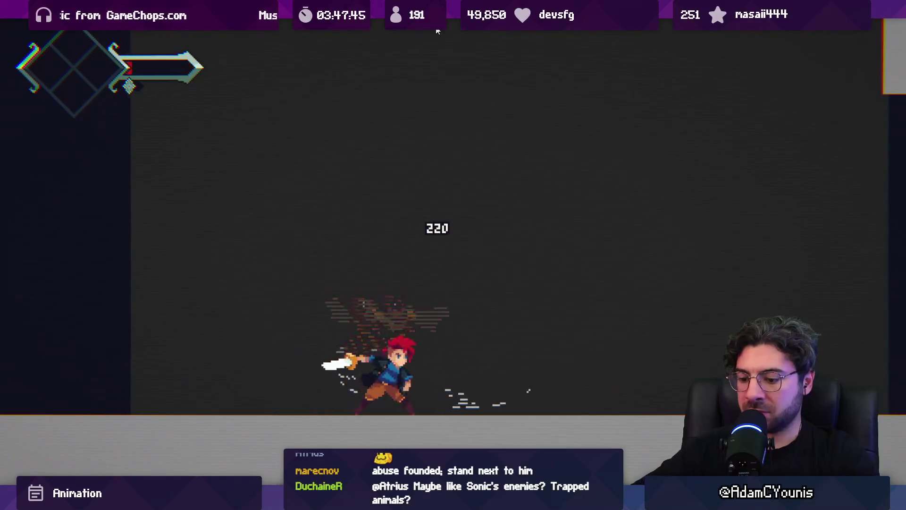
Step: Stop the playtest and scrub the Overhead Attack timeline to its early windup frames
{"action": "key", "text": "shift+space"}
{"action": "left_click", "coordinate": [437, 30]}
{"action": "left_click", "coordinate": [207, 39]}
{"action": "mouse_move", "coordinate": [288, 211]}
{"action": "left_mouse_down"}
{"action": "mouse_move", "coordinate": [330, 213]}
{"action": "mouse_move", "coordinate": [293, 210]}
{"action": "mouse_move", "coordinate": [316, 205]}
{"action": "left_mouse_up"}
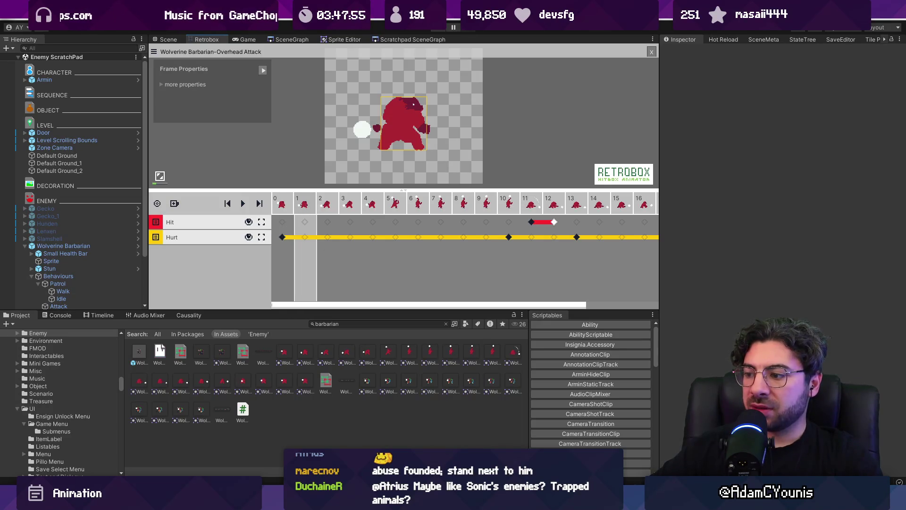
Step: Delete frames 19 and 20 from the Overhead Attack tag in Aseprite, then return to Unity
{"action": "key", "text": "alt+Tab"}
{"action": "left_click_drag", "start_coordinate": [460, 371], "coordinate": [482, 368]}
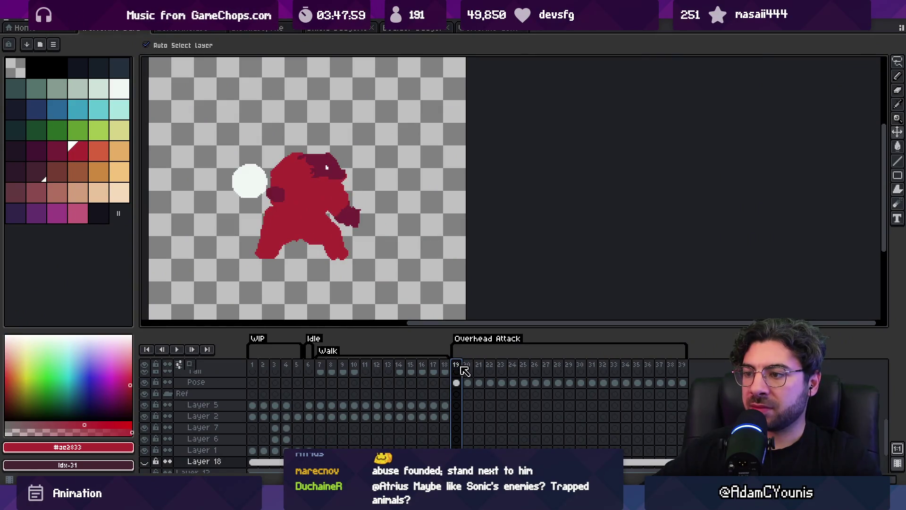
{"action": "key", "text": "Escape"}
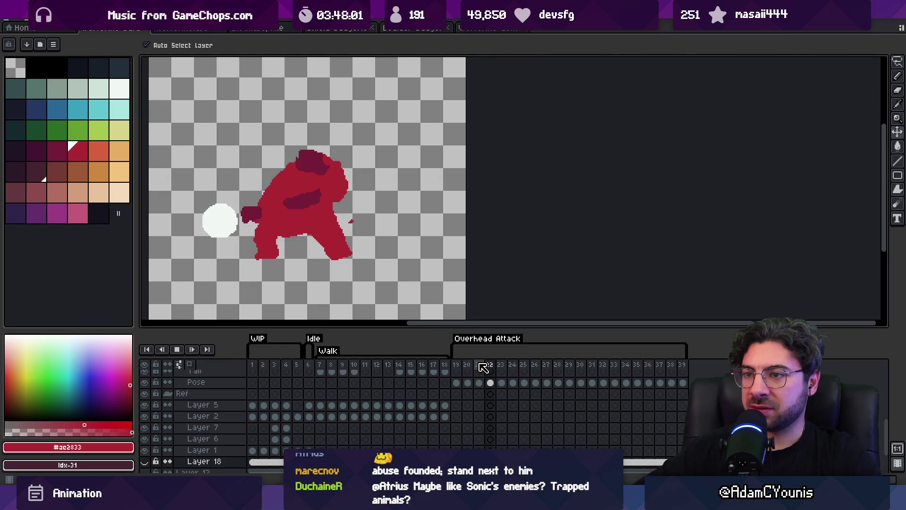
{"action": "left_click_drag", "start_coordinate": [479, 368], "coordinate": [463, 369]}
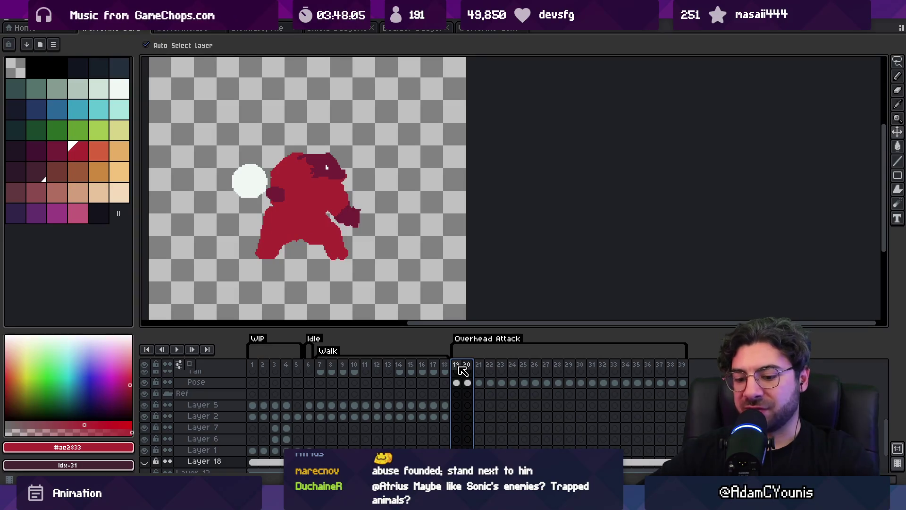
{"action": "key", "text": "Delete"}
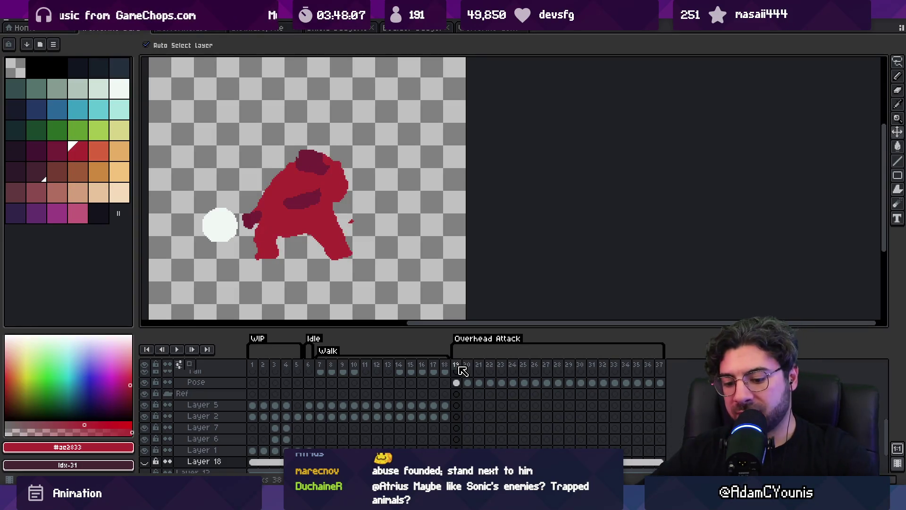
{"action": "key", "text": "alt+Tab"}
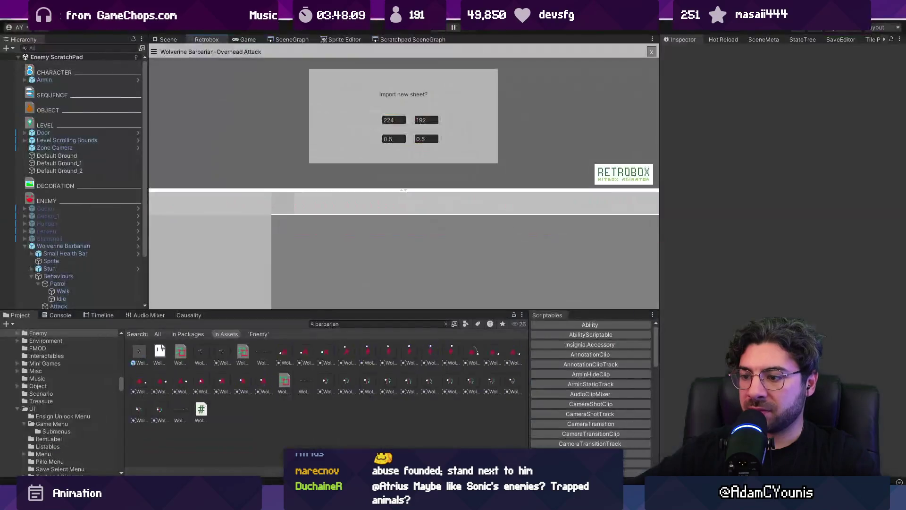
Step: Shrink the re-imported Overhead Attack sheet's Sprite List from 21 to 19 sprites
{"action": "double_click", "coordinate": [245, 355]}
{"action": "double_click", "coordinate": [284, 382]}
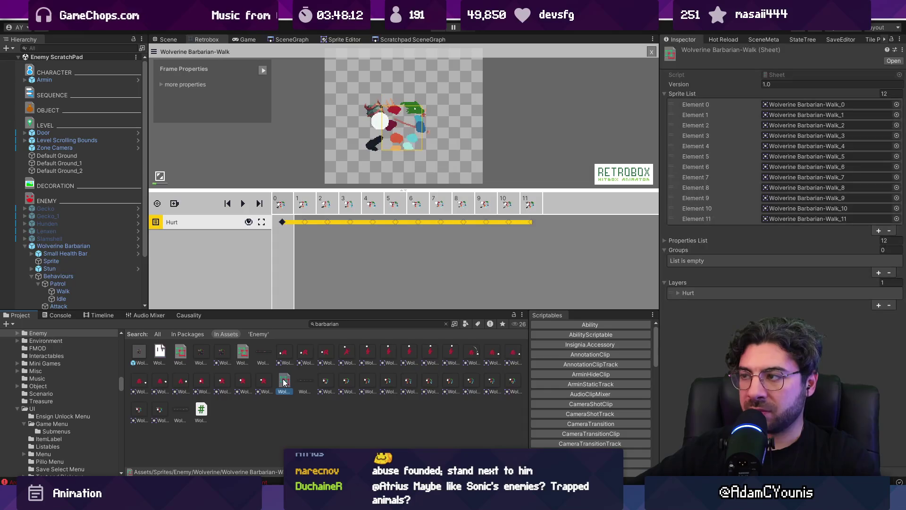
{"action": "left_click", "coordinate": [245, 354]}
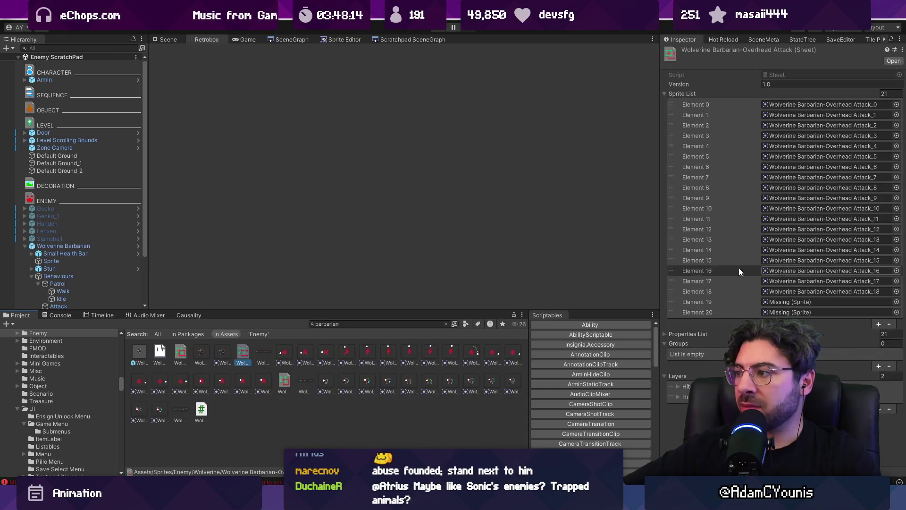
{"action": "left_click", "coordinate": [896, 94]}
{"action": "type", "text": "19"}
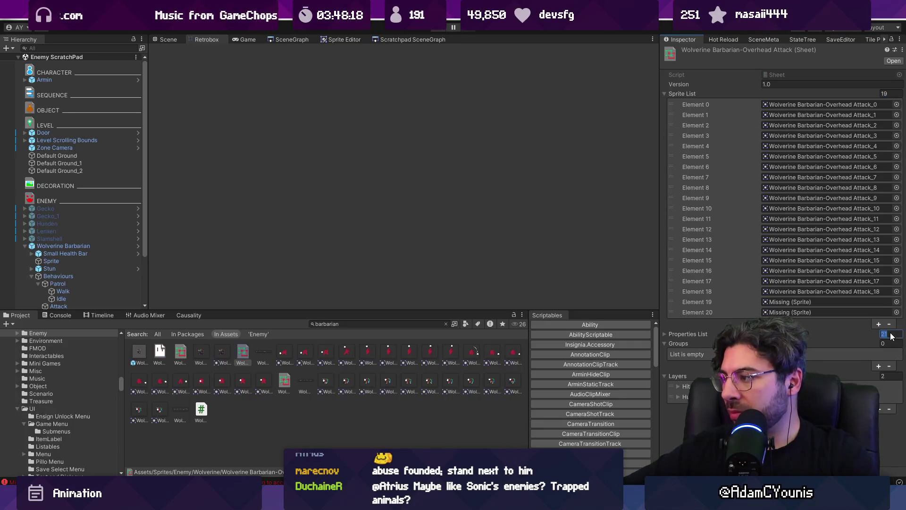
{"action": "key", "text": "Return"}
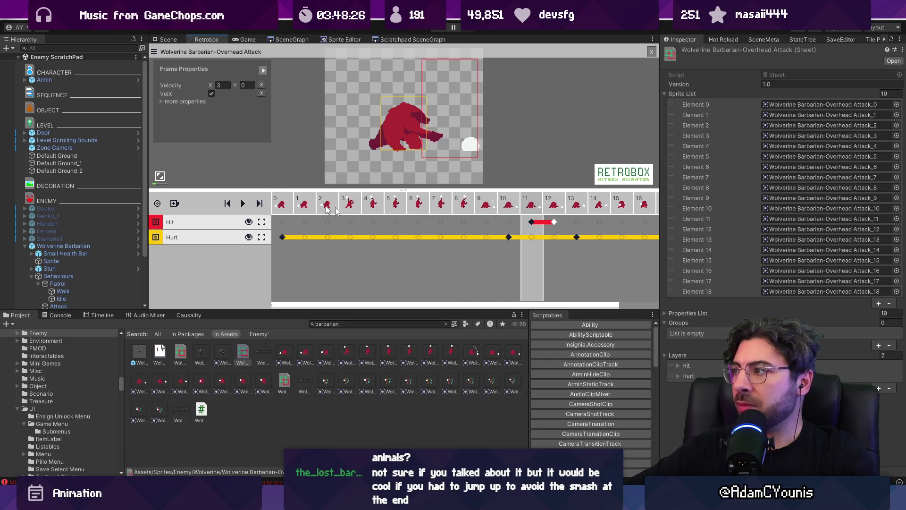
{"action": "left_click", "coordinate": [518, 206]}
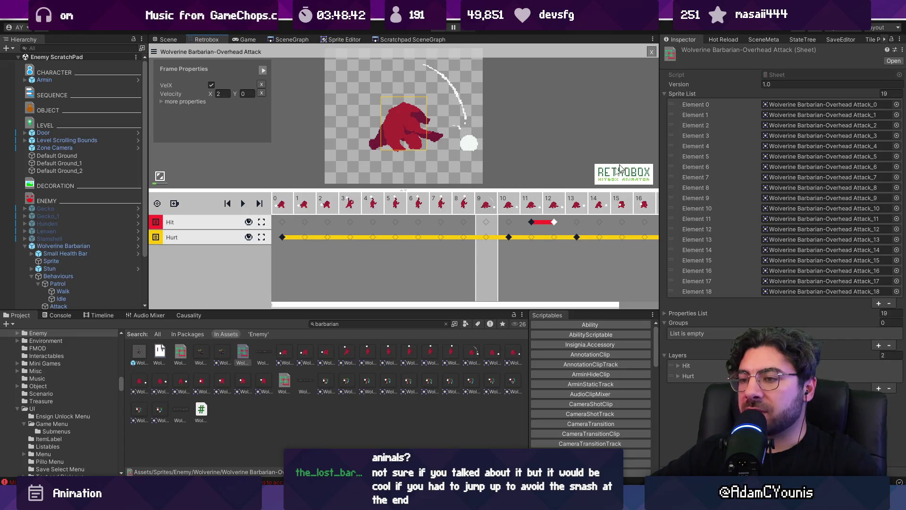
Step: Duplicate frame 0 twice and move the last sprite up to third place in the Sprite List
{"action": "right_click", "coordinate": [294, 215]}
{"action": "left_click", "coordinate": [297, 214]}
{"action": "right_click", "coordinate": [296, 212]}
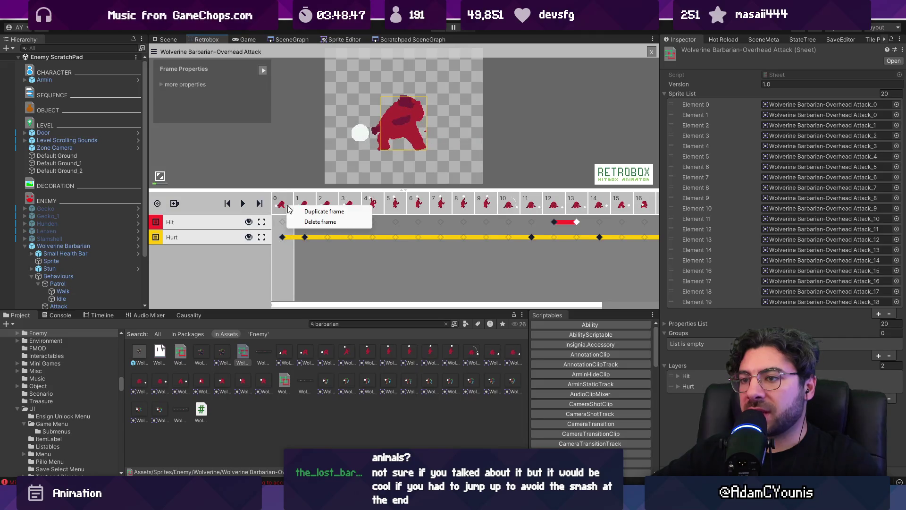
{"action": "left_click", "coordinate": [298, 213]}
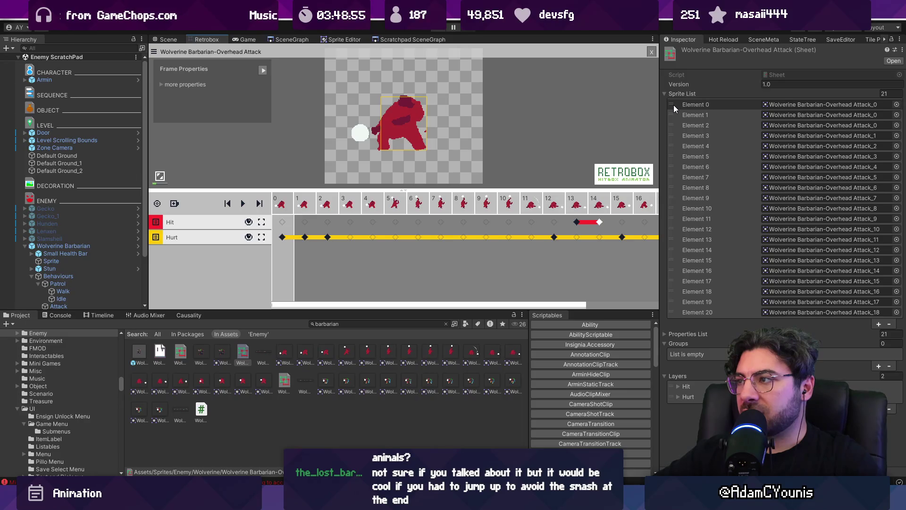
{"action": "mouse_move", "coordinate": [673, 311]}
{"action": "left_mouse_down"}
{"action": "mouse_move", "coordinate": [697, 205]}
{"action": "mouse_move", "coordinate": [687, 123]}
{"action": "mouse_move", "coordinate": [672, 313]}
{"action": "mouse_move", "coordinate": [684, 138]}
{"action": "left_mouse_up"}
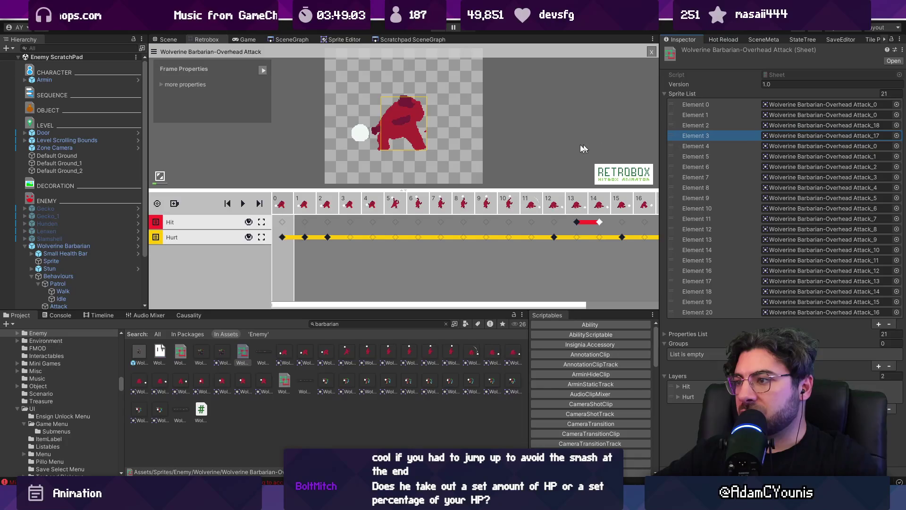
Step: Step through the Overhead Attack frames from the start to check the new order
{"action": "left_click", "coordinate": [546, 203]}
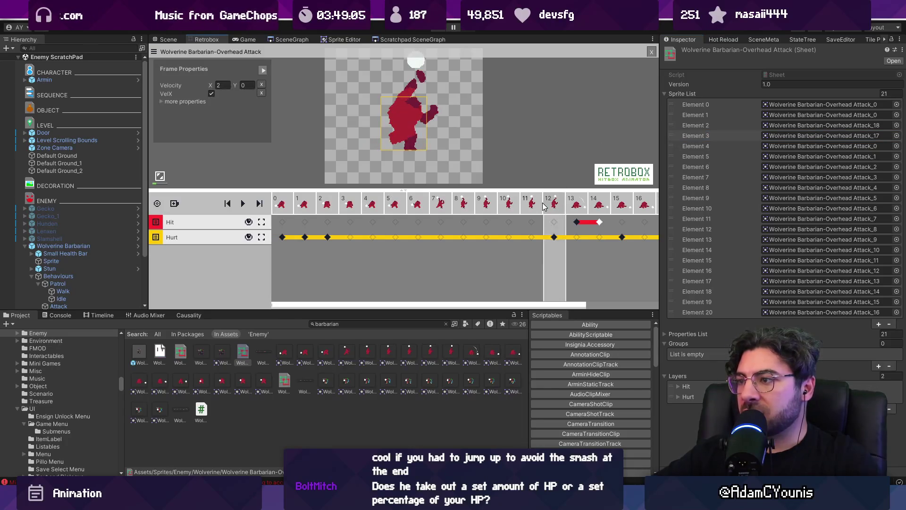
{"action": "key", "text": "Right"}
{"action": "key", "text": "Right"}
{"action": "key", "text": "Right"}
{"action": "key", "text": "Right"}
{"action": "key", "text": "Right"}
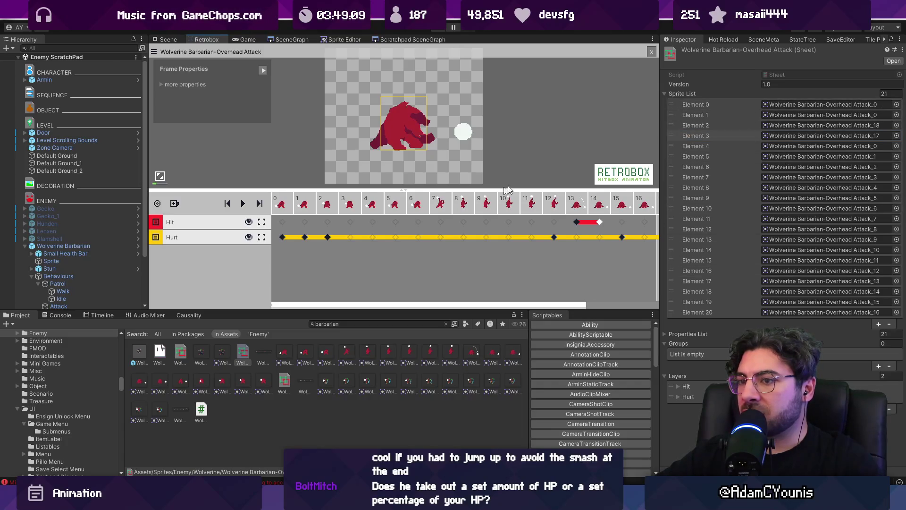
{"action": "left_click", "coordinate": [288, 203]}
{"action": "key", "text": "Right"}
{"action": "key", "text": "Right"}
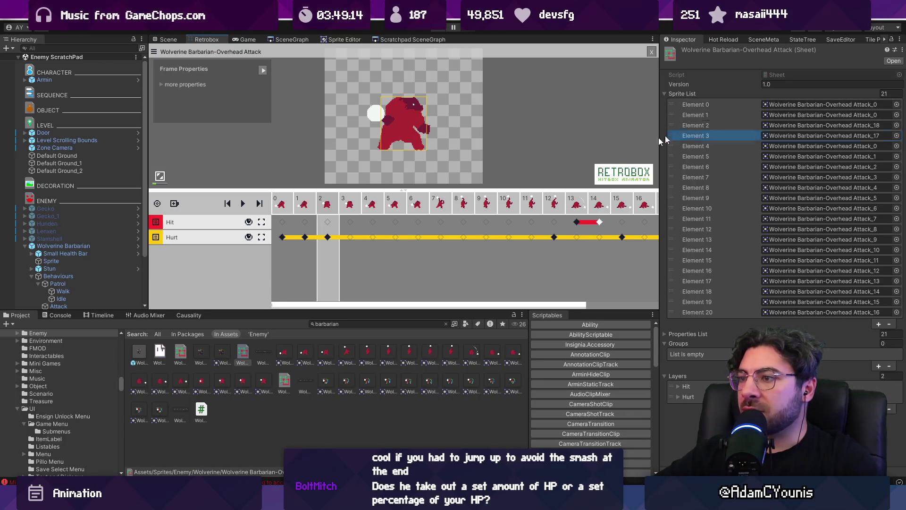
{"action": "left_click", "coordinate": [283, 206]}
{"action": "key", "text": "Right"}
{"action": "key", "text": "Right"}
{"action": "key", "text": "Right"}
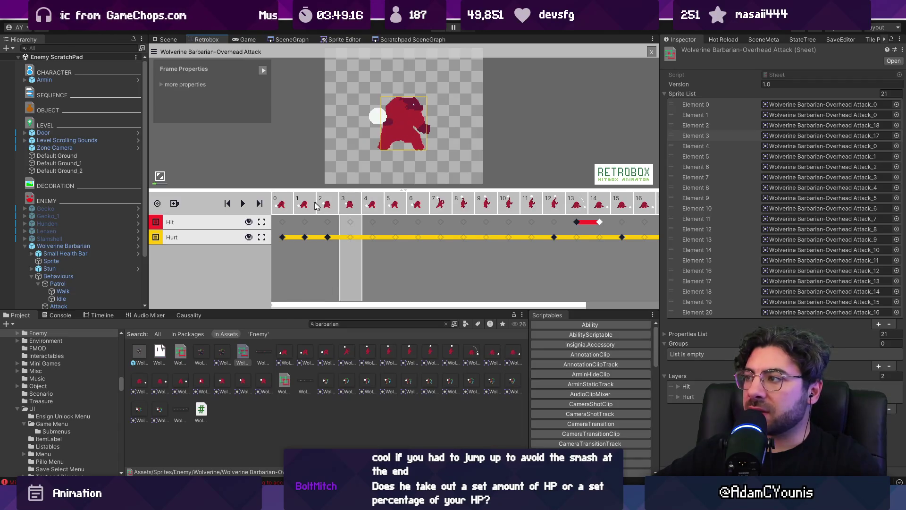
Step: Delete the two frames at position 2 and duplicate frame 0 again
{"action": "right_click", "coordinate": [328, 205]}
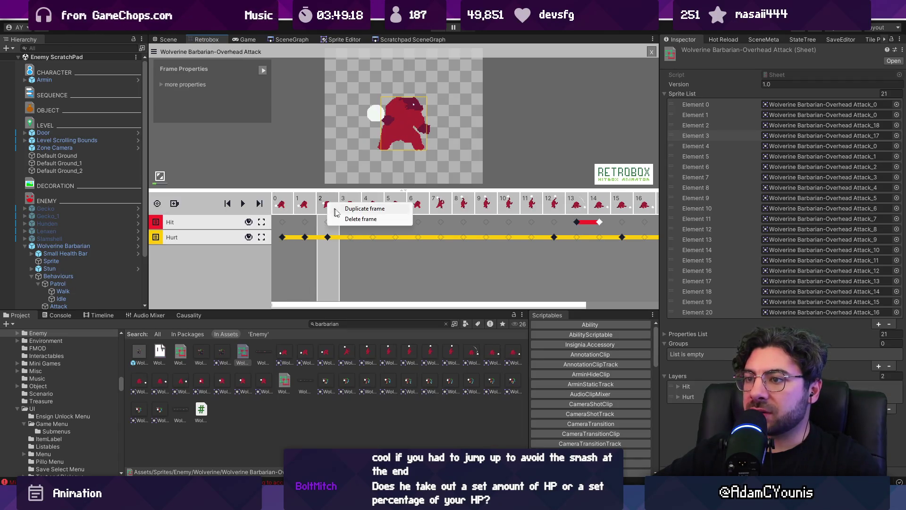
{"action": "left_click", "coordinate": [360, 219]}
{"action": "right_click", "coordinate": [328, 206]}
{"action": "left_click", "coordinate": [335, 218]}
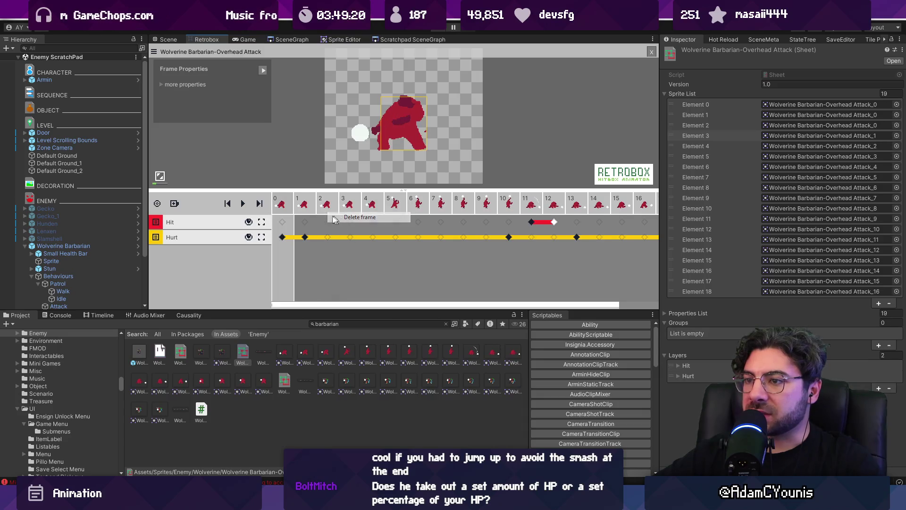
{"action": "right_click", "coordinate": [288, 205]}
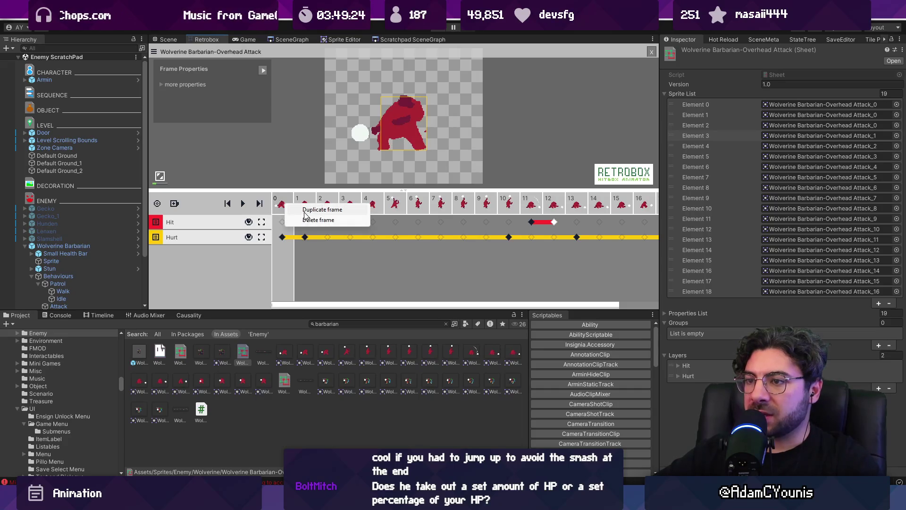
{"action": "left_click", "coordinate": [312, 210]}
Step: Remove two more extra frames near the start of the Overhead Attack timeline
{"action": "left_click_drag", "start_coordinate": [821, 136], "coordinate": [722, 141]}
{"action": "mouse_move", "coordinate": [342, 207]}
{"action": "left_mouse_down"}
{"action": "mouse_move", "coordinate": [380, 208]}
{"action": "mouse_move", "coordinate": [305, 206]}
{"action": "left_mouse_up"}
{"action": "right_click", "coordinate": [305, 206]}
{"action": "left_click", "coordinate": [338, 220]}
{"action": "right_click", "coordinate": [291, 207]}
{"action": "left_click", "coordinate": [324, 220]}
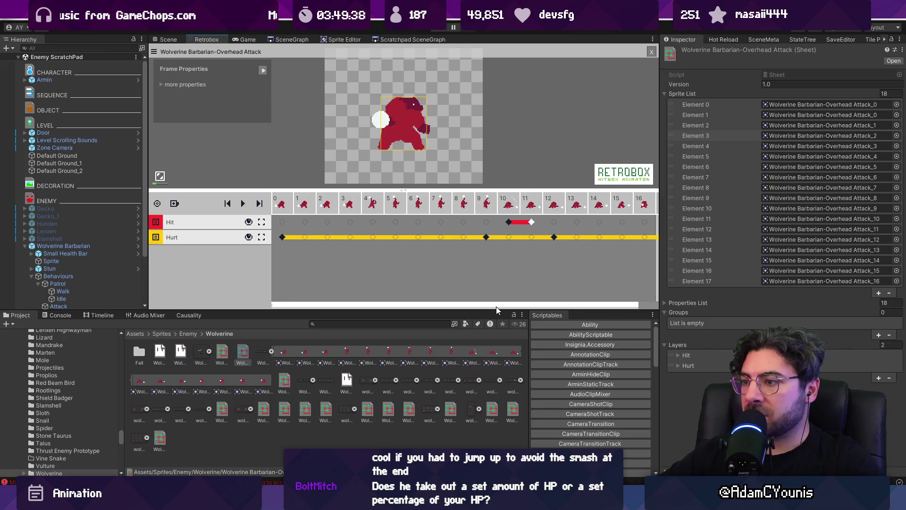
Step: Duplicate the last frame twice and assign sprites 17 and 18 to elements 18 and 19
{"action": "left_click_drag", "start_coordinate": [497, 306], "coordinate": [516, 306]}
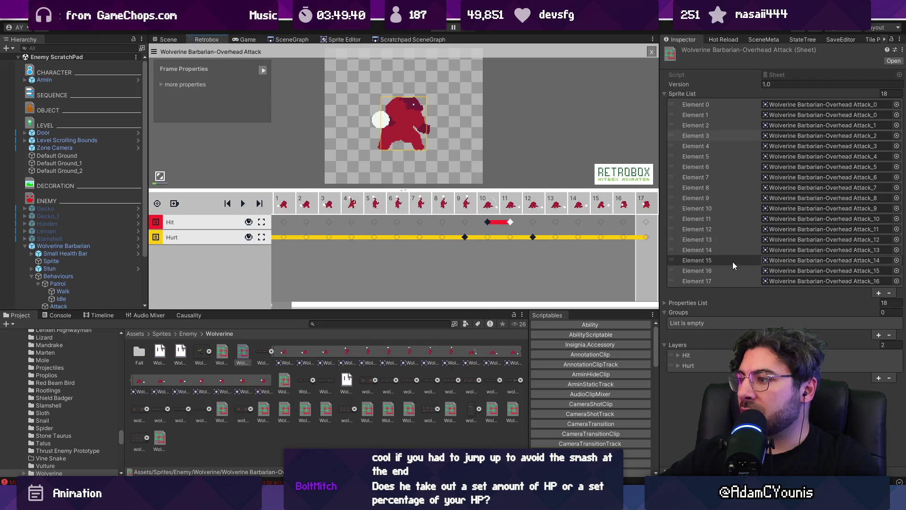
{"action": "right_click", "coordinate": [653, 212]}
{"action": "left_click", "coordinate": [657, 215]}
{"action": "left_click", "coordinate": [680, 213]}
{"action": "left_click", "coordinate": [897, 291]}
{"action": "double_click", "coordinate": [831, 341]}
{"action": "left_click", "coordinate": [897, 301]}
{"action": "double_click", "coordinate": [831, 341]}
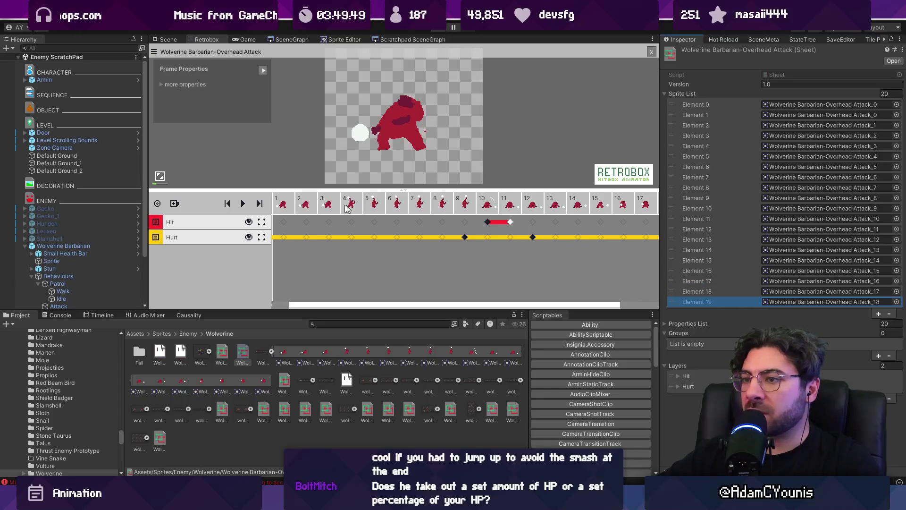
Step: Preview the attack, give frame 0 a VelX velocity of -5, and run the game
{"action": "left_click", "coordinate": [290, 208]}
{"action": "key", "text": "space"}
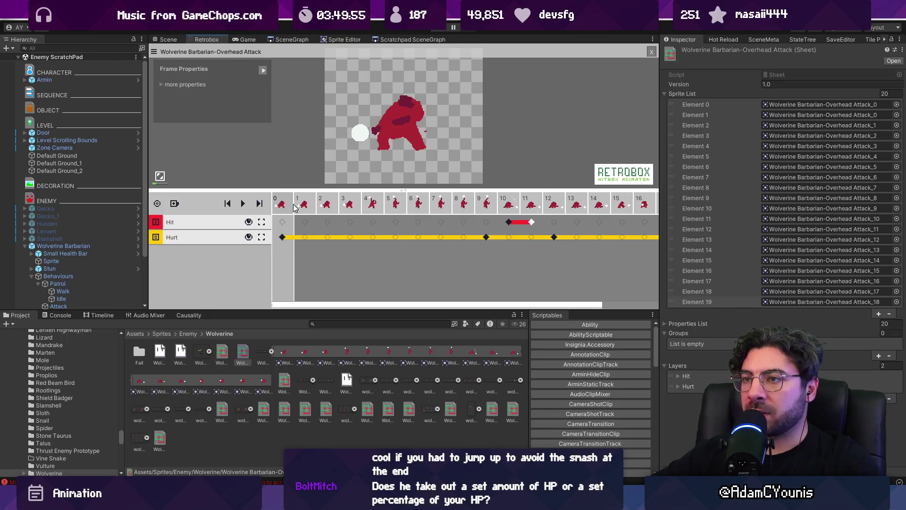
{"action": "left_click", "coordinate": [294, 207]}
{"action": "left_click", "coordinate": [294, 206]}
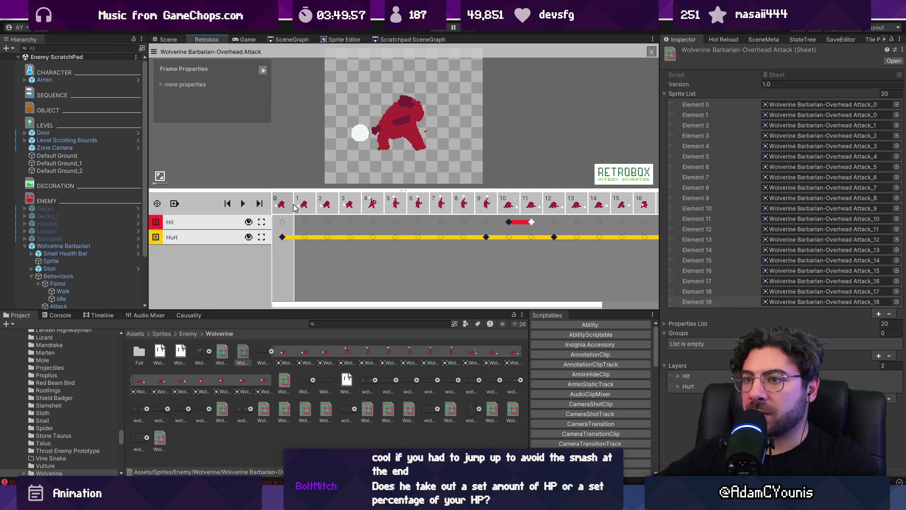
{"action": "left_click", "coordinate": [164, 85]}
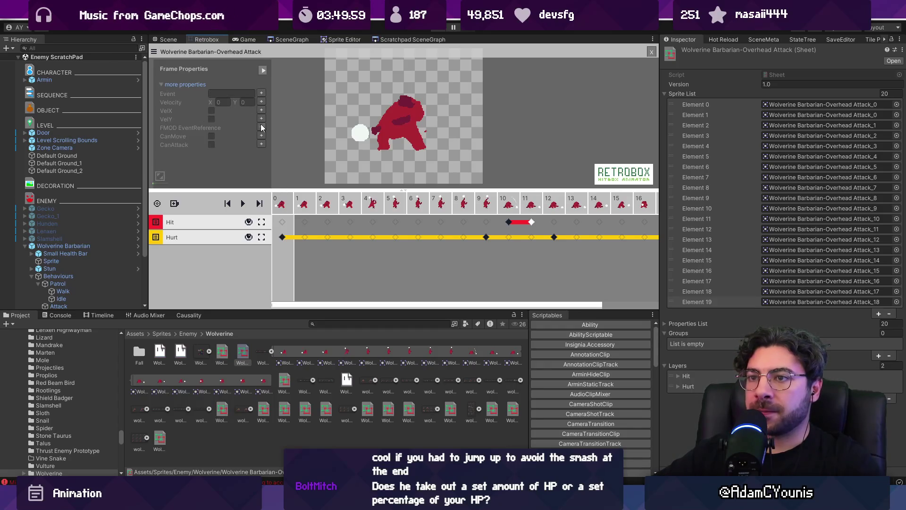
{"action": "left_click", "coordinate": [222, 85]}
{"action": "type", "text": "-5"}
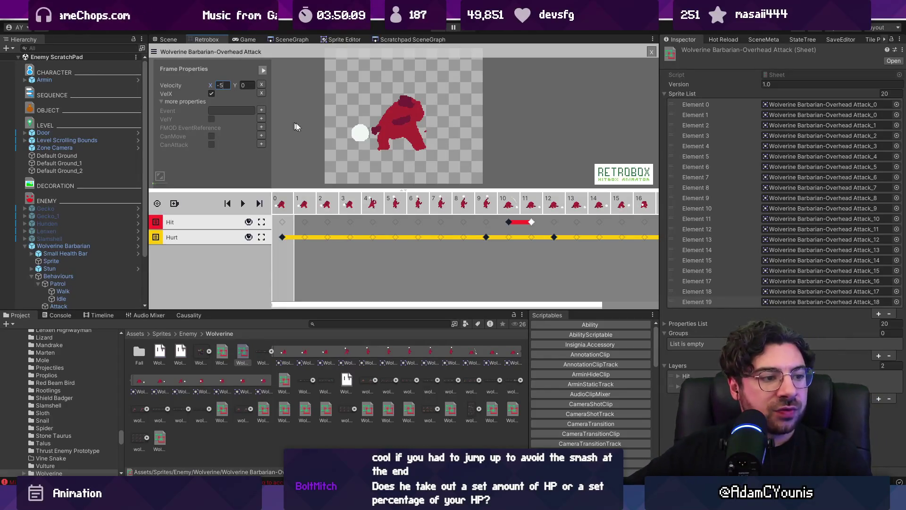
{"action": "left_click", "coordinate": [433, 27]}
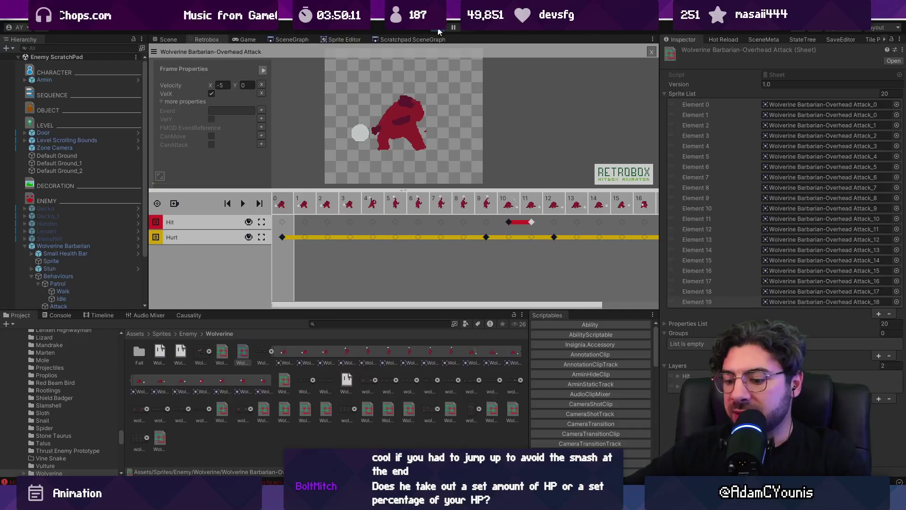
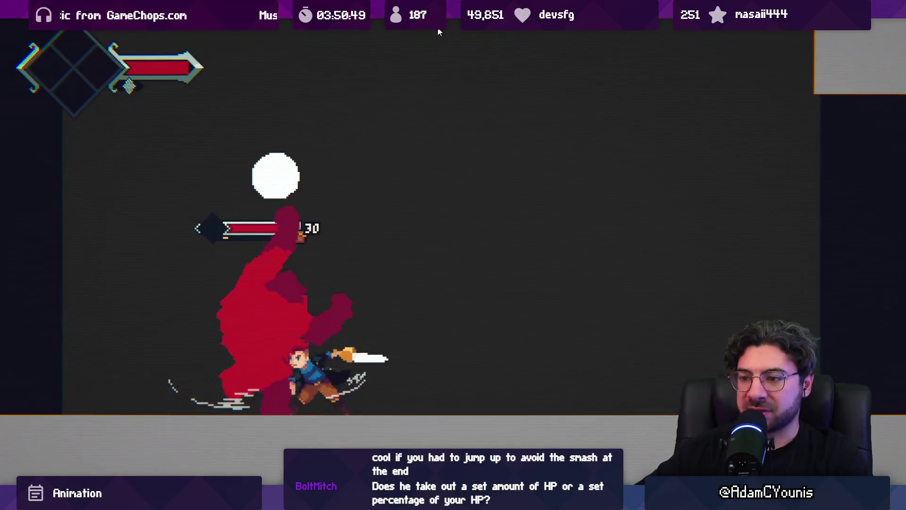
Step: Add Hurt keyframes at frames 0–1 of the Overhead Attack in Retrobox, then playtest
{"action": "left_click", "coordinate": [439, 29]}
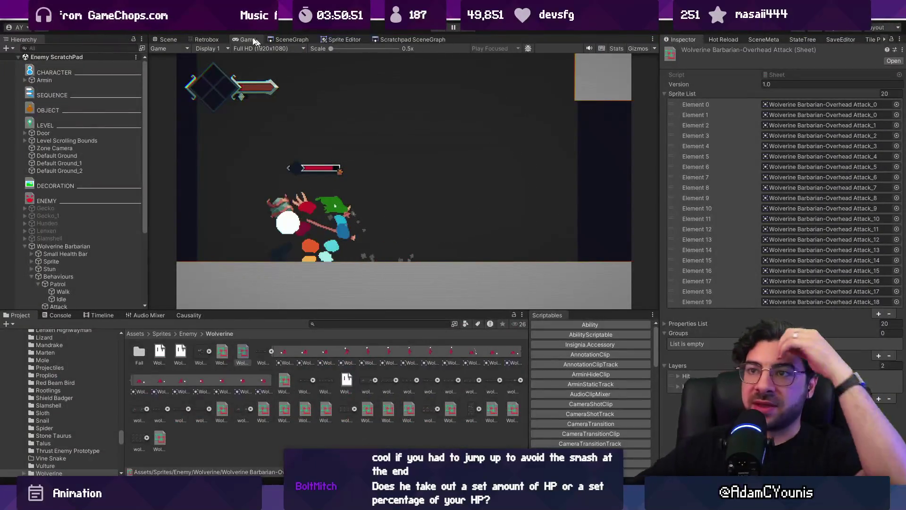
{"action": "left_click", "coordinate": [213, 37]}
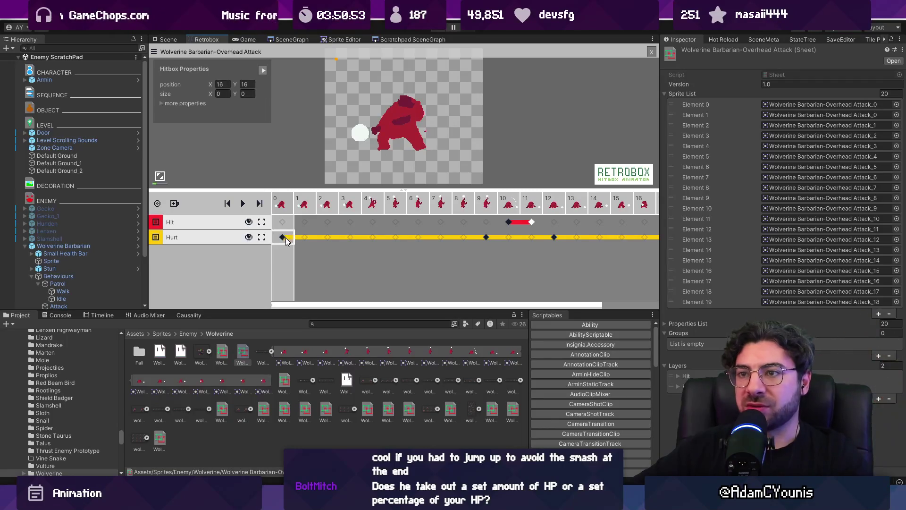
{"action": "left_click", "coordinate": [303, 241]}
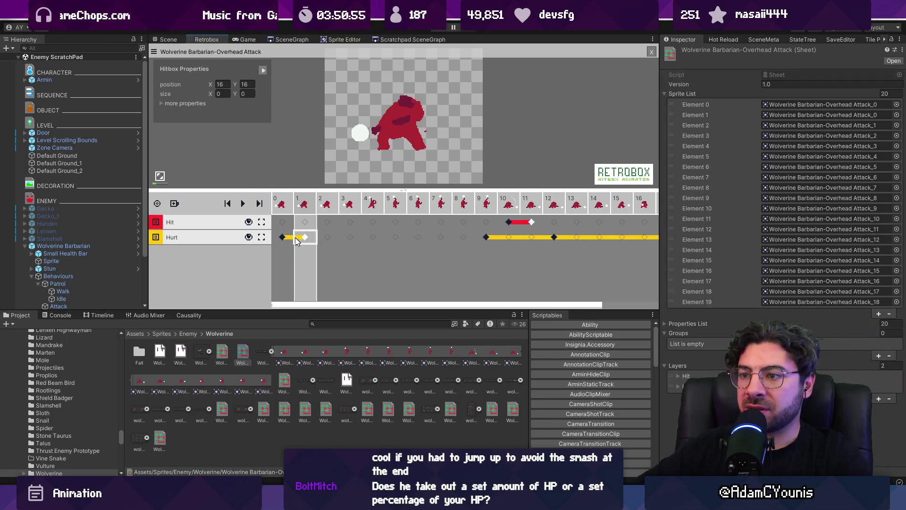
{"action": "left_click", "coordinate": [285, 240]}
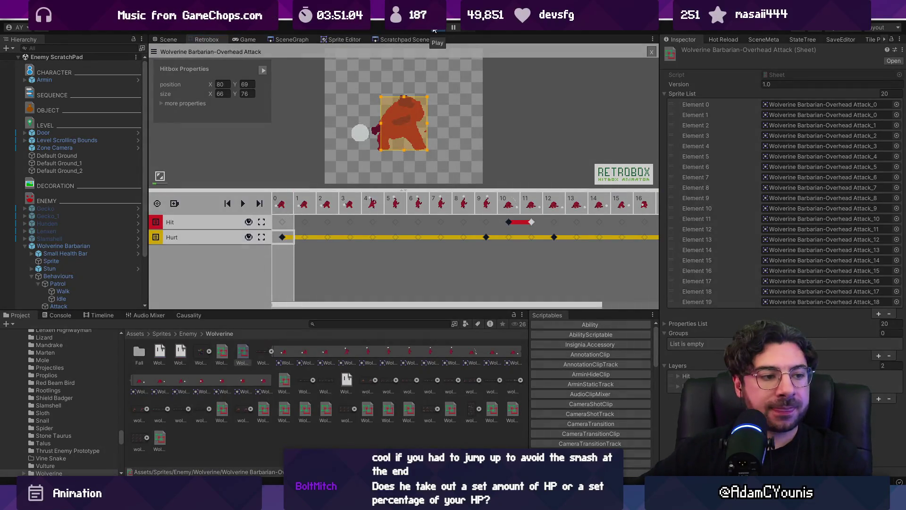
{"action": "left_click", "coordinate": [435, 29]}
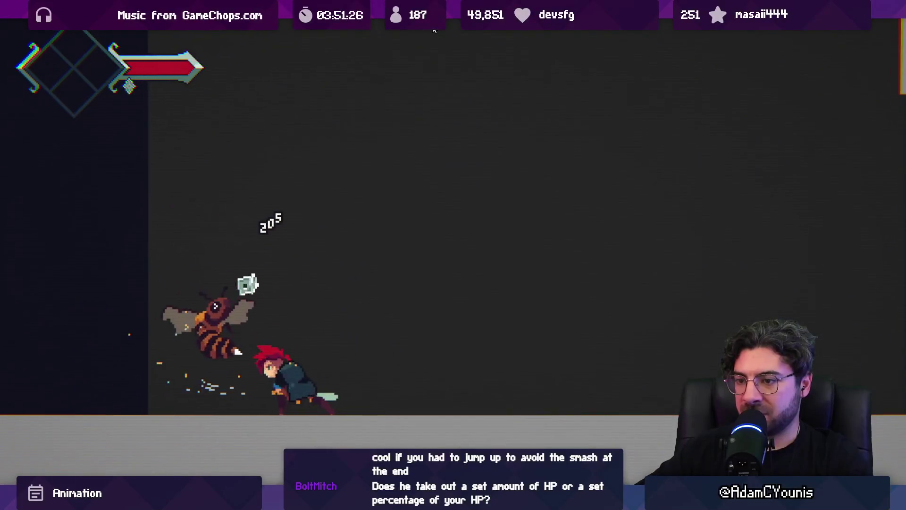
Step: Exit play mode, then open Enemy.cs in VS Code and search it for 'takedamag'
{"action": "key", "text": "ctrl+p"}
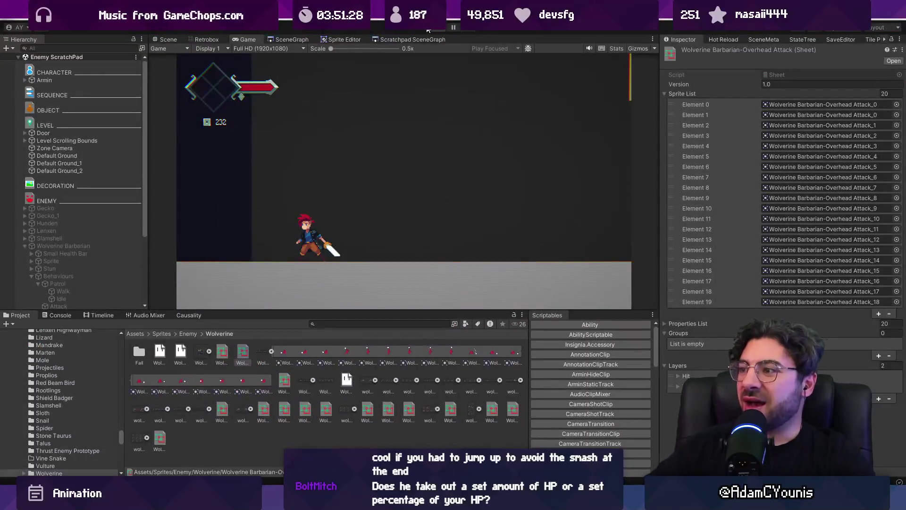
{"action": "left_click", "coordinate": [270, 352]}
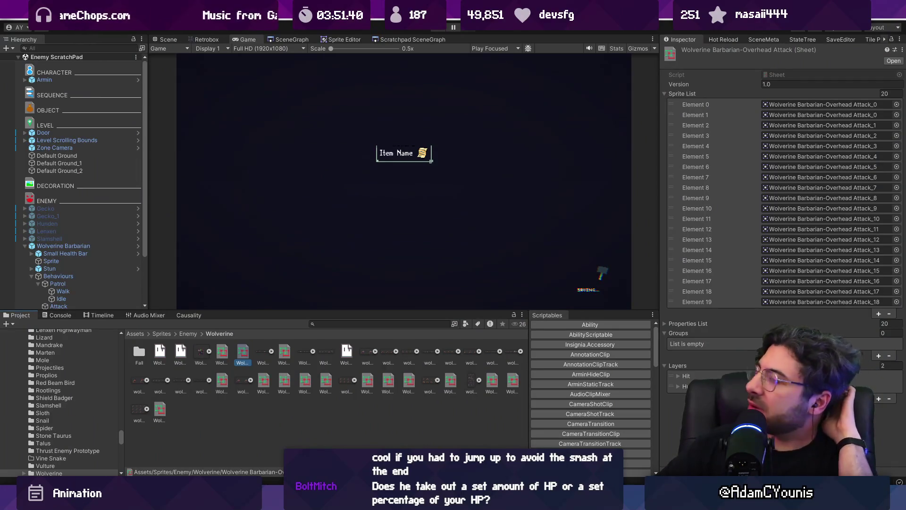
{"action": "key", "text": "alt+Tab"}
{"action": "key", "text": "ctrl+p"}
{"action": "type", "text": "enemy"}
{"action": "key", "text": "Return"}
{"action": "key", "text": "ctrl+f"}
{"action": "type", "text": "takedamag"}
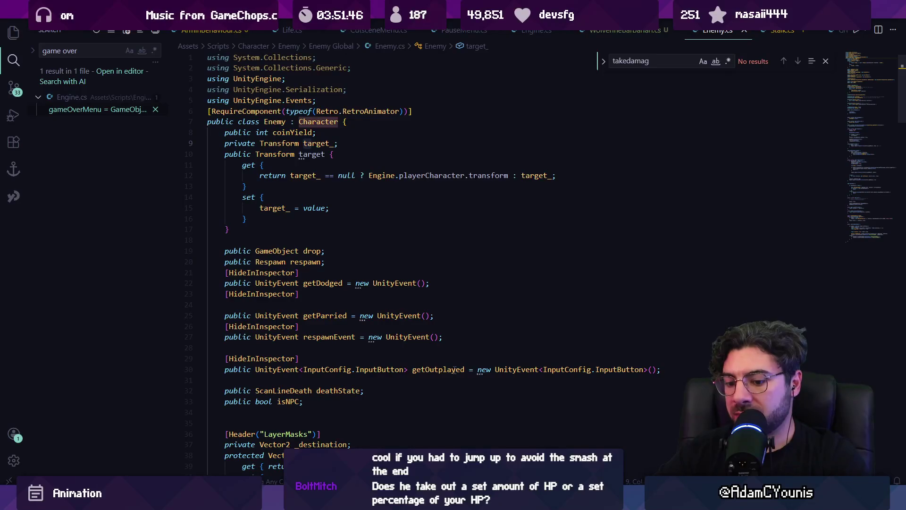
Step: Open CharacterStun.cs and search for 'outcome ==' comparisons
{"action": "key", "text": "ctrl+p"}
{"action": "type", "text": "characters"}
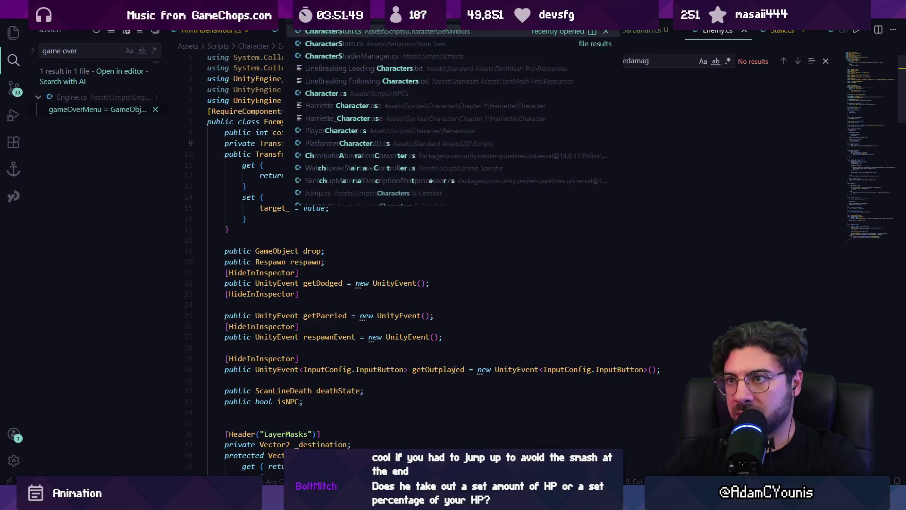
{"action": "key", "text": "Return"}
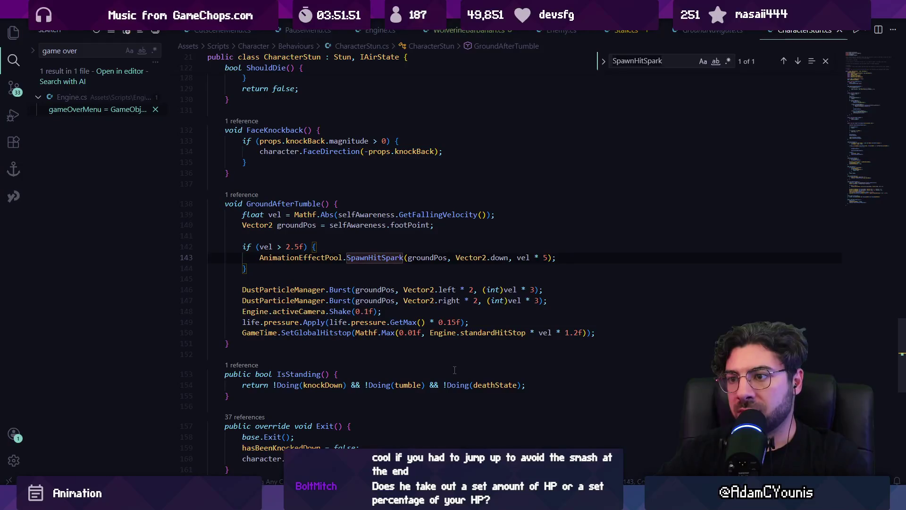
{"action": "key", "text": "ctrl+f"}
{"action": "type", "text": "outc"}
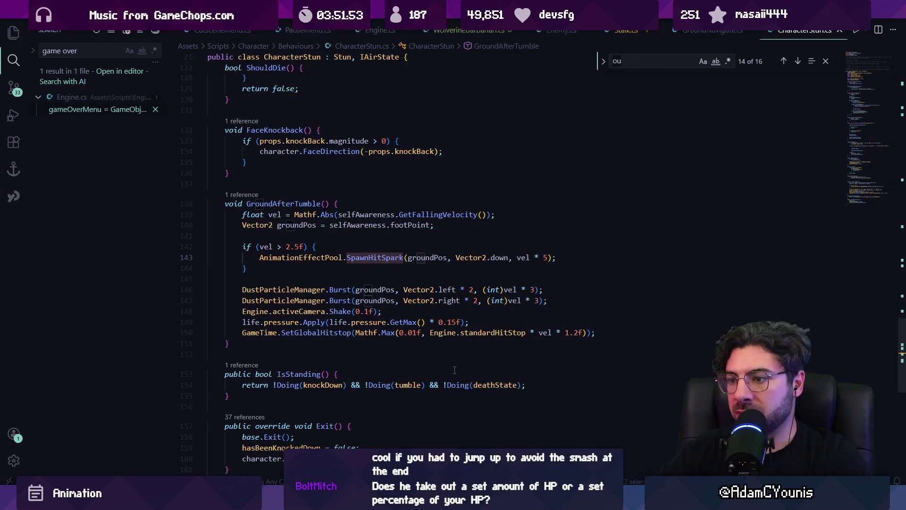
{"action": "type", "text": "ouc"}
{"action": "key", "text": "BackSpace"}
{"action": "type", "text": "tcome =="}
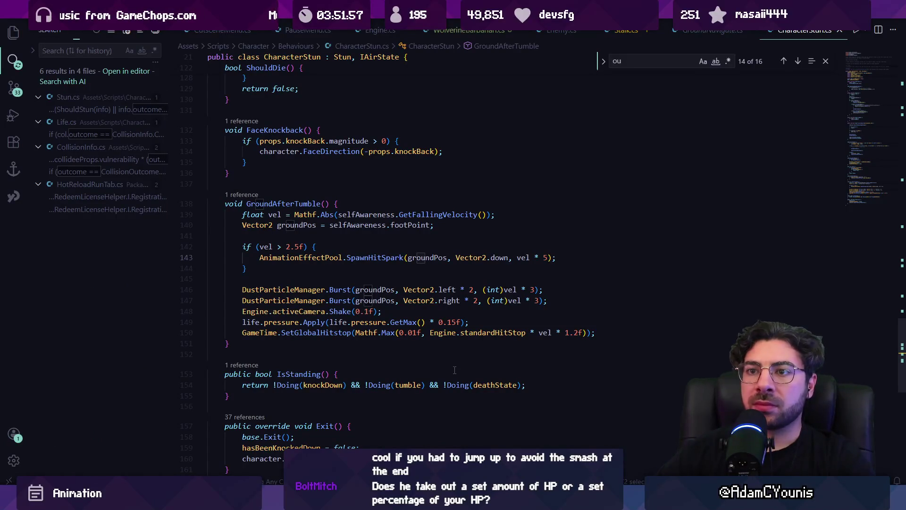
Step: Search the project for 'outplay' and open Stun.cs at TakeDamage, line 48
{"action": "key", "text": "ctrl+a"}
{"action": "key", "text": "BackSpace"}
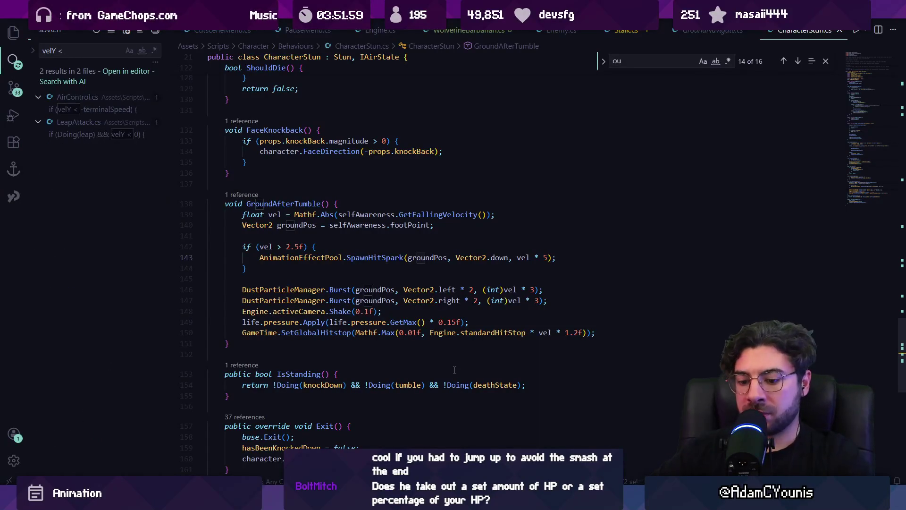
{"action": "type", "text": "outplay"}
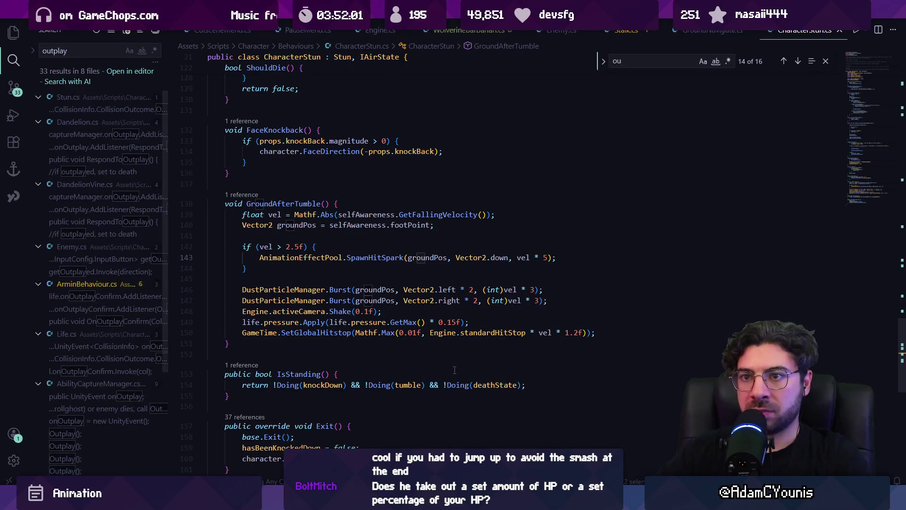
{"action": "left_click", "coordinate": [128, 110]}
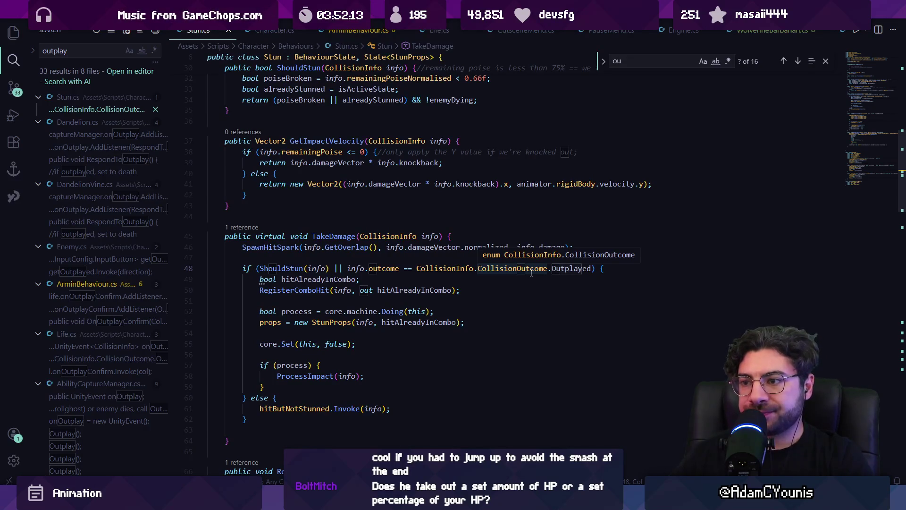
{"action": "left_click", "coordinate": [338, 269]}
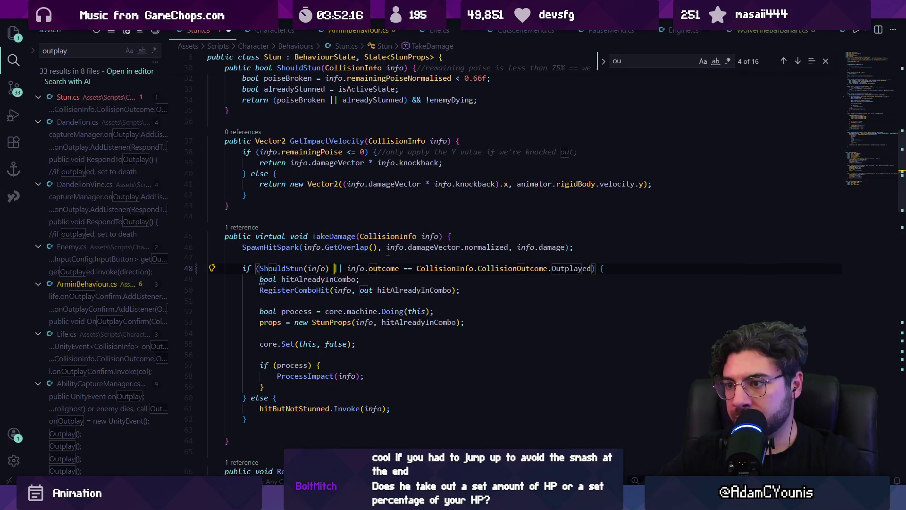
{"action": "type", "text": ")"}
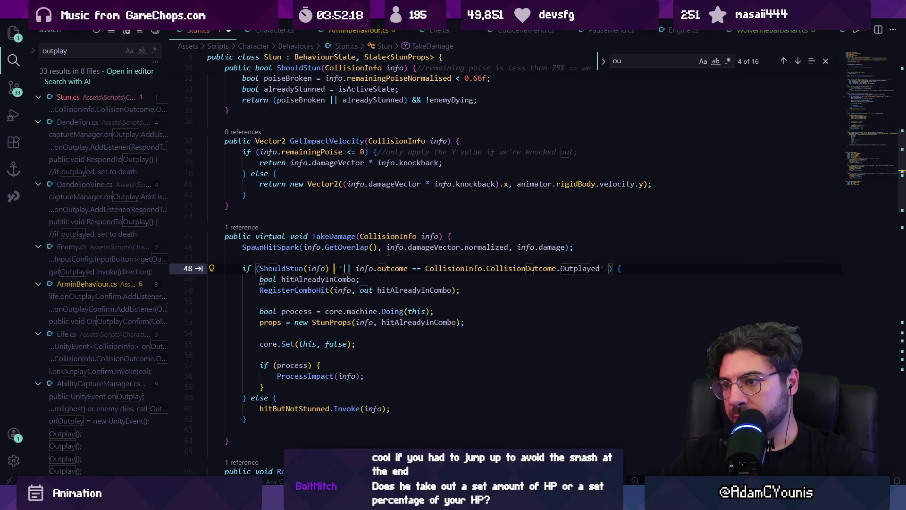
{"action": "key", "text": "BackSpace"}
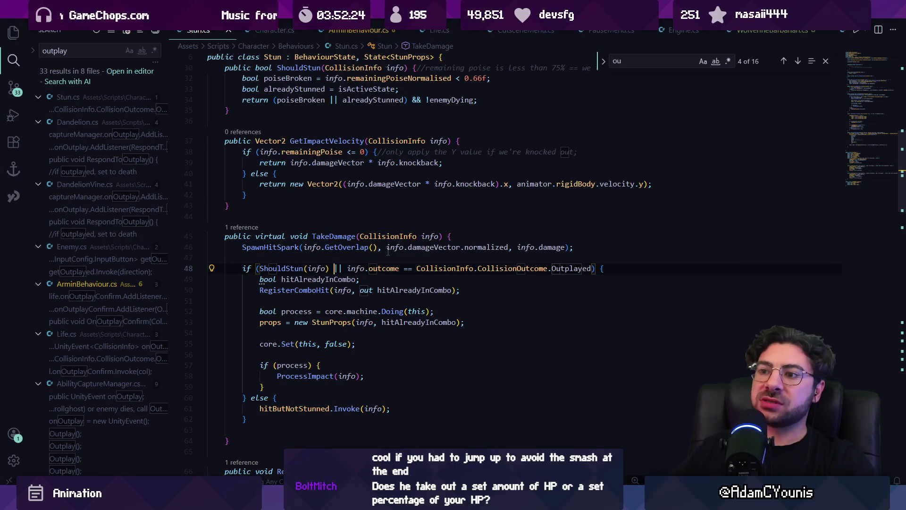
{"action": "key", "text": "Escape"}
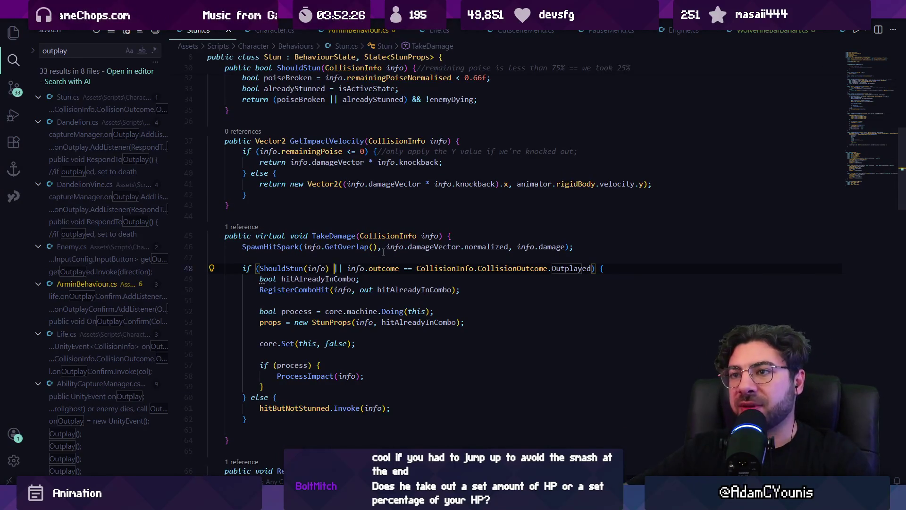
Step: Check the Outplayed outcome in CollisionInfo.cs's CalculatePoise, then return to Stun.cs
{"action": "key", "text": "ctrl+p"}
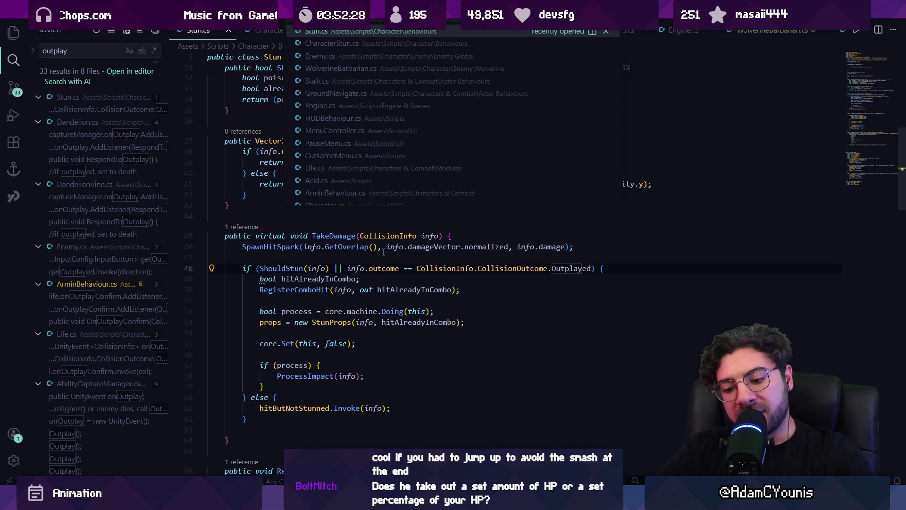
{"action": "type", "text": "collisi"}
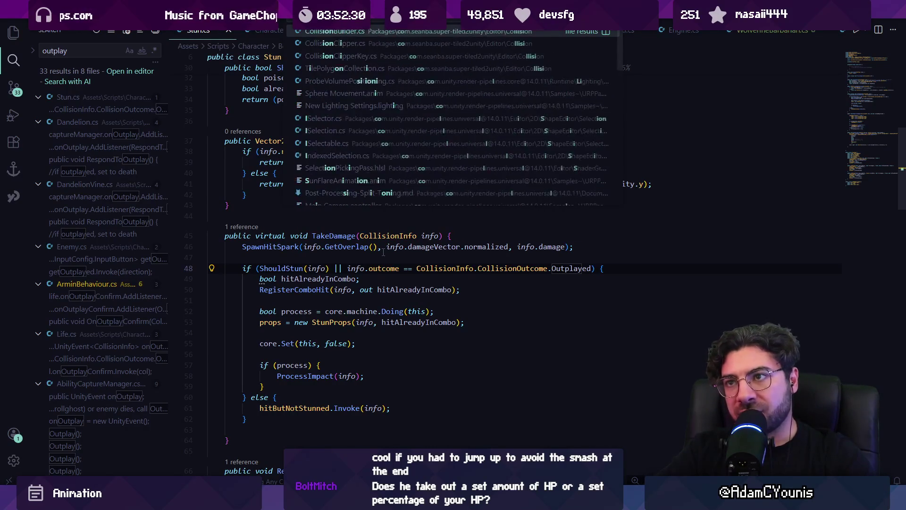
{"action": "type", "text": "oninfo"}
{"action": "key", "text": "Return"}
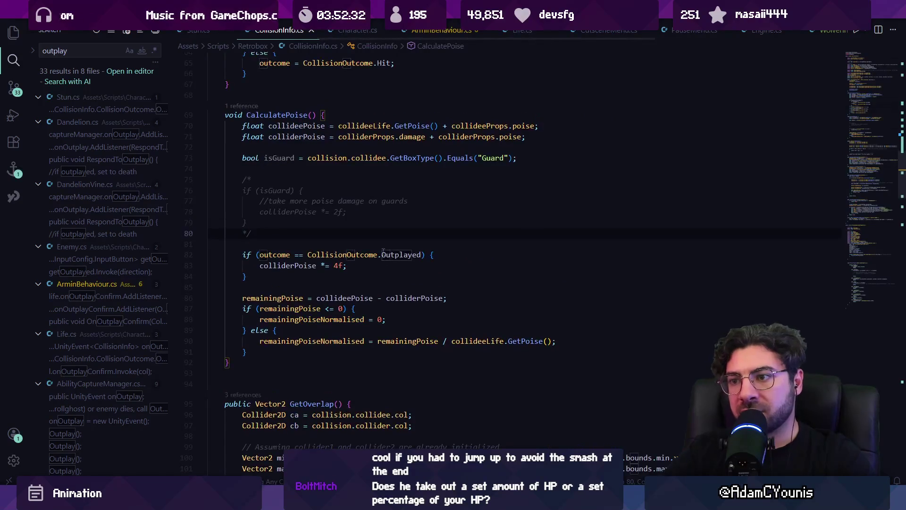
{"action": "left_click", "coordinate": [383, 252]}
{"action": "key", "text": "ctrl+f"}
{"action": "type", "text": "outpo"}
{"action": "key", "text": "Escape"}
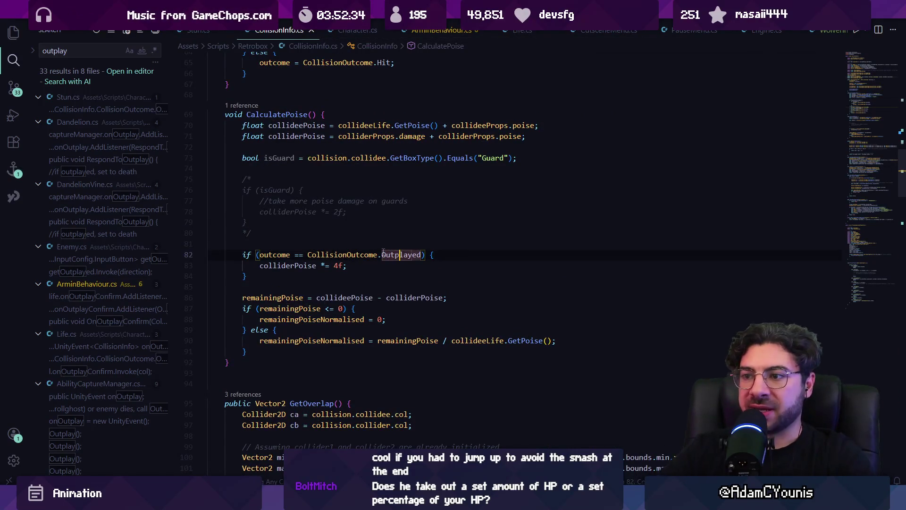
{"action": "key", "text": "ctrl+Tab"}
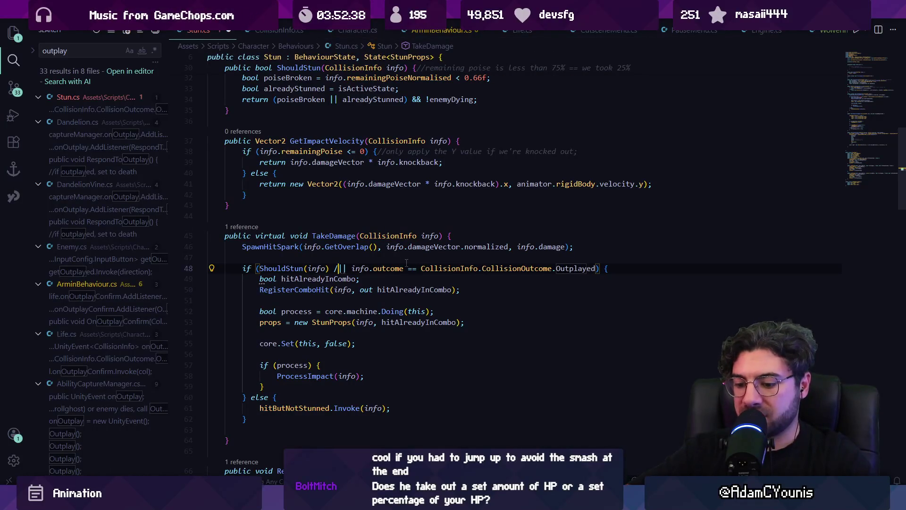
Step: Wrap the '|| info.outcome == ...Outplayed' condition in /* */ and save Stun.cs
{"action": "type", "text": "/*"}
{"action": "left_click", "coordinate": [406, 263], "text": "shift"}
{"action": "key", "text": "End"}
{"action": "key", "text": "Left"}
{"action": "key", "text": "Left"}
{"action": "key", "text": "Left"}
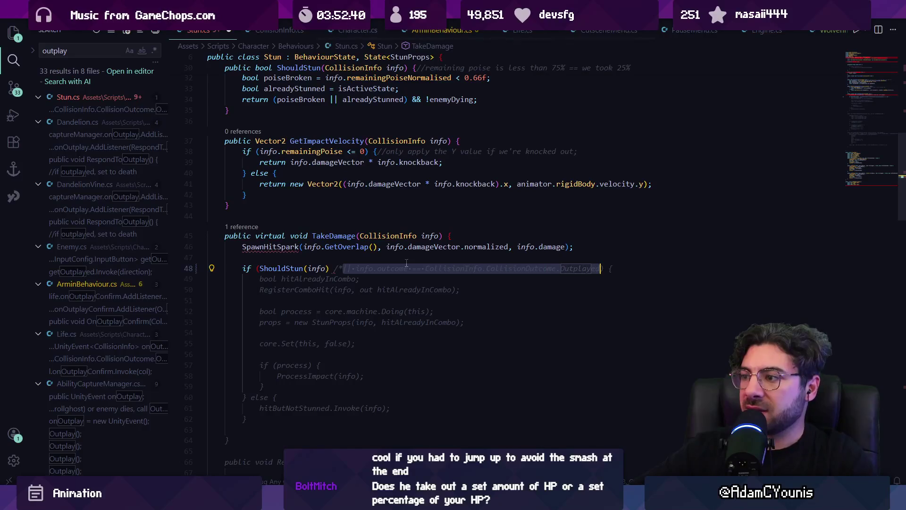
{"action": "type", "text": "*/"}
{"action": "key", "text": "BackSpace"}
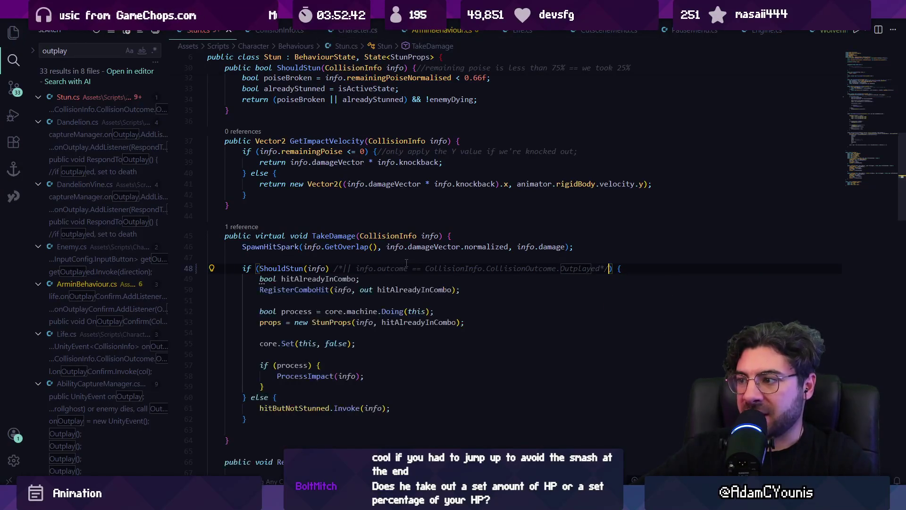
{"action": "key", "text": "ctrl+s"}
{"action": "key", "text": "alt+Tab"}
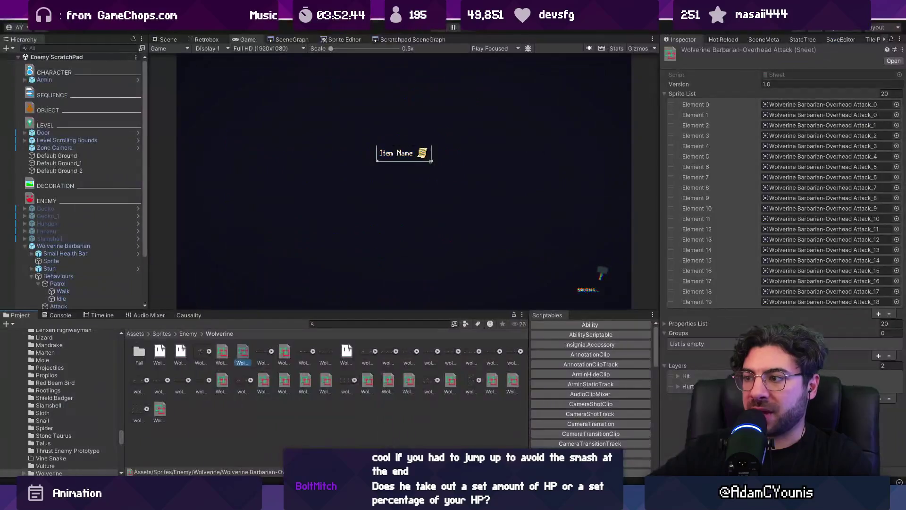
Step: Playtest by dashing at and slashing the Wolverine Barbarian with X, then stop play mode
{"action": "left_click", "coordinate": [438, 29]}
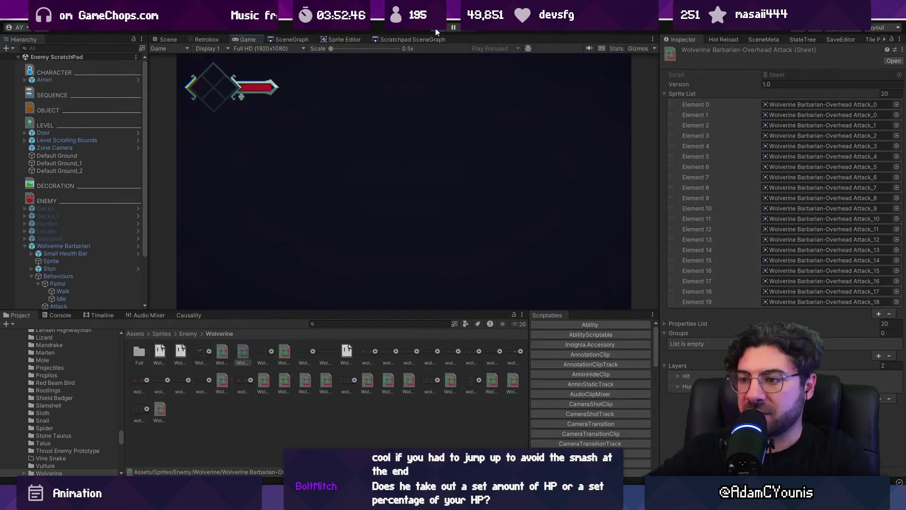
{"action": "key", "text": "Right"}
{"action": "key", "text": "x"}
{"action": "key", "text": "x"}
{"action": "key", "text": "x"}
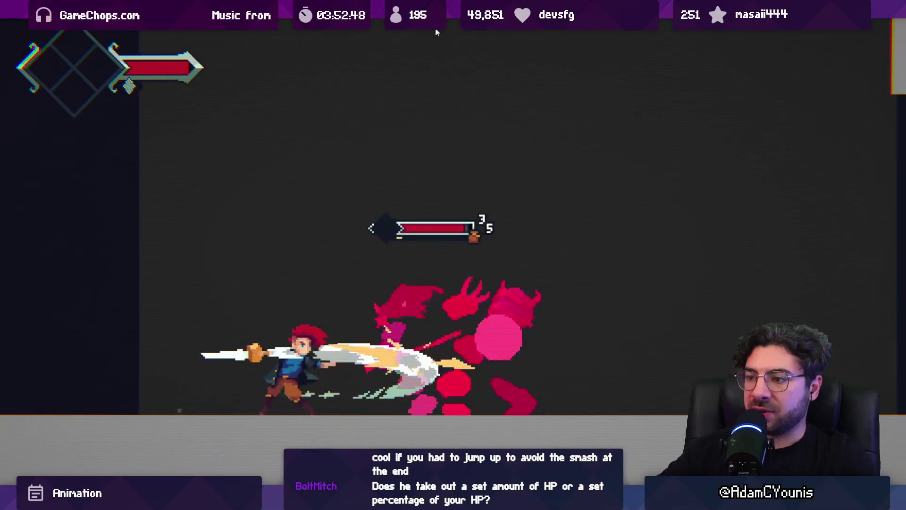
{"action": "key", "text": "x"}
{"action": "key", "text": "x"}
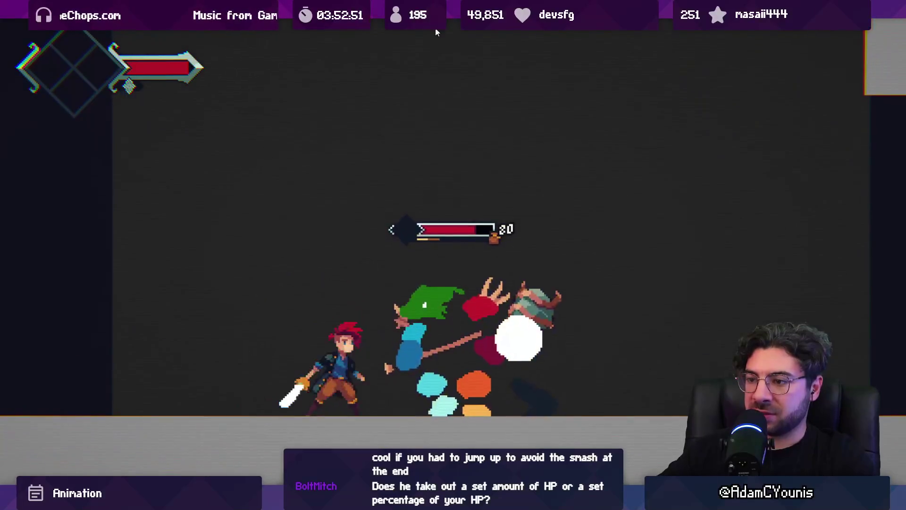
{"action": "key", "text": "x"}
{"action": "left_click", "coordinate": [438, 28]}
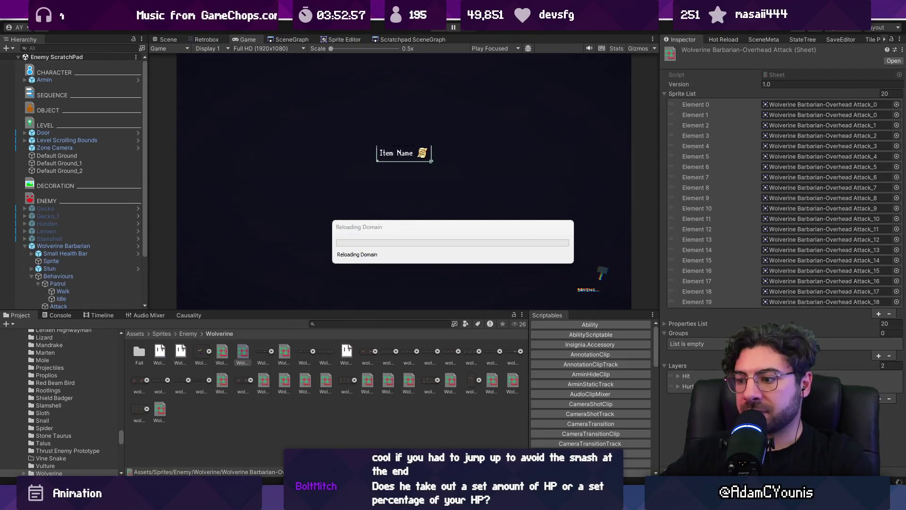
Step: Select the Overhead Attack's frame 9 Hurt keyframe and promote its poise, setting it to 100
{"action": "key", "text": "alt+Tab"}
{"action": "key", "text": "alt+Tab"}
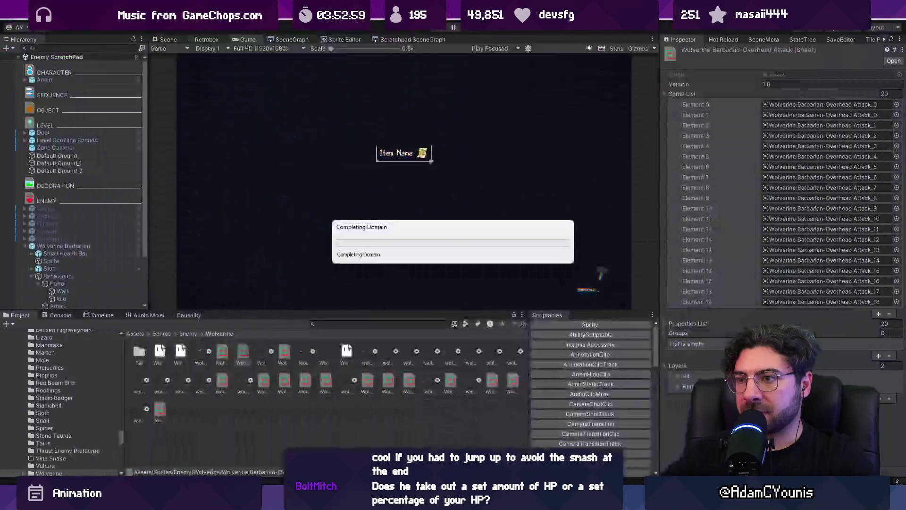
{"action": "left_click", "coordinate": [202, 38]}
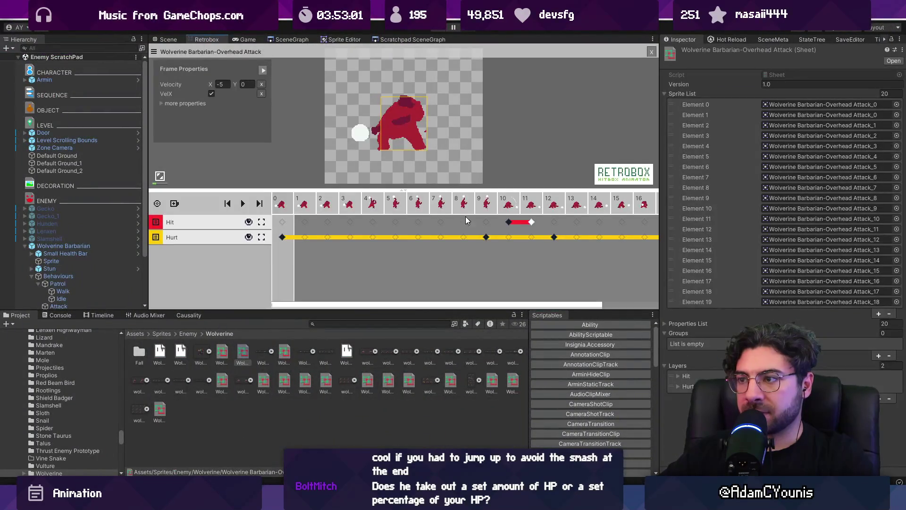
{"action": "left_click", "coordinate": [488, 238]}
{"action": "left_click", "coordinate": [554, 238]}
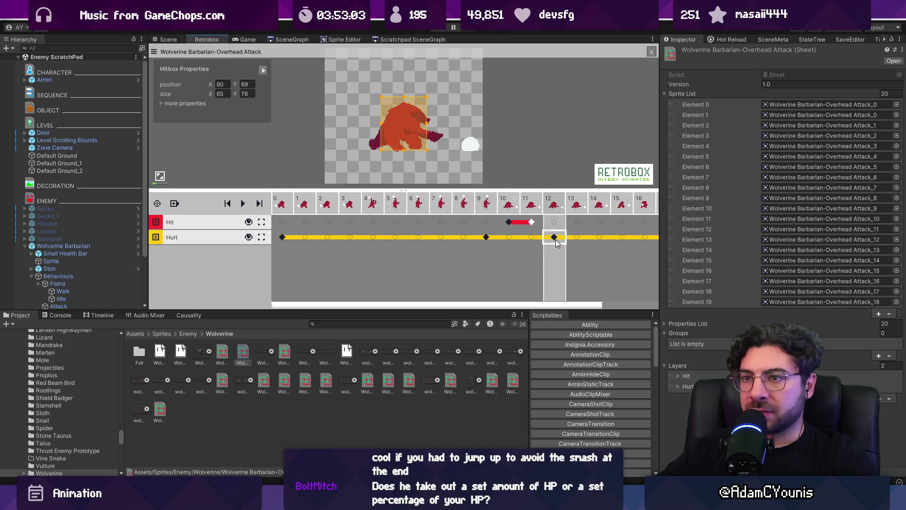
{"action": "left_click", "coordinate": [486, 238]}
{"action": "left_click", "coordinate": [172, 113]}
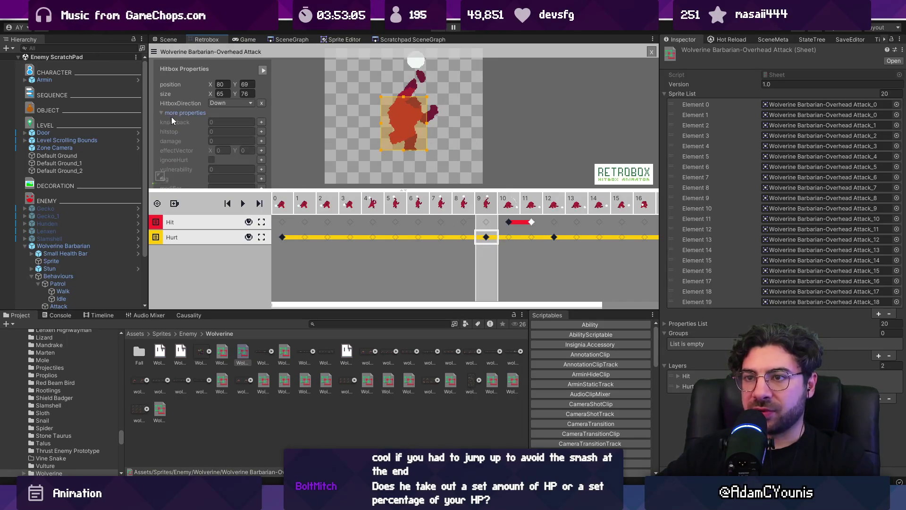
{"action": "left_click_drag", "start_coordinate": [309, 191], "coordinate": [310, 250]}
{"action": "left_click", "coordinate": [261, 197]}
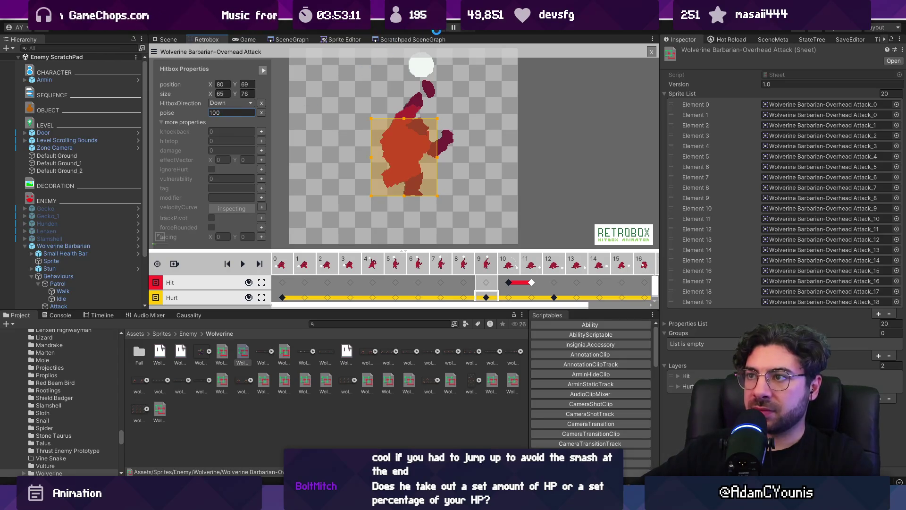
{"action": "key", "text": "F9"}
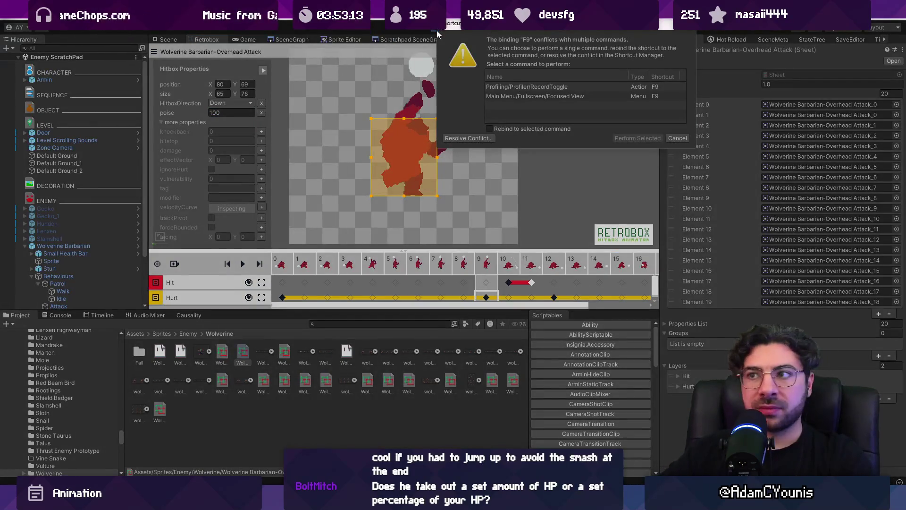
{"action": "key", "text": "Escape"}
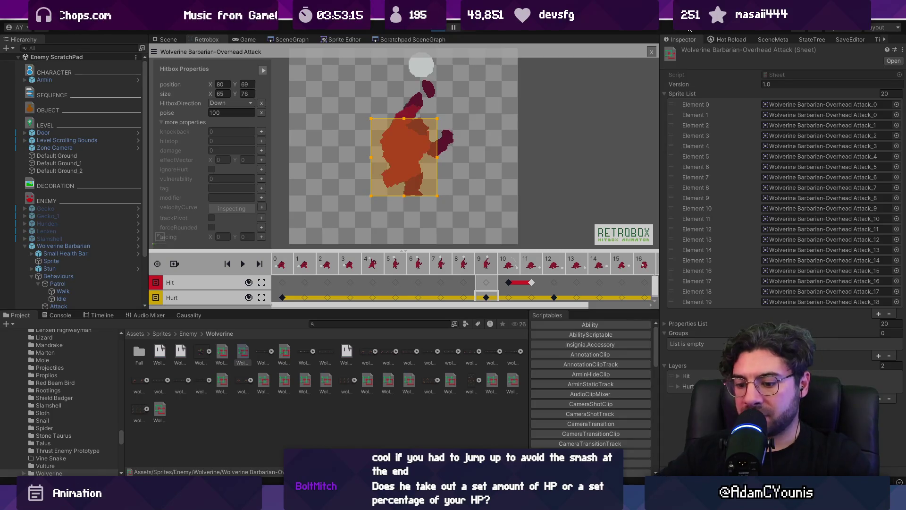
{"action": "key", "text": "ctrl+p"}
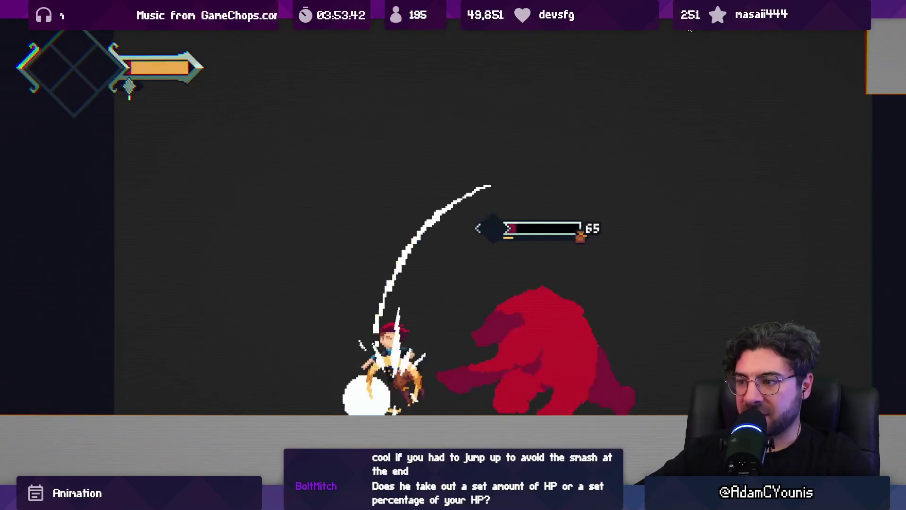
Step: Stop the playtest, collapse Wolverine Barbarian, and select frames 30–32 in Aseprite
{"action": "key", "text": "ctrl+p"}
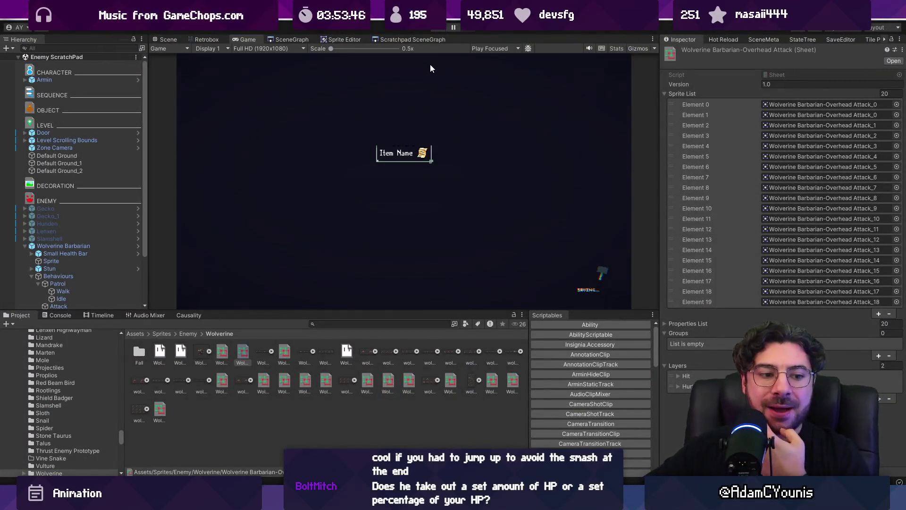
{"action": "left_click", "coordinate": [25, 246]}
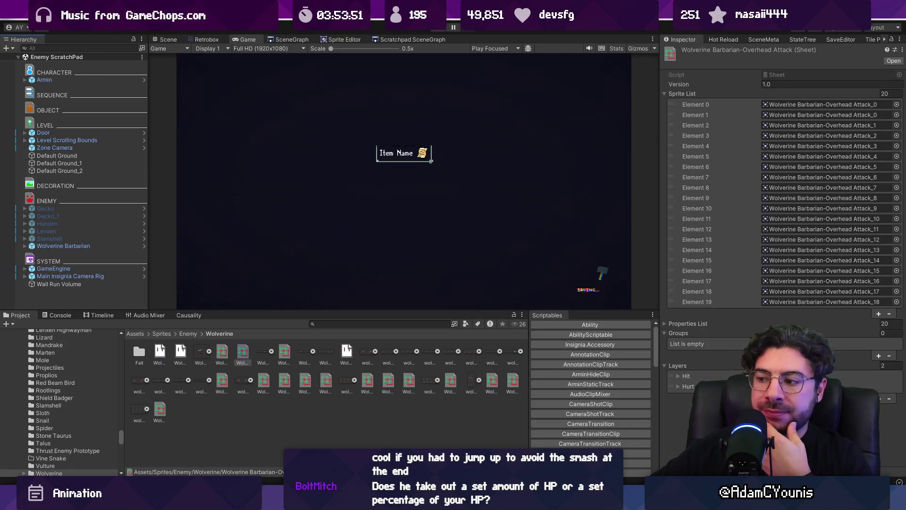
{"action": "key", "text": "alt+Tab"}
{"action": "mouse_move", "coordinate": [607, 370]}
{"action": "left_mouse_down"}
{"action": "mouse_move", "coordinate": [658, 373]}
{"action": "mouse_move", "coordinate": [576, 368]}
{"action": "mouse_move", "coordinate": [601, 370]}
{"action": "mouse_move", "coordinate": [586, 364]}
{"action": "left_mouse_up"}
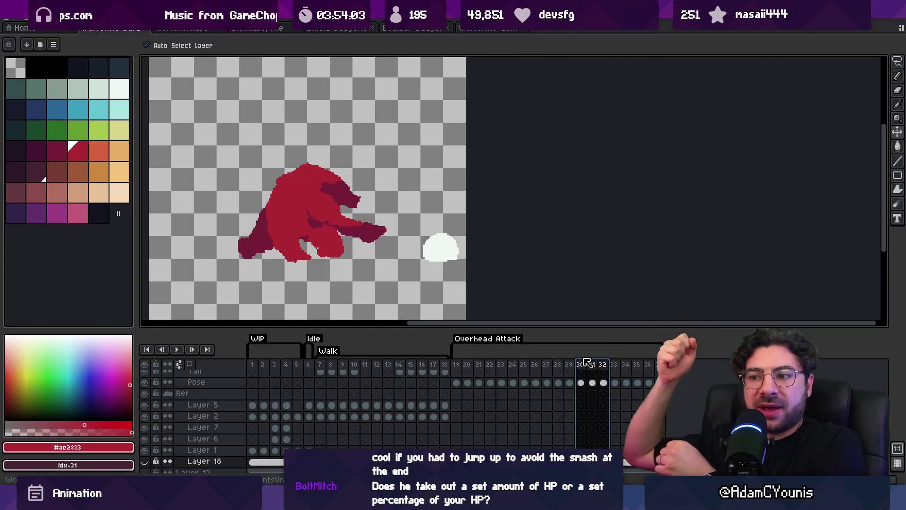
Step: Select frames 20–26 of the Overhead Attack in Aseprite, then return to Unity
{"action": "mouse_move", "coordinate": [535, 365]}
{"action": "left_mouse_down"}
{"action": "mouse_move", "coordinate": [467, 364]}
{"action": "mouse_move", "coordinate": [587, 367]}
{"action": "mouse_move", "coordinate": [500, 373]}
{"action": "left_mouse_up"}
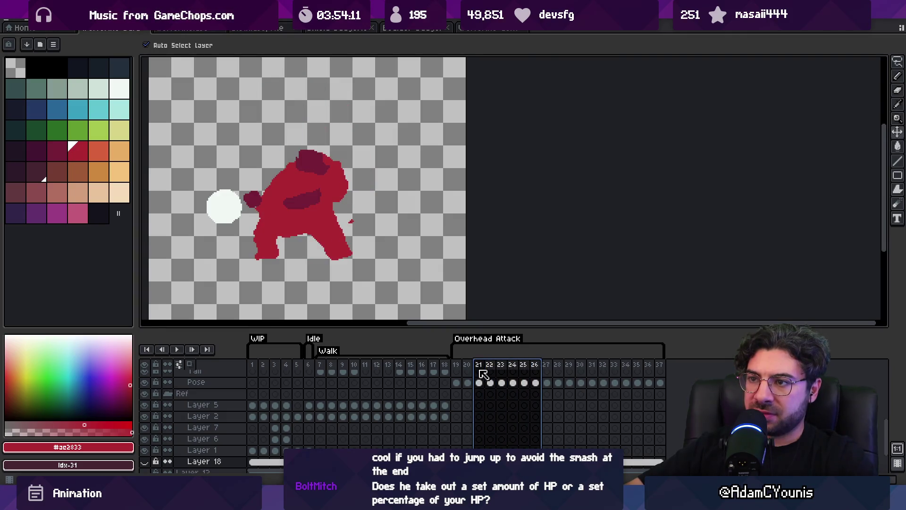
{"action": "mouse_move", "coordinate": [493, 372]}
{"action": "left_mouse_down"}
{"action": "mouse_move", "coordinate": [468, 369]}
{"action": "mouse_move", "coordinate": [519, 370]}
{"action": "mouse_move", "coordinate": [469, 370]}
{"action": "mouse_move", "coordinate": [505, 370]}
{"action": "left_mouse_up"}
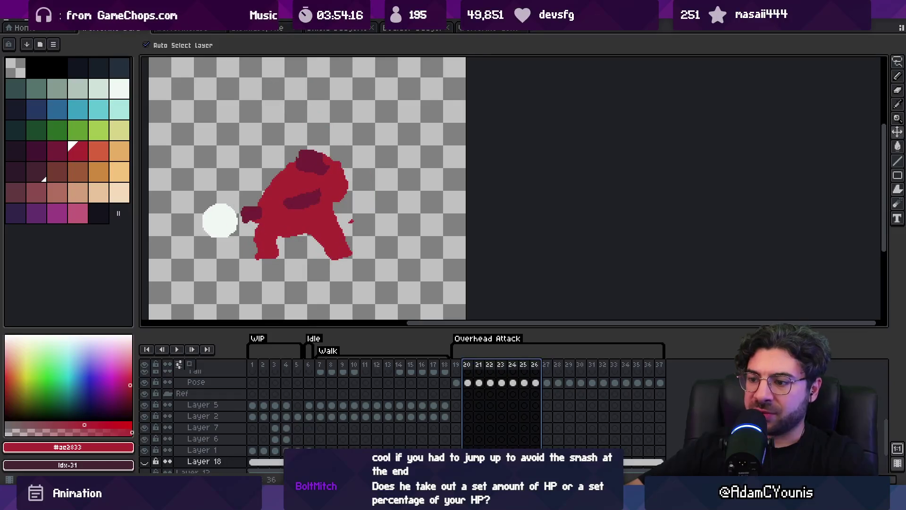
{"action": "key", "text": "alt+Tab"}
{"action": "left_click_drag", "start_coordinate": [313, 313], "coordinate": [291, 282]}
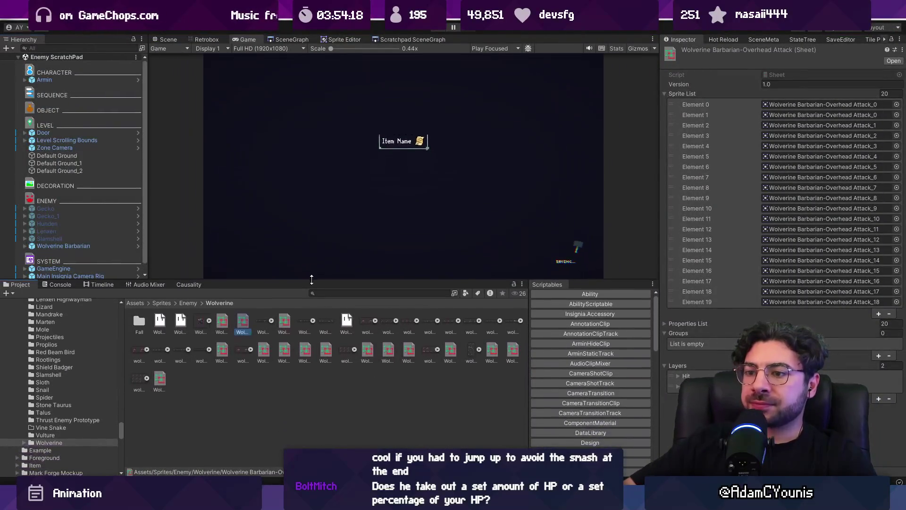
Step: Open the Wolverine Barbarian prefab and create an empty object named EnGuarde
{"action": "double_click", "coordinate": [118, 236]}
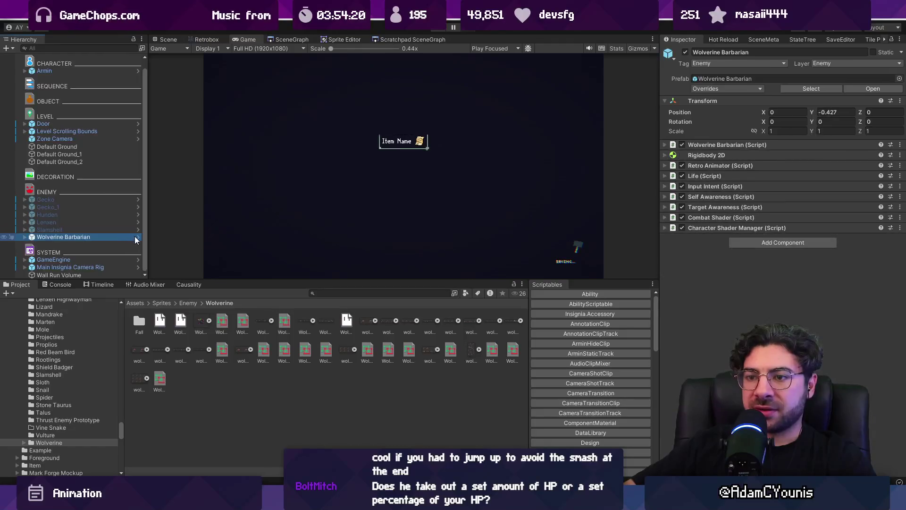
{"action": "right_click", "coordinate": [66, 163]}
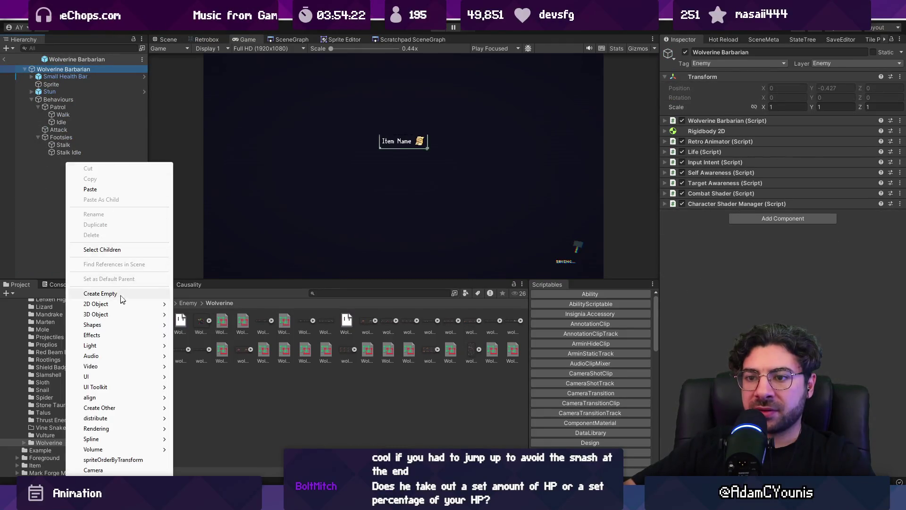
{"action": "left_click", "coordinate": [120, 295]}
{"action": "type", "text": "EnGuar"}
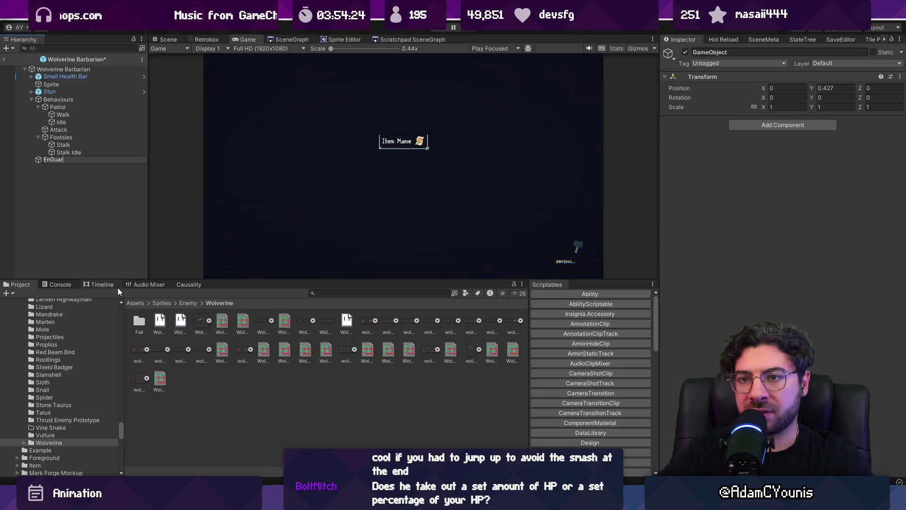
{"action": "type", "text": "ds"}
{"action": "key", "text": "Return"}
{"action": "left_click", "coordinate": [726, 53]}
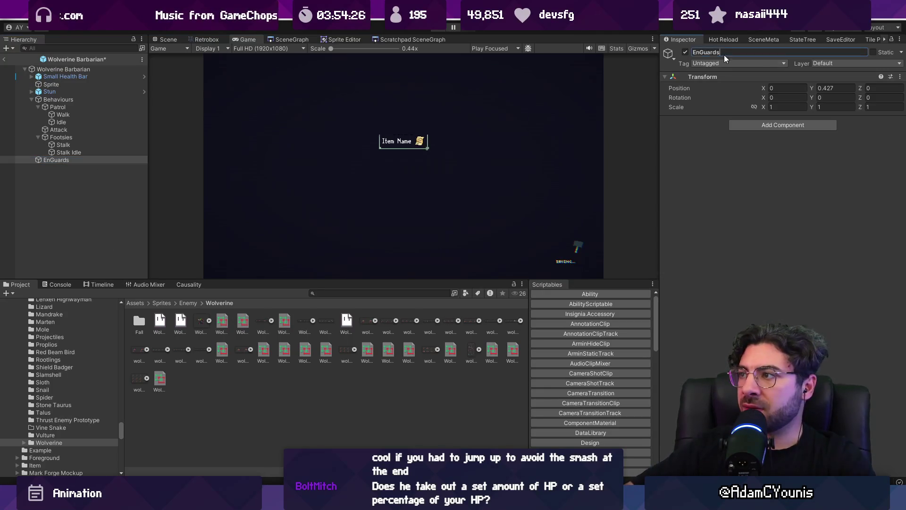
{"action": "left_click_drag", "start_coordinate": [81, 159], "coordinate": [50, 115]}
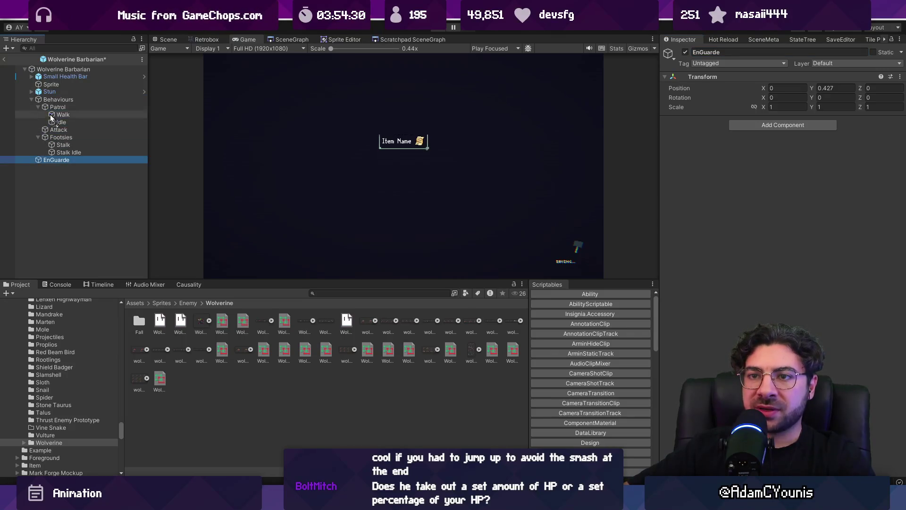
{"action": "left_click_drag", "start_coordinate": [35, 161], "coordinate": [35, 160]}
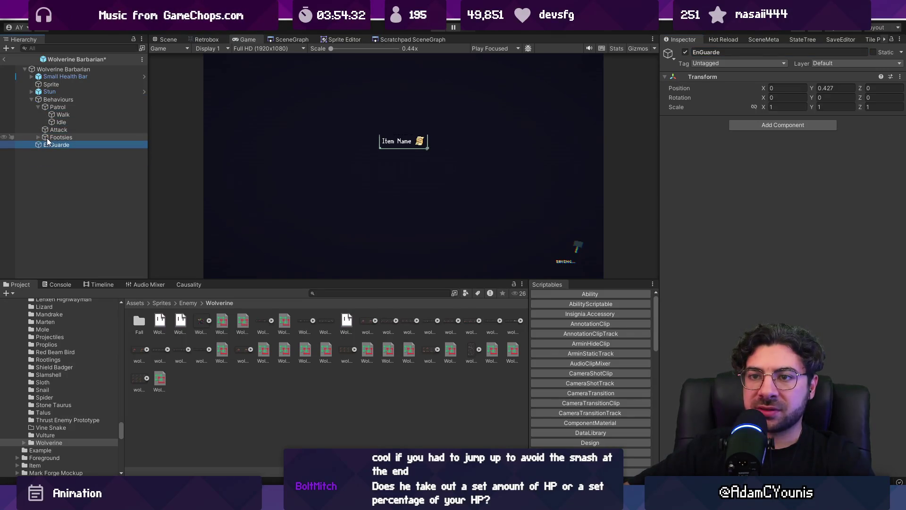
Step: Create an Engage child under Behaviours and move Attack, Footsies and EnGuarde into it
{"action": "right_click", "coordinate": [53, 100]}
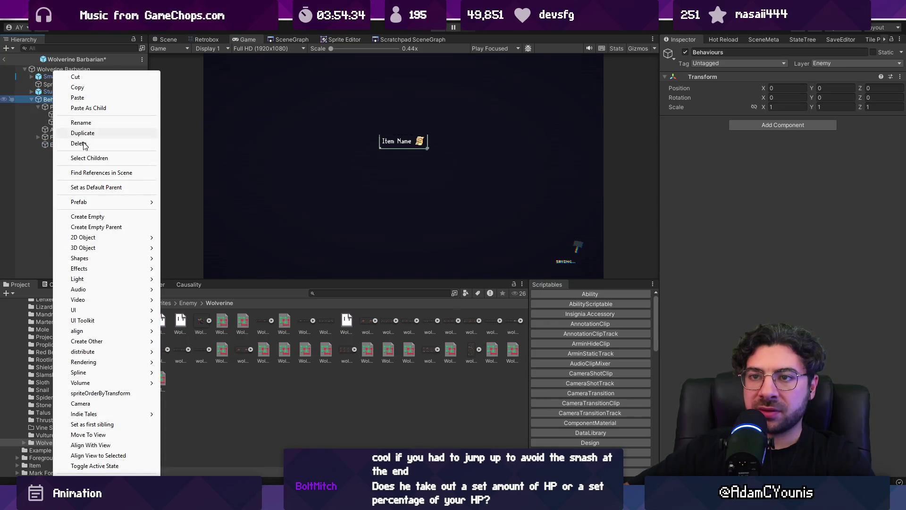
{"action": "left_click", "coordinate": [104, 217]}
{"action": "type", "text": "Engage"}
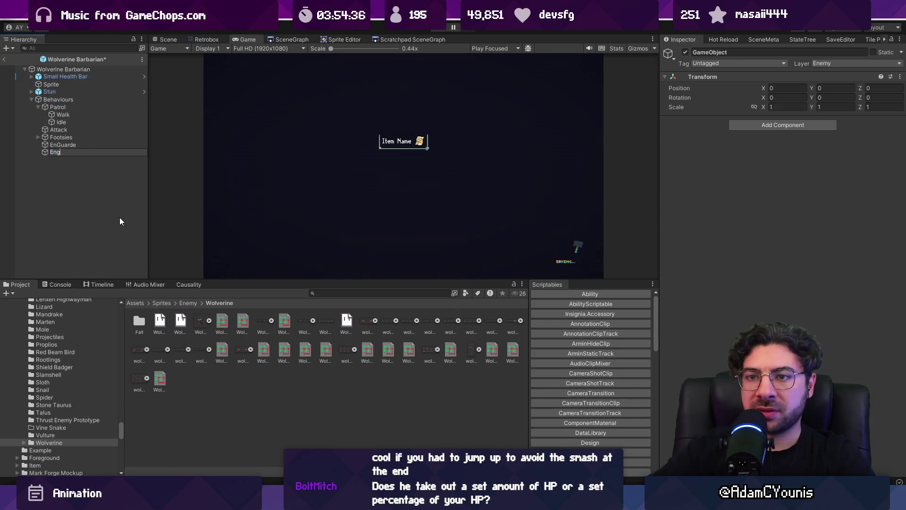
{"action": "key", "text": "Return"}
{"action": "left_click", "coordinate": [78, 144]}
{"action": "left_click", "coordinate": [72, 137], "text": "ctrl"}
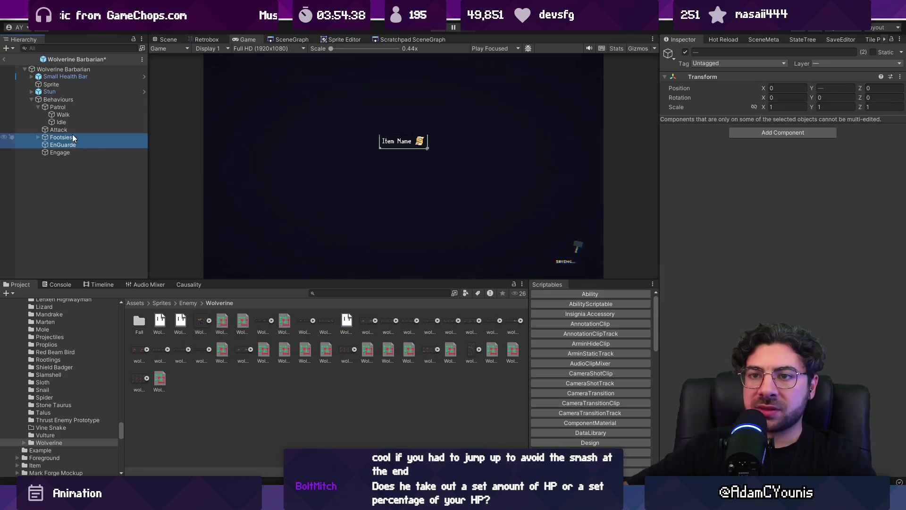
{"action": "left_click", "coordinate": [39, 107]}
{"action": "left_click", "coordinate": [62, 116], "text": "ctrl"}
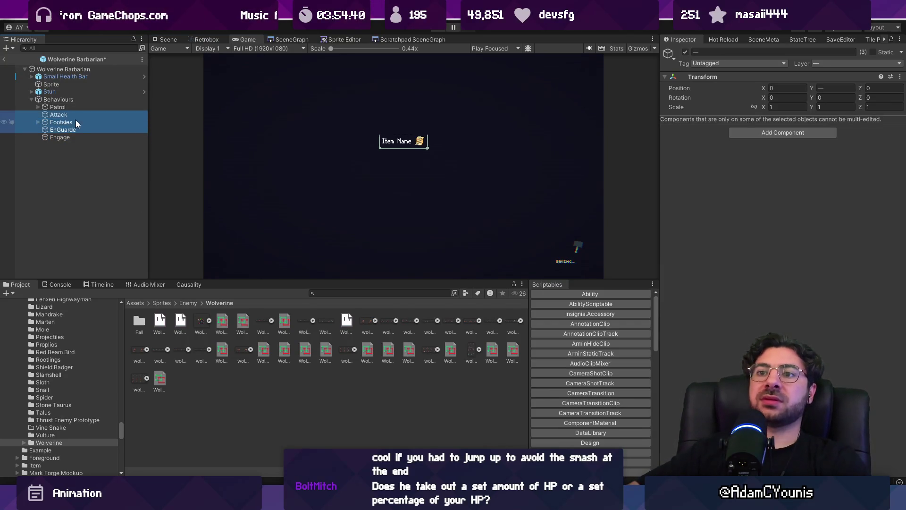
{"action": "left_click_drag", "start_coordinate": [65, 136], "coordinate": [64, 137]}
Step: Save the prefab and expand the Wolverine Barbarian script's fields
{"action": "left_click", "coordinate": [58, 100]}
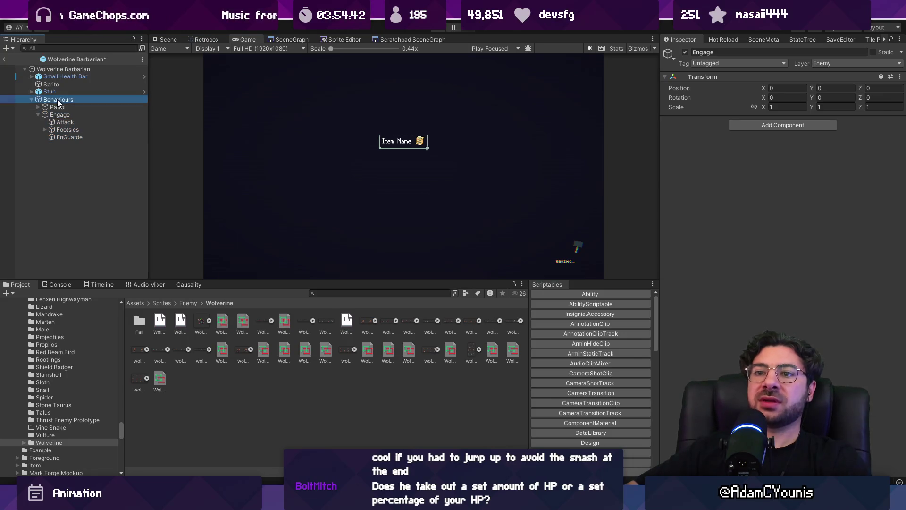
{"action": "left_click", "coordinate": [61, 70]}
{"action": "key", "text": "ctrl+s"}
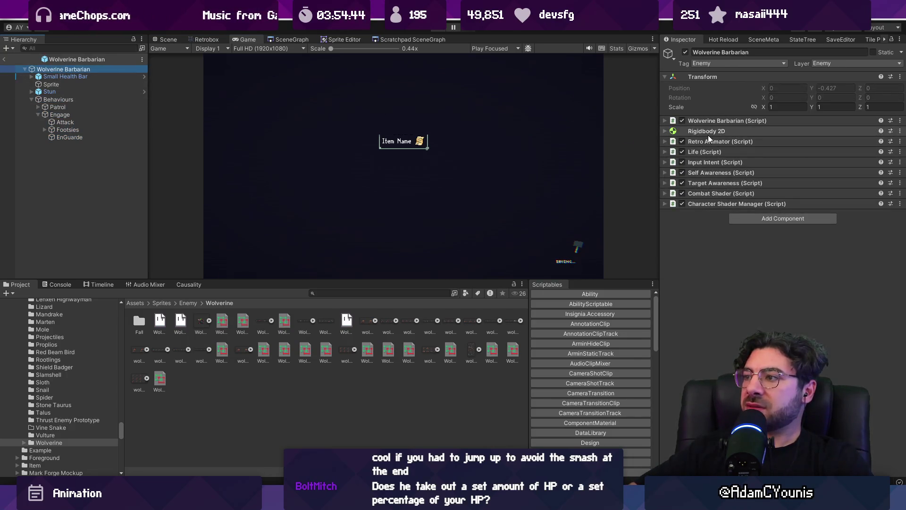
{"action": "left_click", "coordinate": [707, 121]}
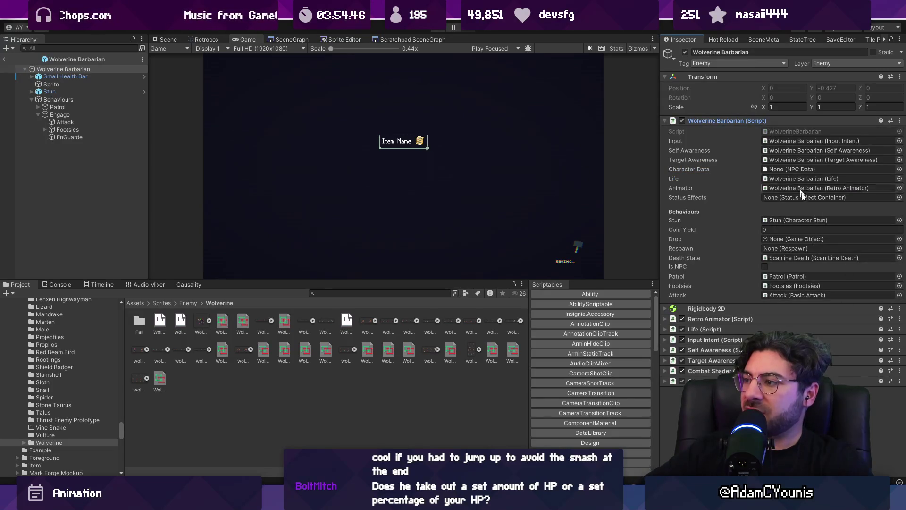
{"action": "left_click", "coordinate": [66, 137]}
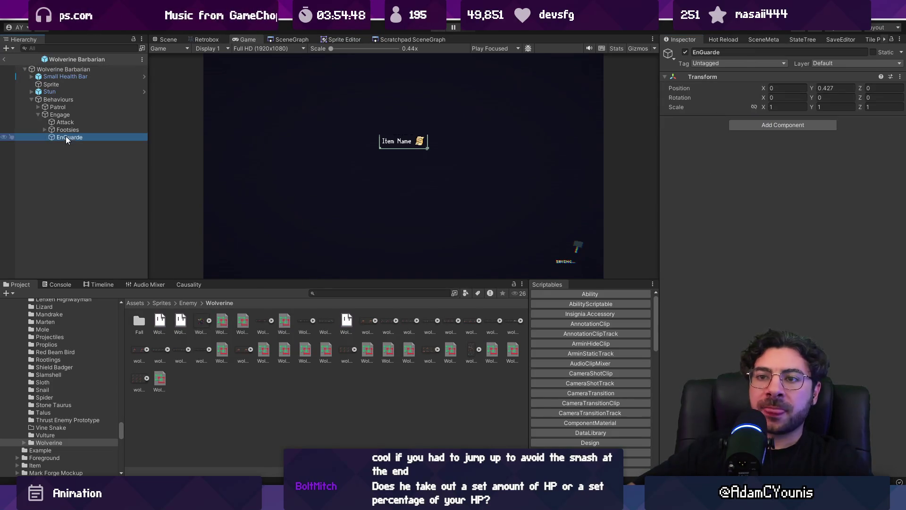
Step: Add an En Guarde script to EnGuarde with one Rattle States entry
{"action": "left_click", "coordinate": [767, 125]}
{"action": "type", "text": "enguarde"}
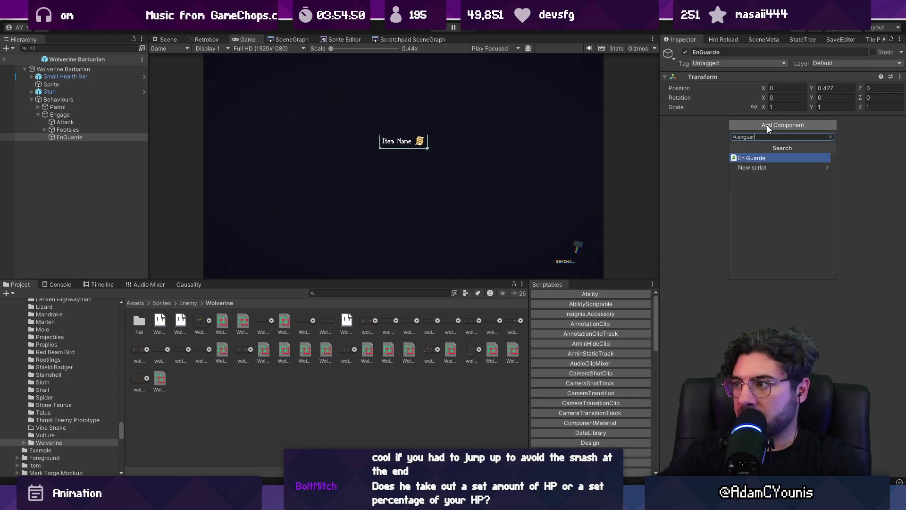
{"action": "key", "text": "Return"}
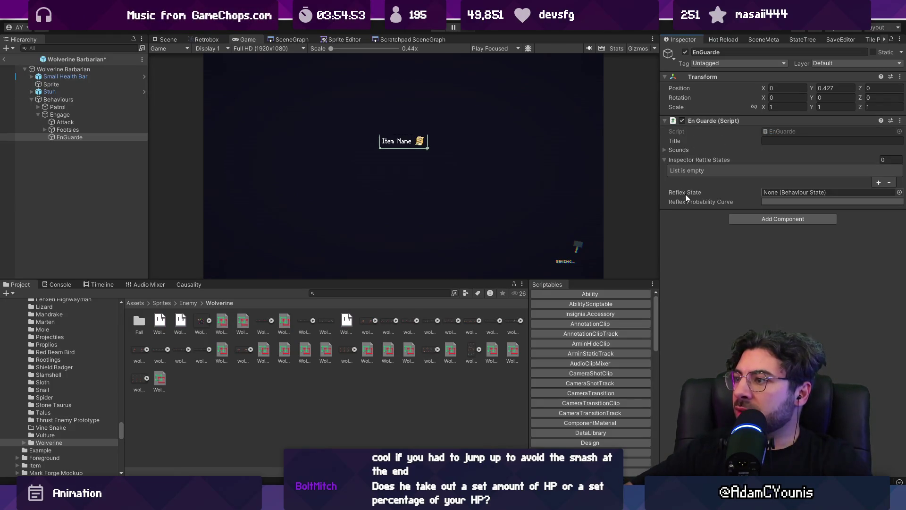
{"action": "left_click", "coordinate": [878, 183]}
{"action": "left_click", "coordinate": [897, 181]}
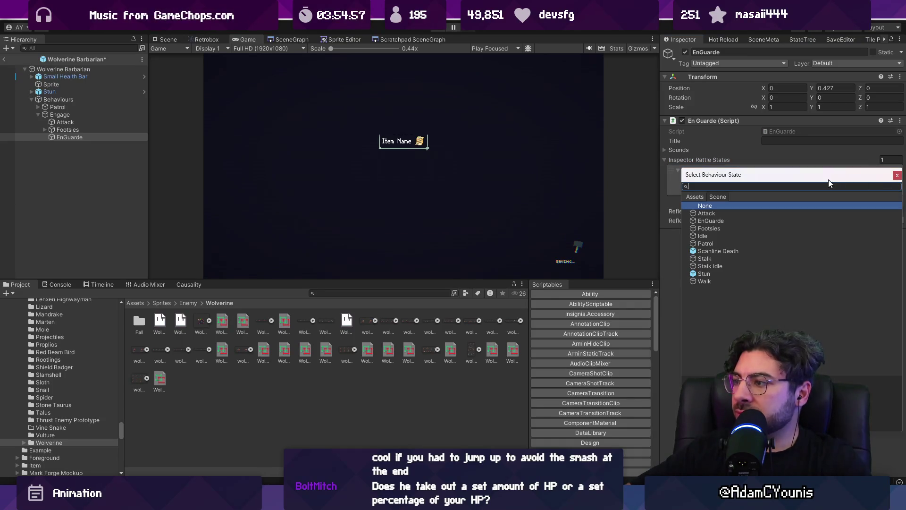
{"action": "key", "text": "Escape"}
Step: Create a Rattle child under EnGuarde with an Animation State script
{"action": "right_click", "coordinate": [112, 154]}
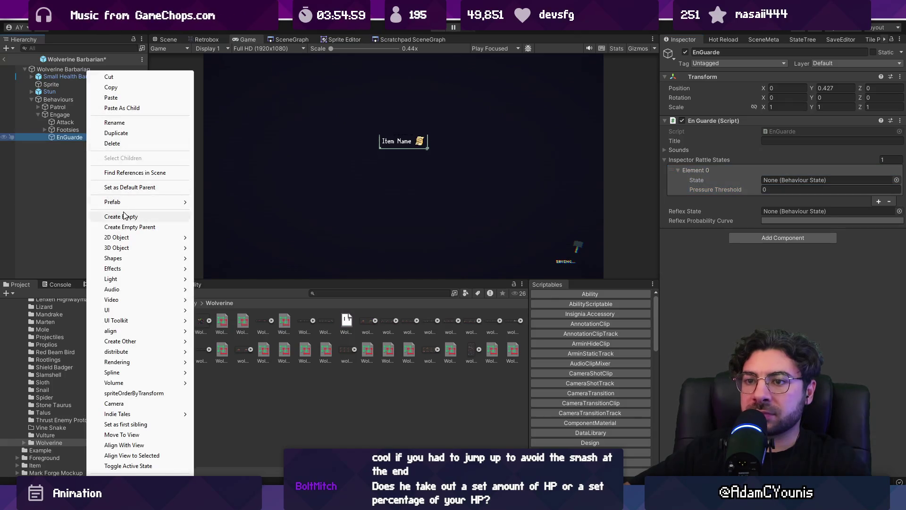
{"action": "left_click", "coordinate": [125, 216]}
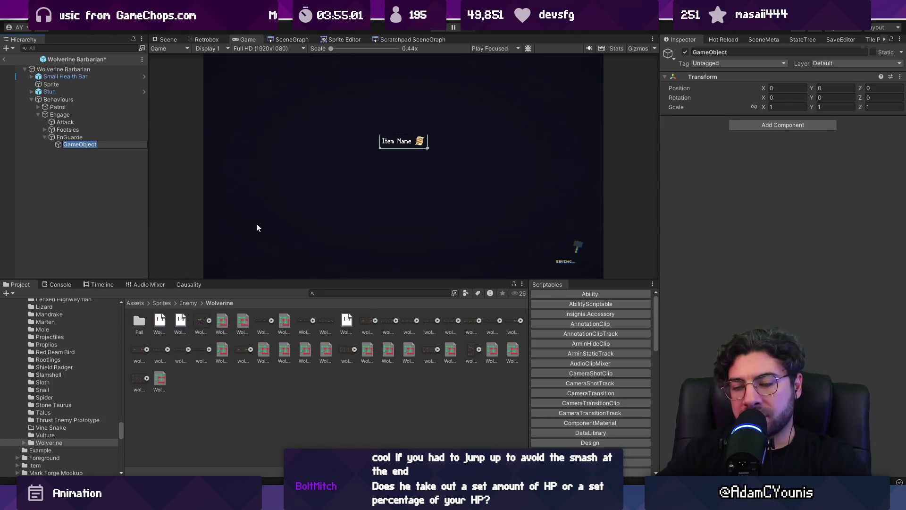
{"action": "type", "text": "Ratt"}
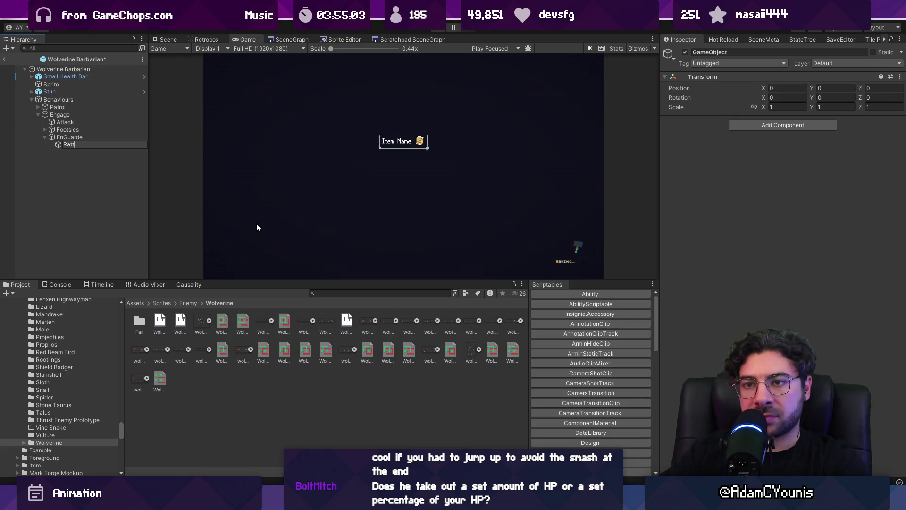
{"action": "type", "text": "le"}
{"action": "key", "text": "Return"}
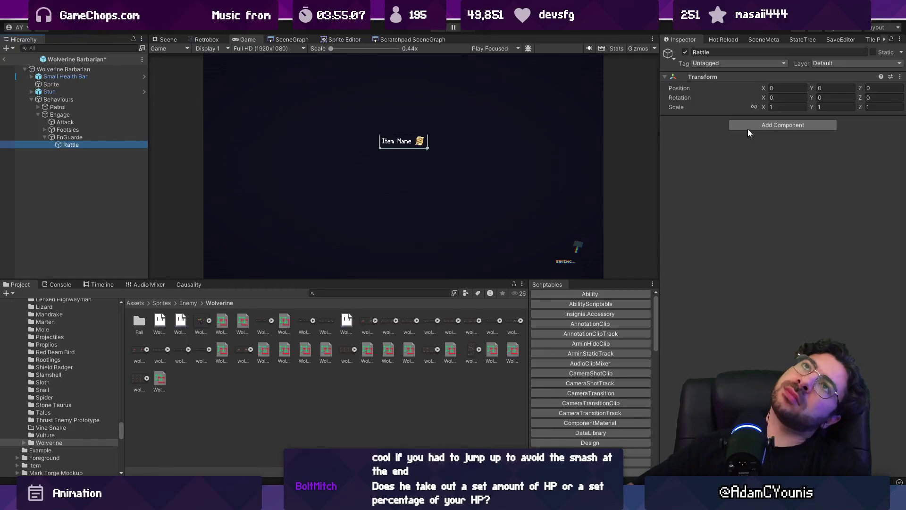
{"action": "left_click", "coordinate": [749, 129]}
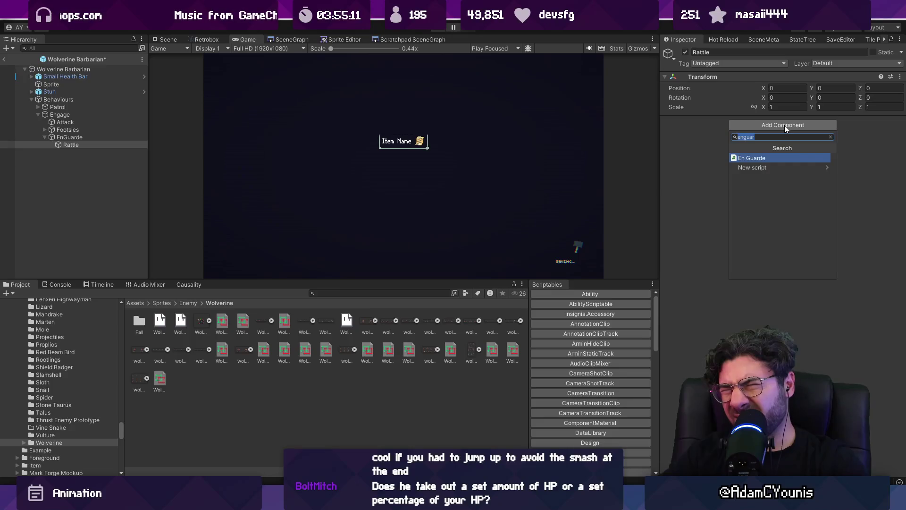
{"action": "type", "text": "animationstate"}
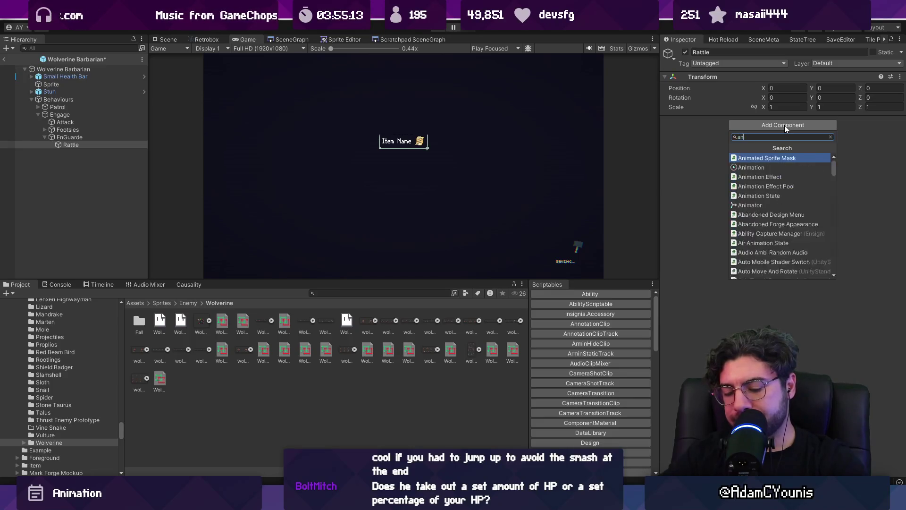
{"action": "key", "text": "Return"}
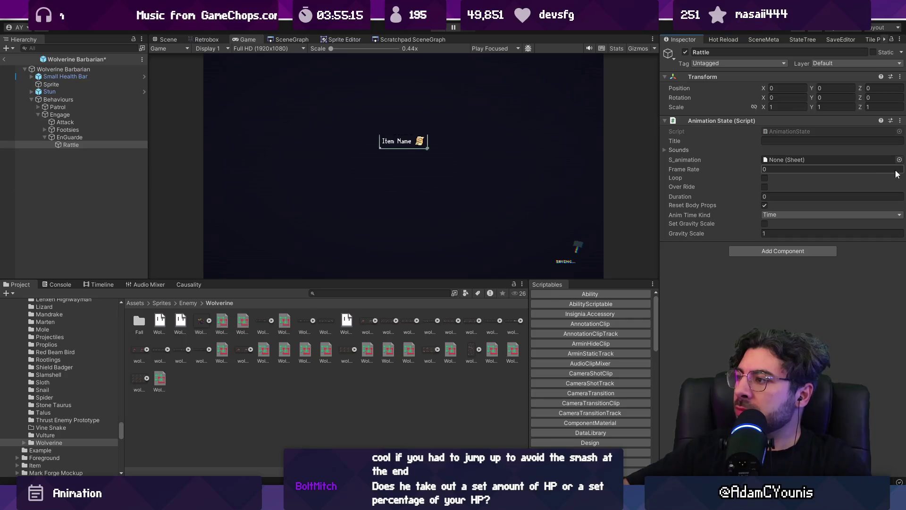
{"action": "left_click", "coordinate": [284, 321]}
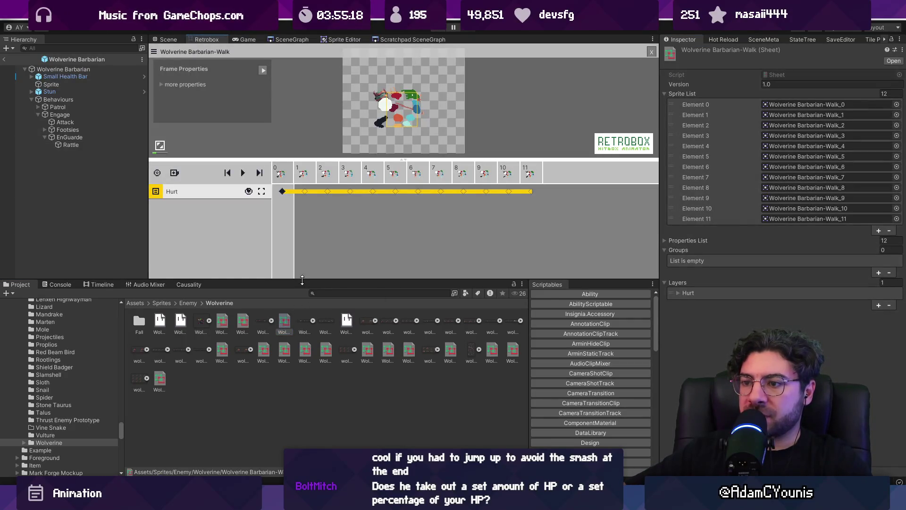
Step: Load the Wolverine Overhead Attack sheet into the Retrobox animator, then switch to Aseprite
{"action": "left_click_drag", "start_coordinate": [302, 280], "coordinate": [302, 235]}
{"action": "left_click", "coordinate": [249, 273]}
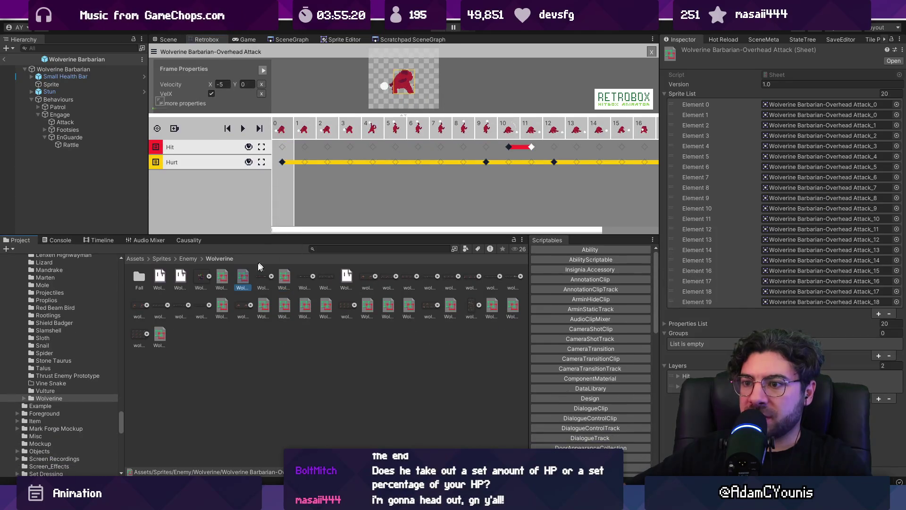
{"action": "right_click", "coordinate": [270, 347]}
{"action": "left_click", "coordinate": [260, 343]}
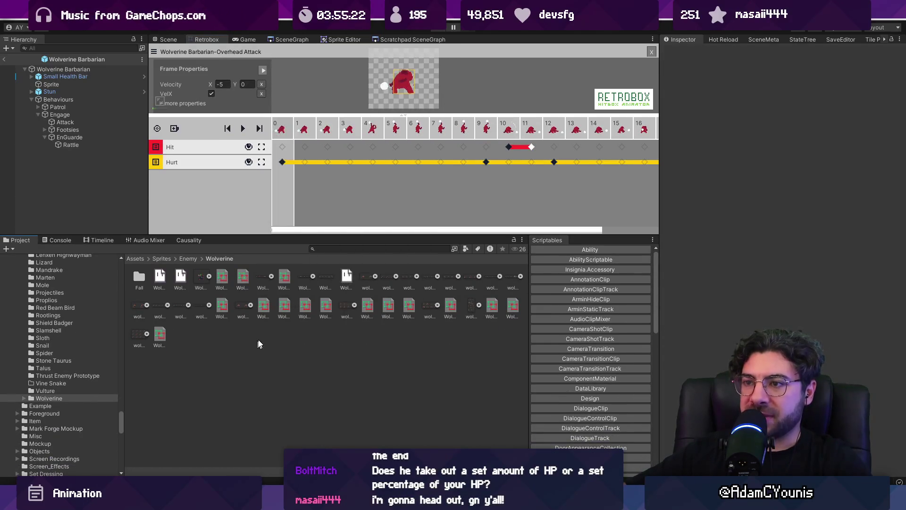
{"action": "right_click", "coordinate": [270, 338]}
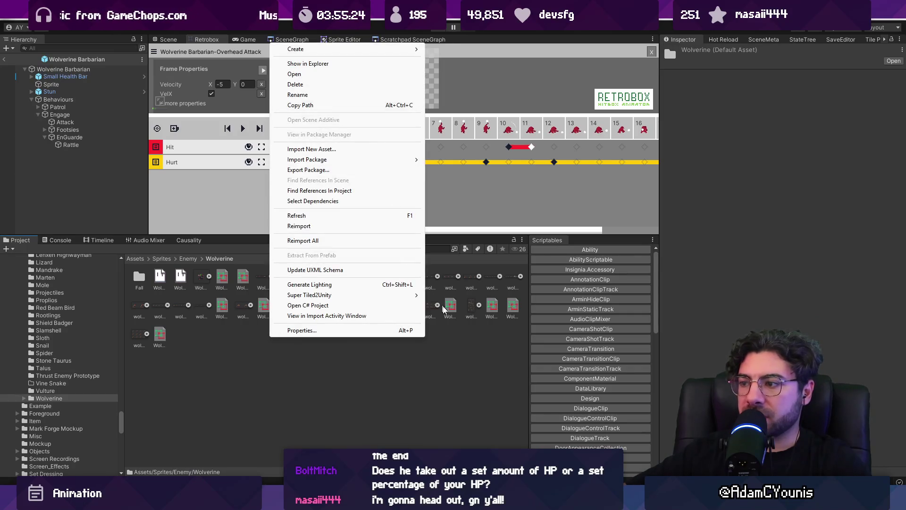
{"action": "left_click", "coordinate": [497, 342]}
{"action": "scroll", "coordinate": [575, 353], "scroll_direction": "down", "scroll_amount": 10}
{"action": "scroll", "coordinate": [575, 353], "scroll_direction": "down", "scroll_amount": 5}
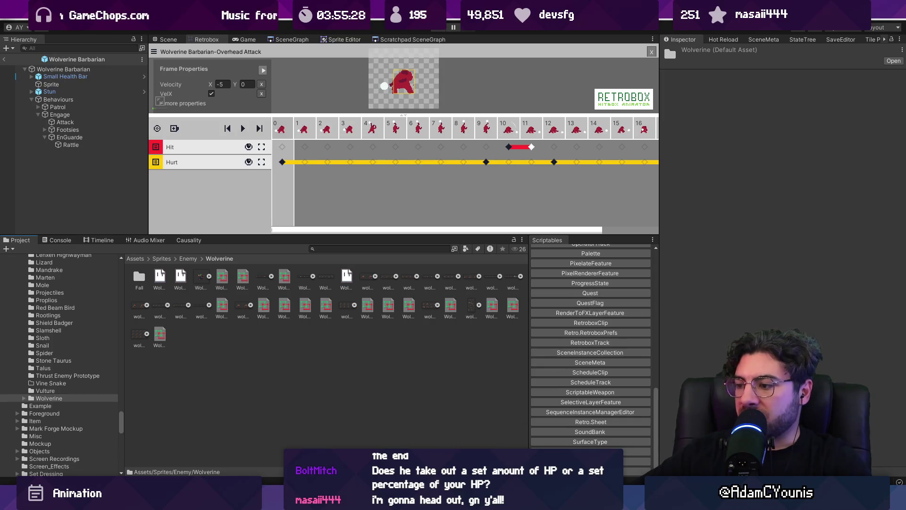
{"action": "key", "text": "alt+Tab"}
Step: Duplicate Overhead Attack frames 20–23 and move them to the end as frames 38–41
{"action": "mouse_move", "coordinate": [474, 370]}
{"action": "left_mouse_down"}
{"action": "mouse_move", "coordinate": [556, 370]}
{"action": "mouse_move", "coordinate": [468, 370]}
{"action": "mouse_move", "coordinate": [509, 367]}
{"action": "left_mouse_up"}
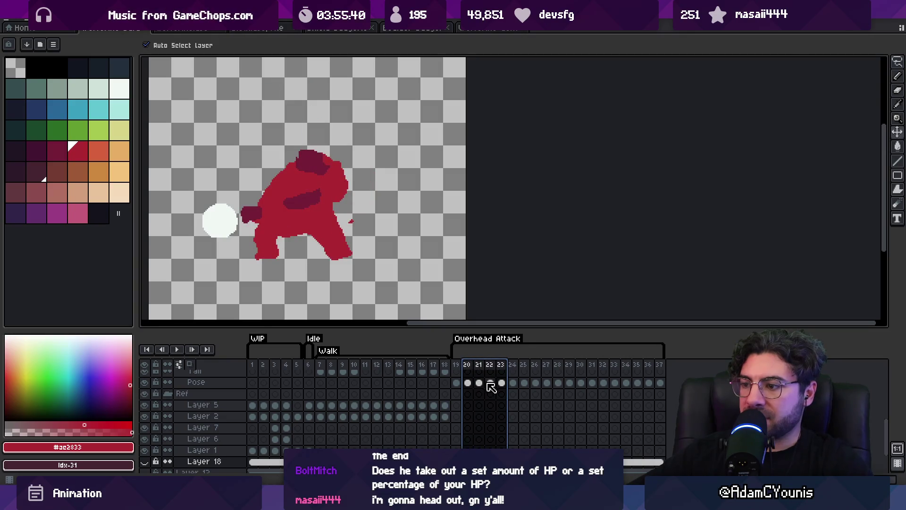
{"action": "key", "text": "alt+n"}
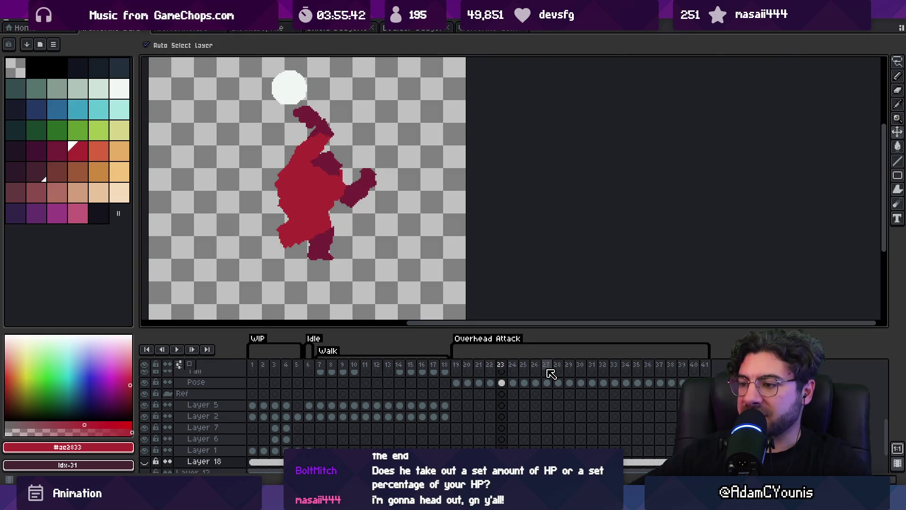
{"action": "left_click_drag", "start_coordinate": [472, 369], "coordinate": [509, 368]}
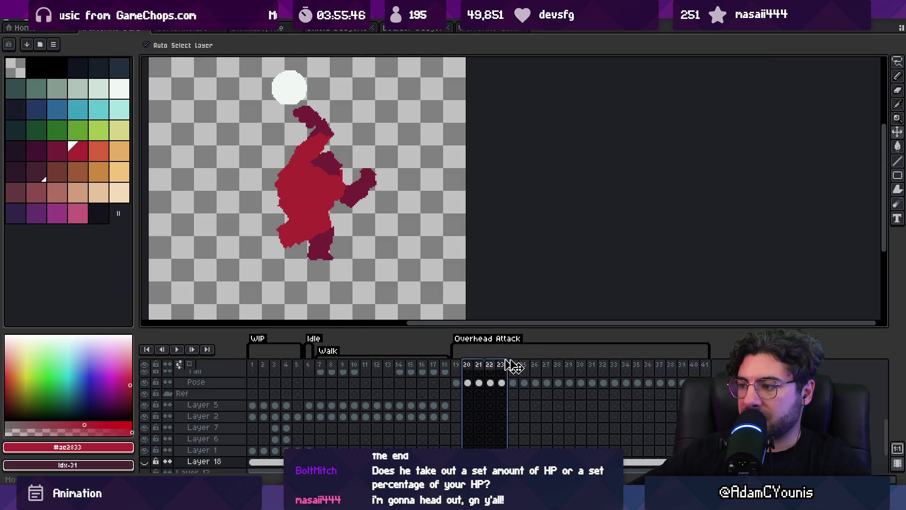
{"action": "left_click_drag", "start_coordinate": [512, 366], "coordinate": [709, 366]}
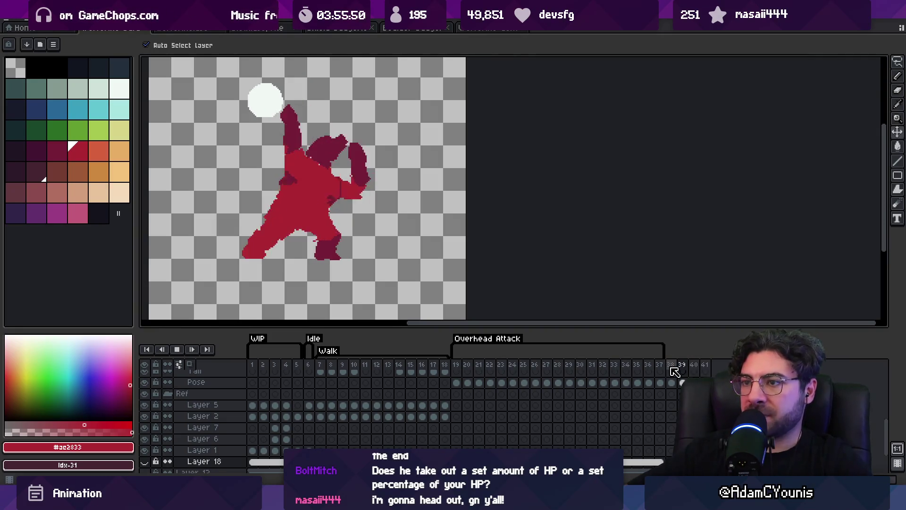
Step: Tag frames 38–41 as Rebound
{"action": "left_click_drag", "start_coordinate": [671, 366], "coordinate": [718, 373]}
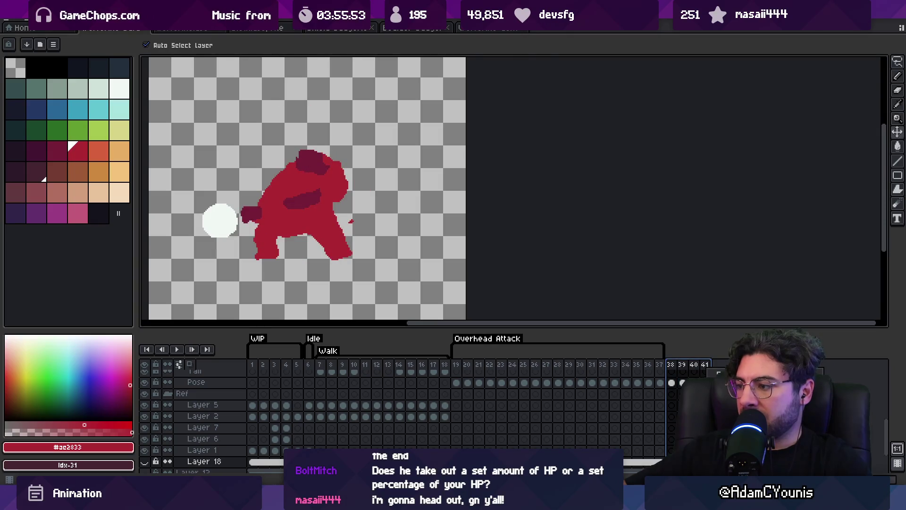
{"action": "key", "text": "F2"}
{"action": "type", "text": "Rebound"}
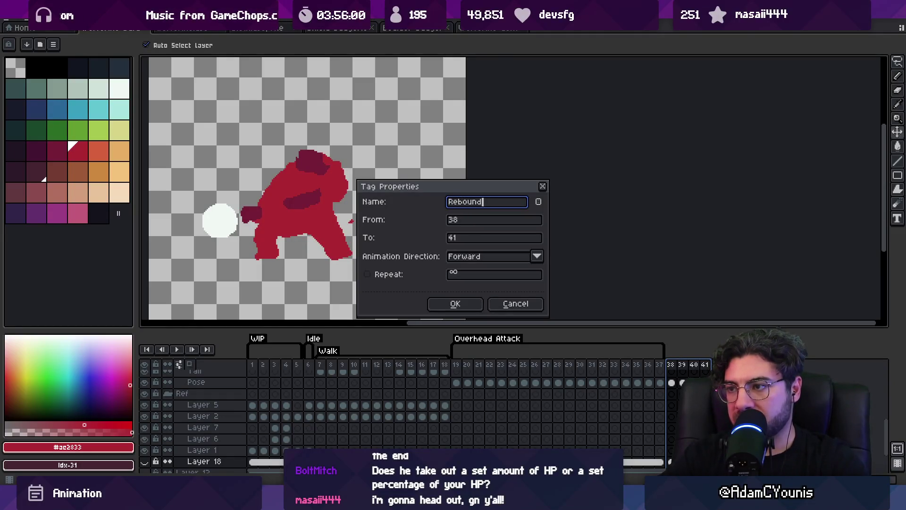
{"action": "key", "text": "Return"}
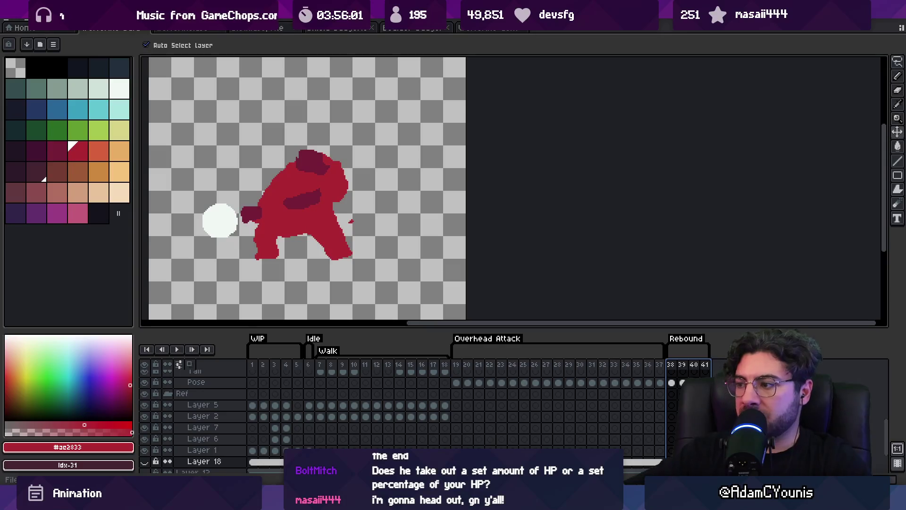
Step: Re-export the bear sprite sheets, overwriting the existing files
{"action": "key", "text": "ctrl+e"}
{"action": "key", "text": "Return"}
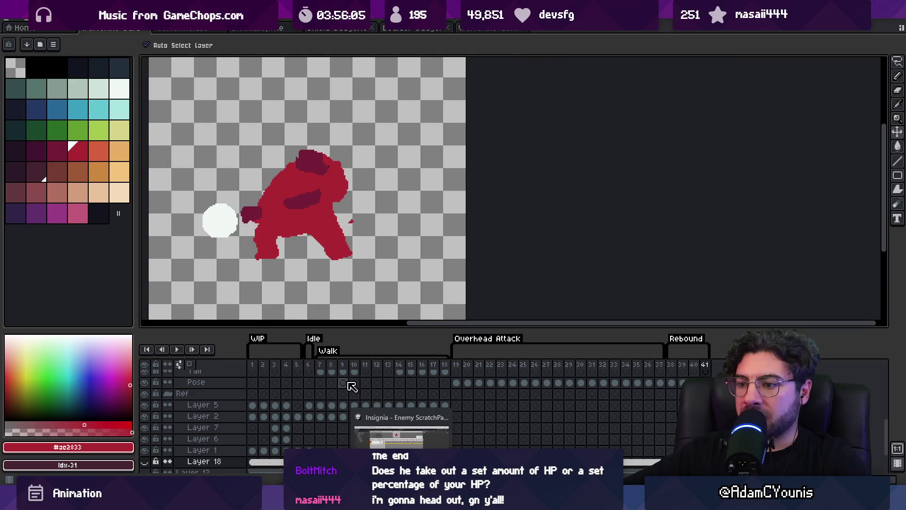
{"action": "key", "text": "alt+Tab"}
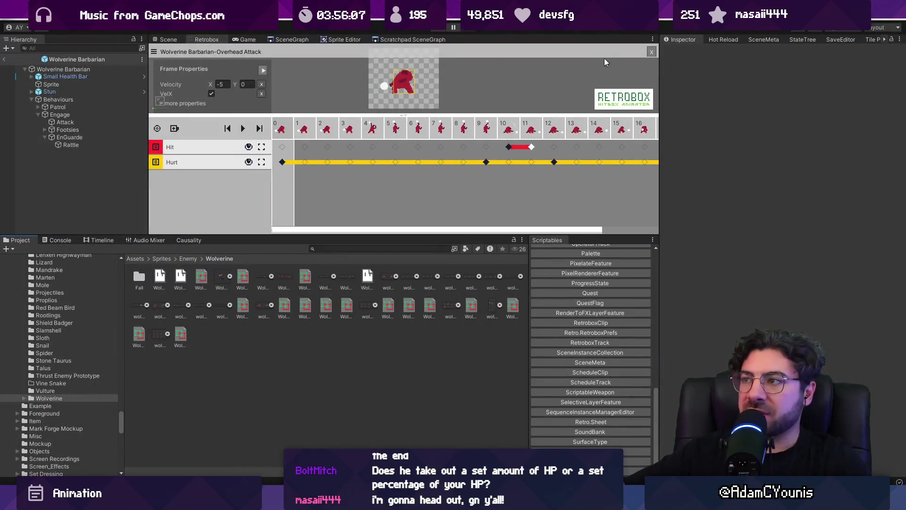
Step: Import the Wolverine Barbarian-Rebound sheet into the animator and open it
{"action": "left_click", "coordinate": [651, 52]}
{"action": "type", "text": "rebound"}
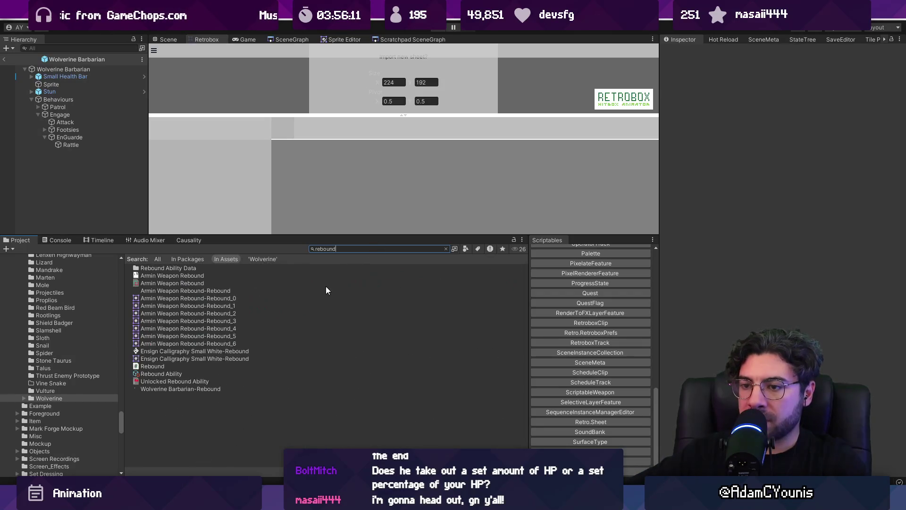
{"action": "left_click_drag", "start_coordinate": [168, 388], "coordinate": [358, 116]}
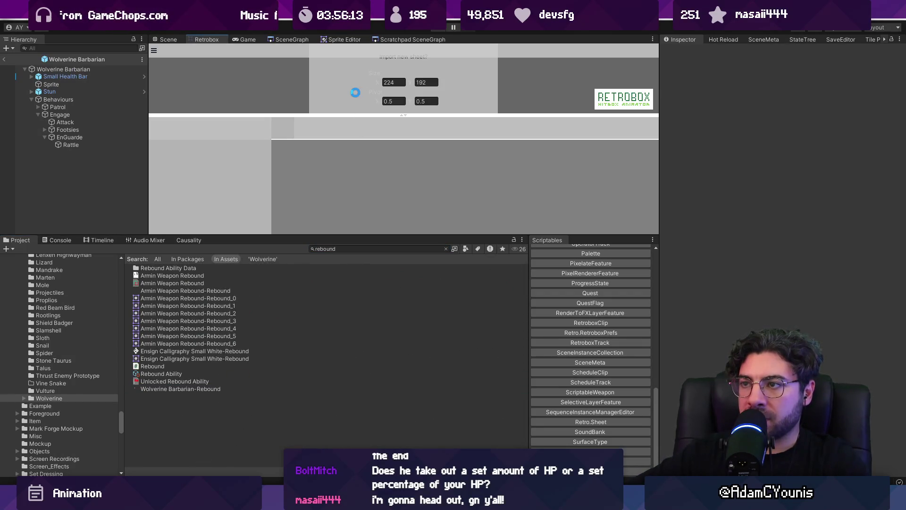
{"action": "left_click_drag", "start_coordinate": [379, 236], "coordinate": [378, 299]}
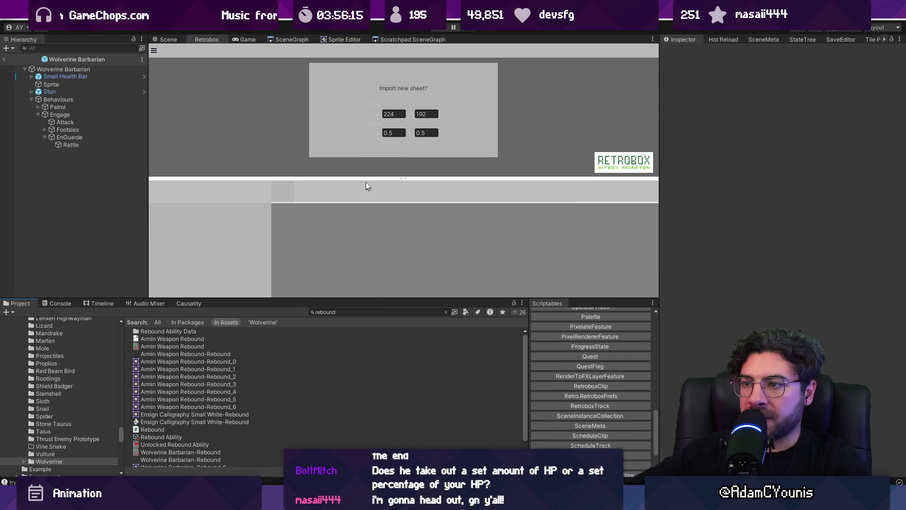
{"action": "left_click", "coordinate": [199, 427]}
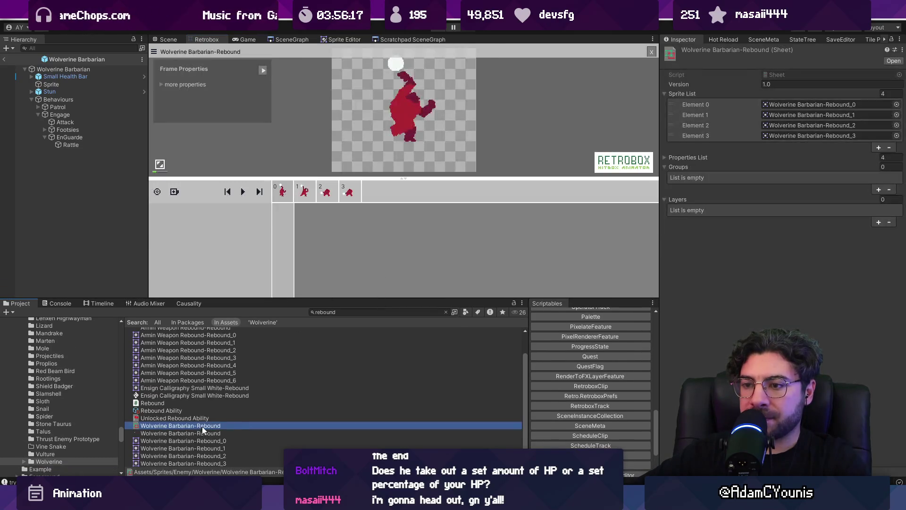
Step: Add a Hurt layer over frames 0–3 with a 72×111 hurtbox at 81,36 covering the body
{"action": "left_click", "coordinate": [174, 191]}
{"action": "left_click", "coordinate": [213, 200]}
{"action": "left_click", "coordinate": [214, 226]}
{"action": "left_click", "coordinate": [213, 228]}
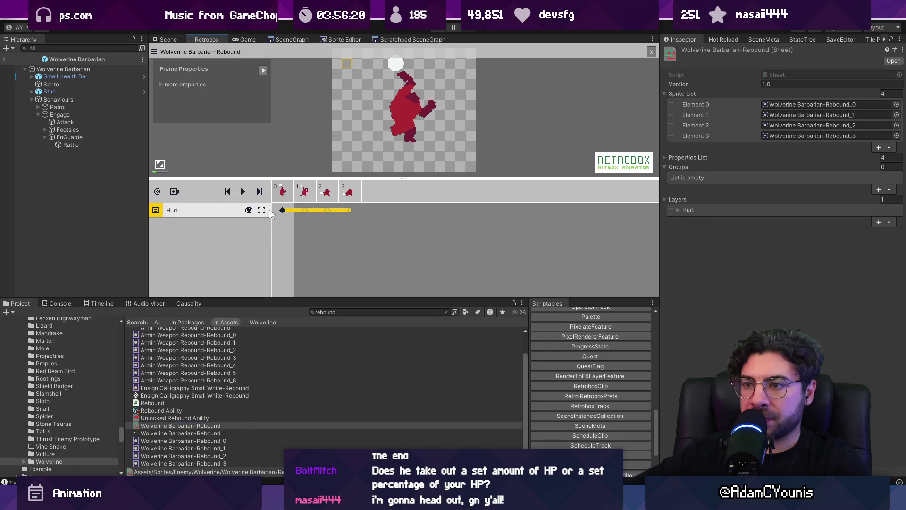
{"action": "left_click", "coordinate": [348, 63]}
{"action": "mouse_move", "coordinate": [348, 63]}
{"action": "left_mouse_down"}
{"action": "mouse_move", "coordinate": [389, 134]}
{"action": "mouse_move", "coordinate": [430, 71]}
{"action": "left_mouse_up"}
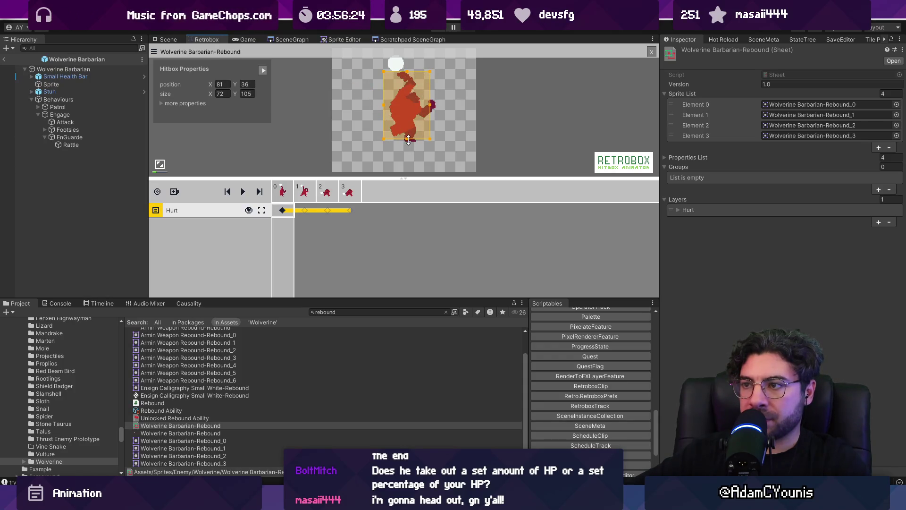
{"action": "left_click_drag", "start_coordinate": [417, 138], "coordinate": [418, 142]}
{"action": "left_click_drag", "start_coordinate": [415, 180], "coordinate": [410, 216]}
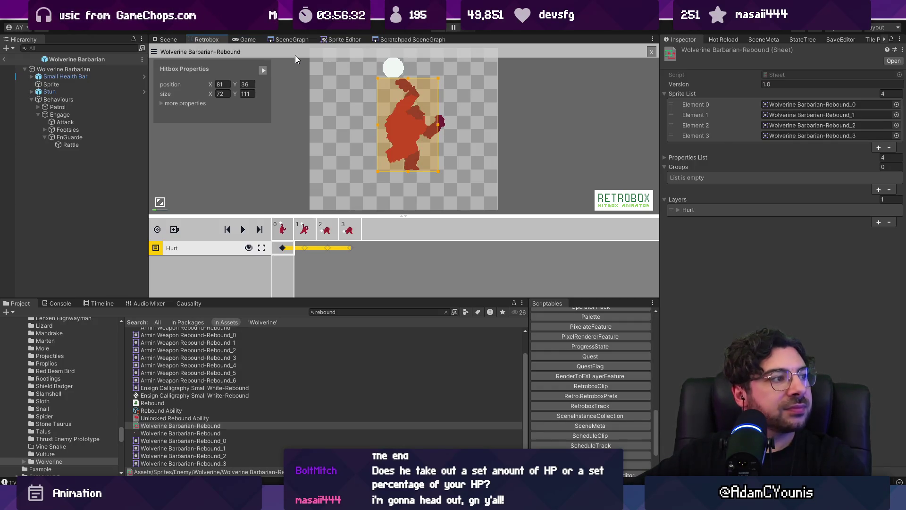
{"action": "left_click", "coordinate": [162, 41]}
Step: Give Rattle the Wolverine Barbarian-Rebound sheet at frame rate 10 and save the prefab
{"action": "left_click", "coordinate": [109, 144]}
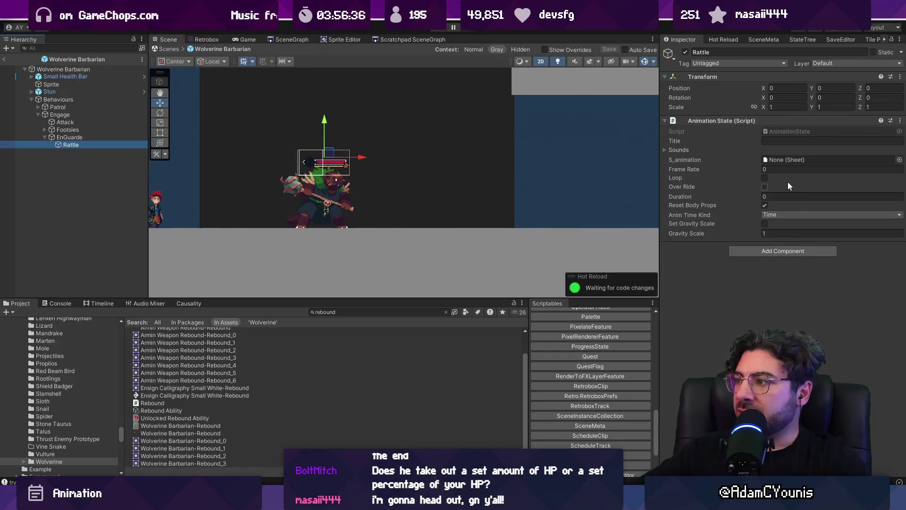
{"action": "left_click", "coordinate": [899, 160]}
{"action": "type", "text": "re"}
{"action": "key", "text": "BackSpace"}
{"action": "key", "text": "BackSpace"}
{"action": "type", "text": "barbrai"}
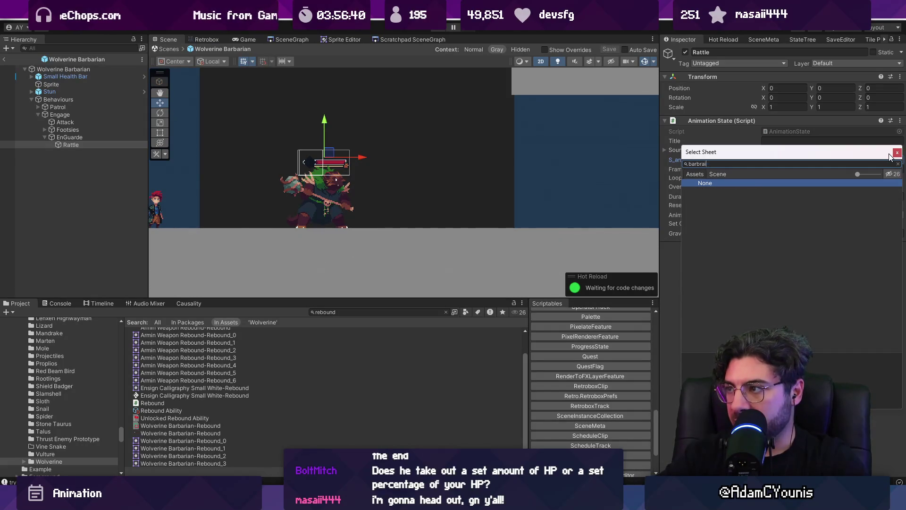
{"action": "type", "text": "rn rebound"}
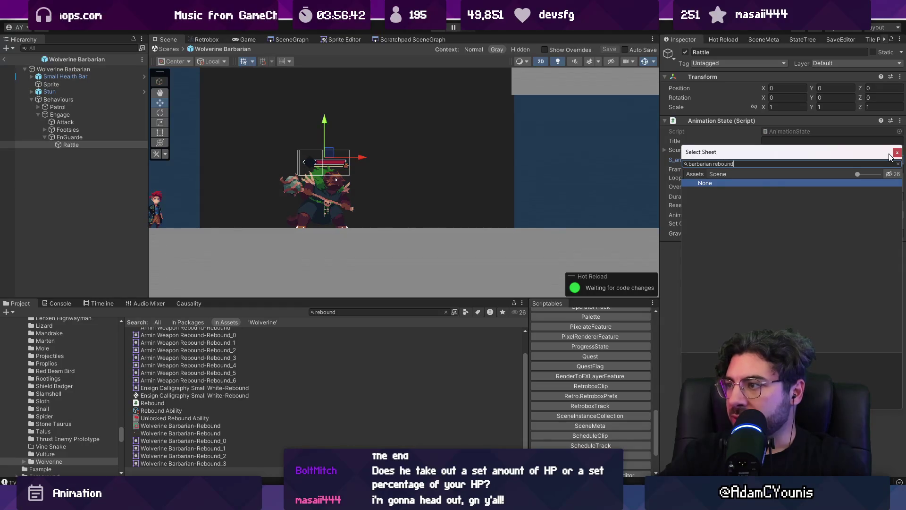
{"action": "double_click", "coordinate": [755, 192]}
{"action": "left_click", "coordinate": [780, 170]}
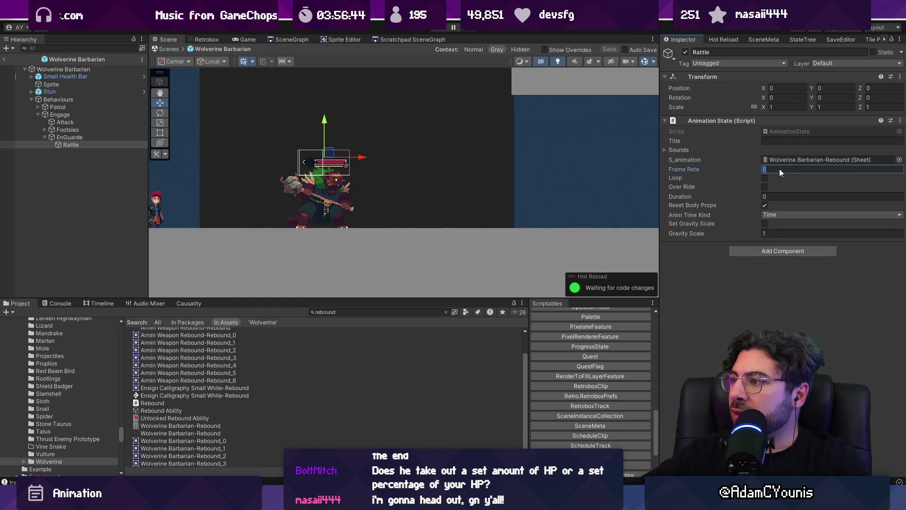
{"action": "type", "text": "8"}
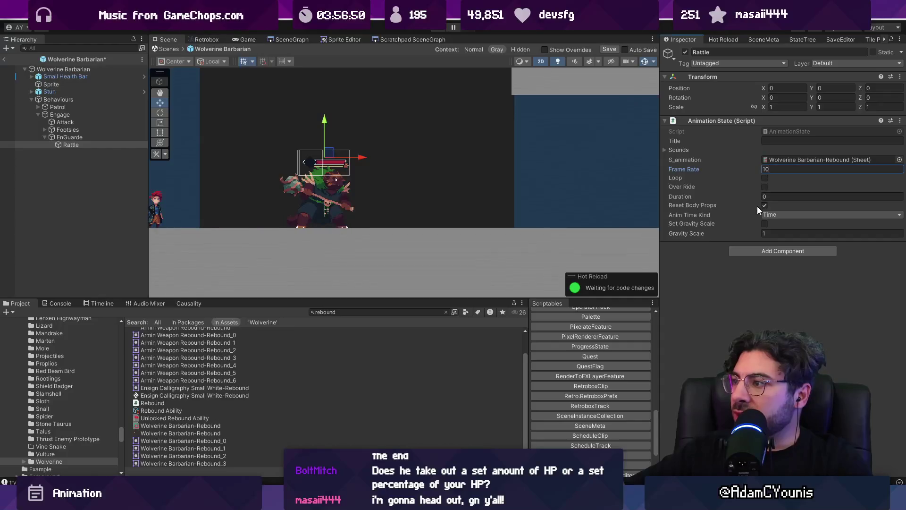
{"action": "key", "text": "ctrl+s"}
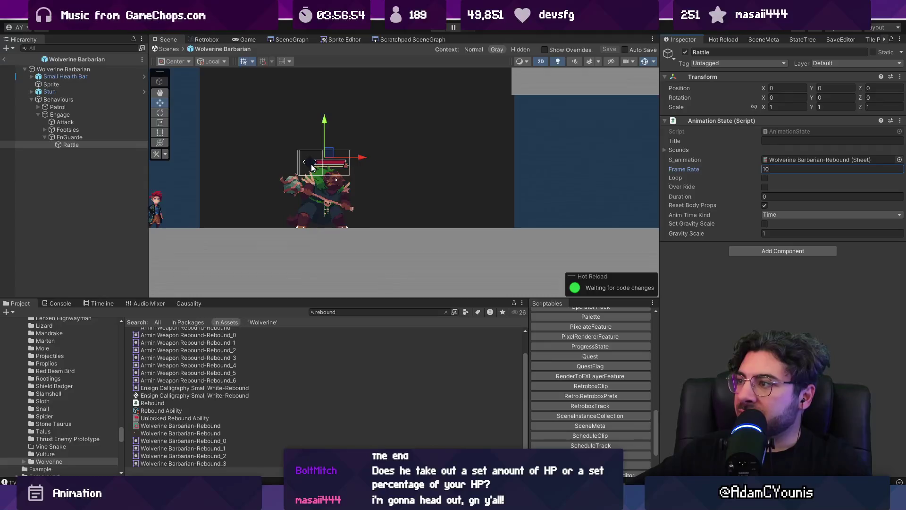
Step: Set Rattle as the EnGuarde behaviour's first rattle state
{"action": "scroll", "coordinate": [311, 168], "scroll_direction": "up", "scroll_amount": 2}
{"action": "left_click", "coordinate": [132, 137]}
{"action": "mouse_move", "coordinate": [136, 147]}
{"action": "left_mouse_down"}
{"action": "mouse_move", "coordinate": [121, 144]}
{"action": "mouse_move", "coordinate": [798, 181]}
{"action": "left_mouse_up"}
Step: Set the Rattle entry's pressure threshold to 1 and save the prefab
{"action": "left_click", "coordinate": [822, 191]}
{"action": "type", "text": "1"}
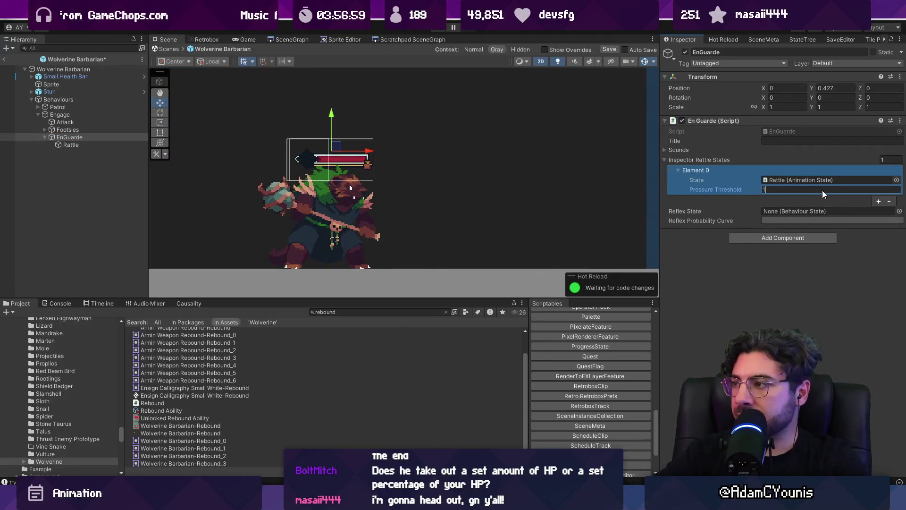
{"action": "key", "text": "ctrl+s"}
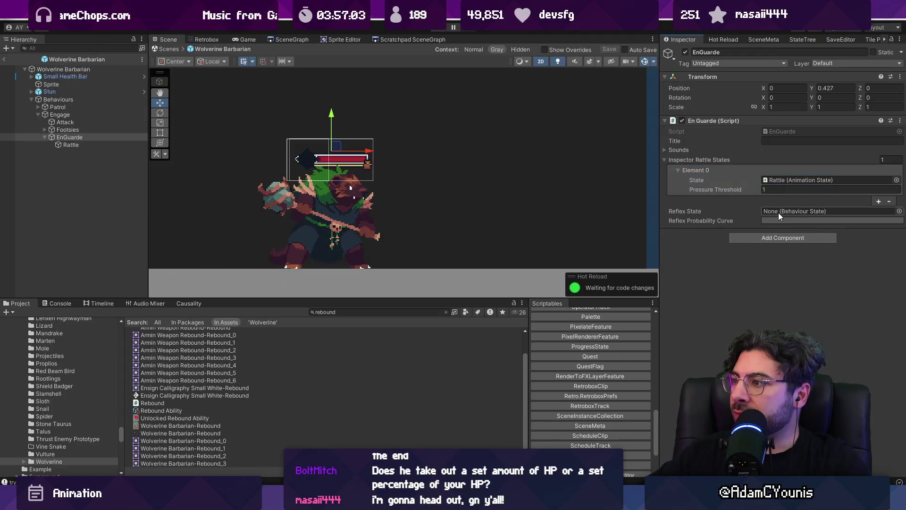
Step: Open the WolverineBarbarian script from the barbarian's root object in the code editor
{"action": "left_click", "coordinate": [104, 100]}
{"action": "left_click", "coordinate": [104, 71]}
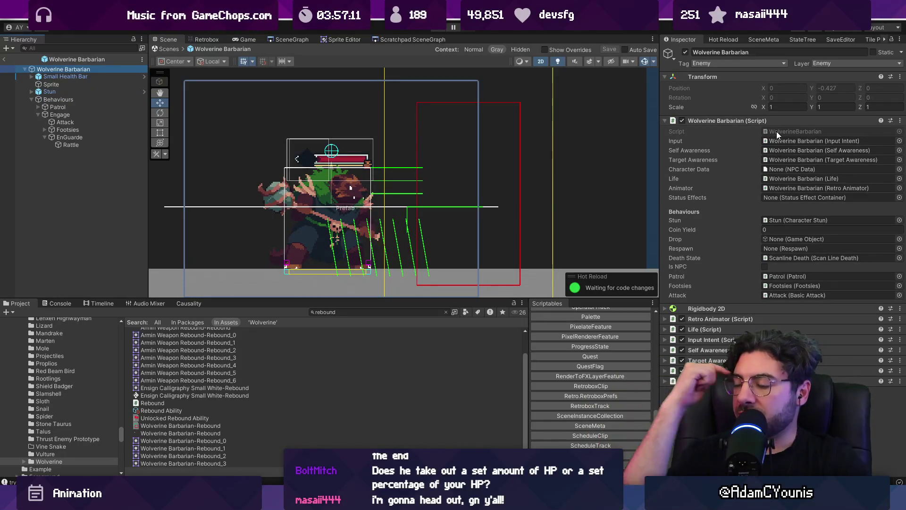
{"action": "left_click", "coordinate": [777, 131]}
{"action": "double_click", "coordinate": [777, 131]}
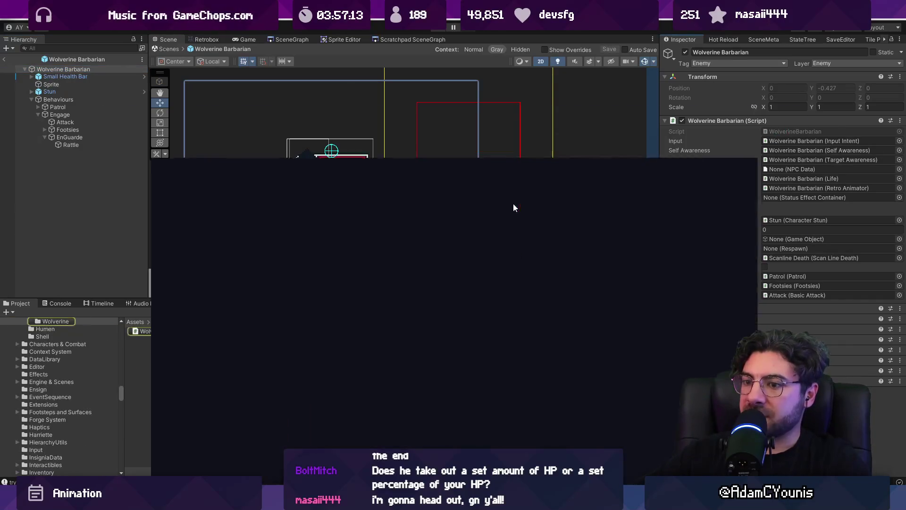
Step: In LenxenHighwayman.cs, find the enGuarde usage and copy its TakeDamage method
{"action": "type", "text": "nxen"}
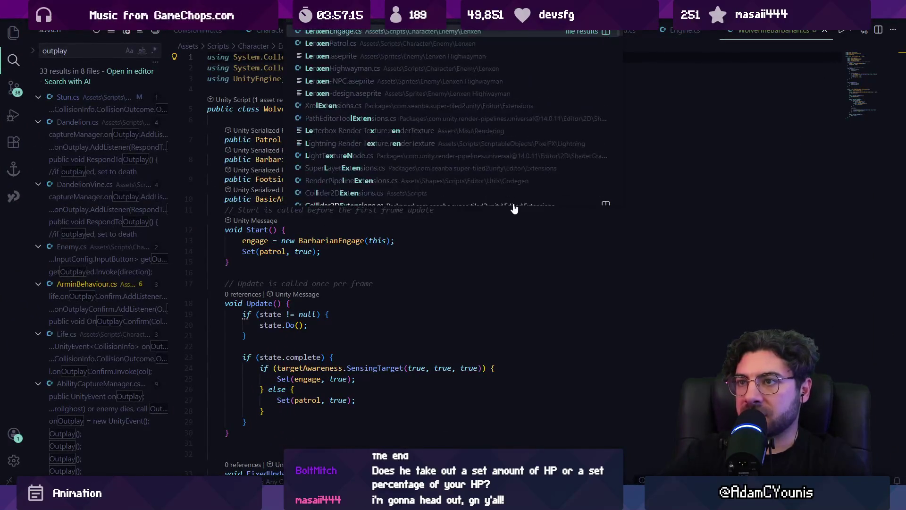
{"action": "key", "text": "Down"}
{"action": "key", "text": "Return"}
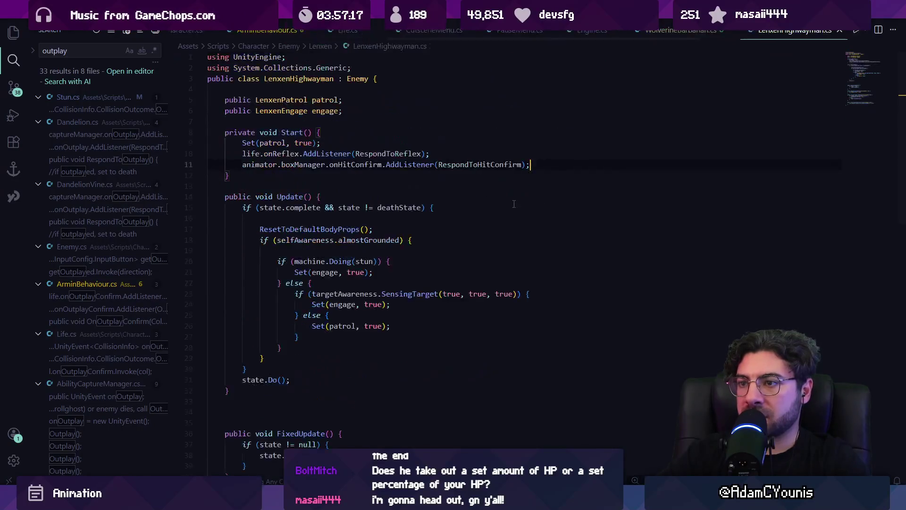
{"action": "key", "text": "ctrl+f"}
{"action": "type", "text": "enguard"}
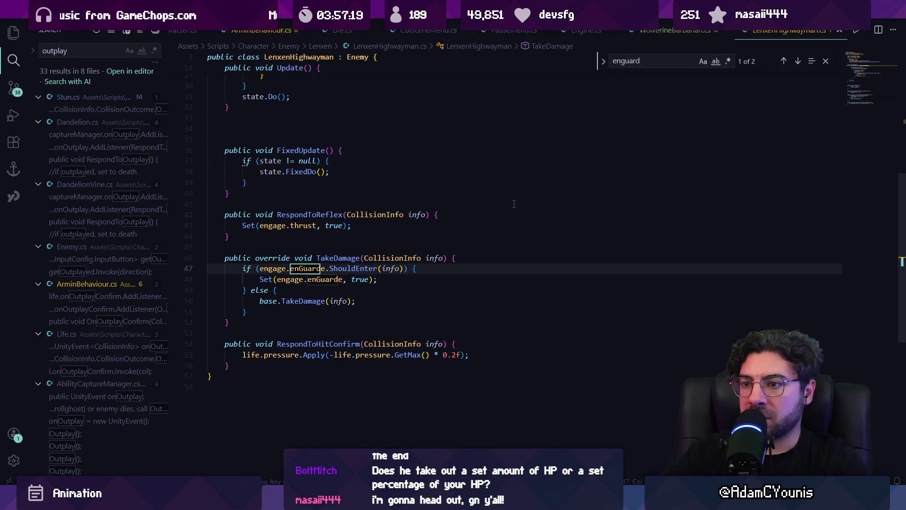
{"action": "key", "text": "Escape"}
{"action": "left_click_drag", "start_coordinate": [233, 349], "coordinate": [213, 276]}
{"action": "key", "text": "ctrl+c"}
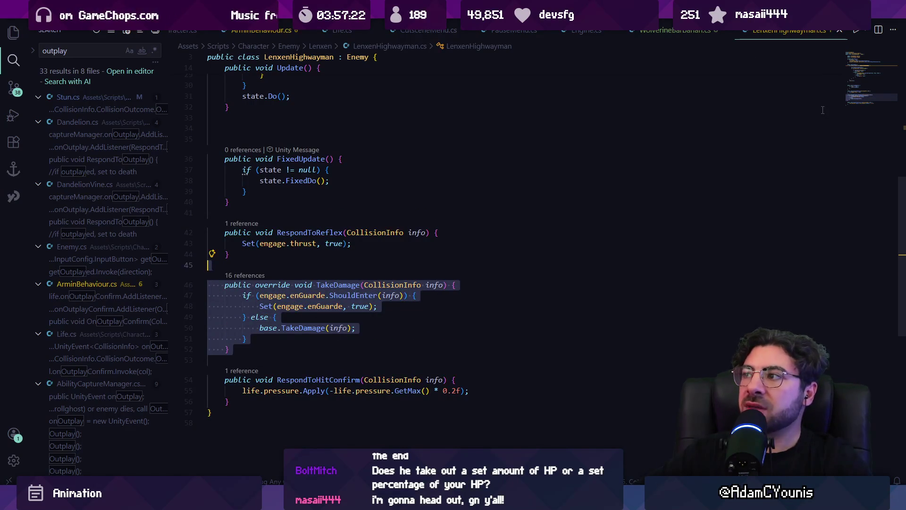
{"action": "left_click", "coordinate": [856, 60]}
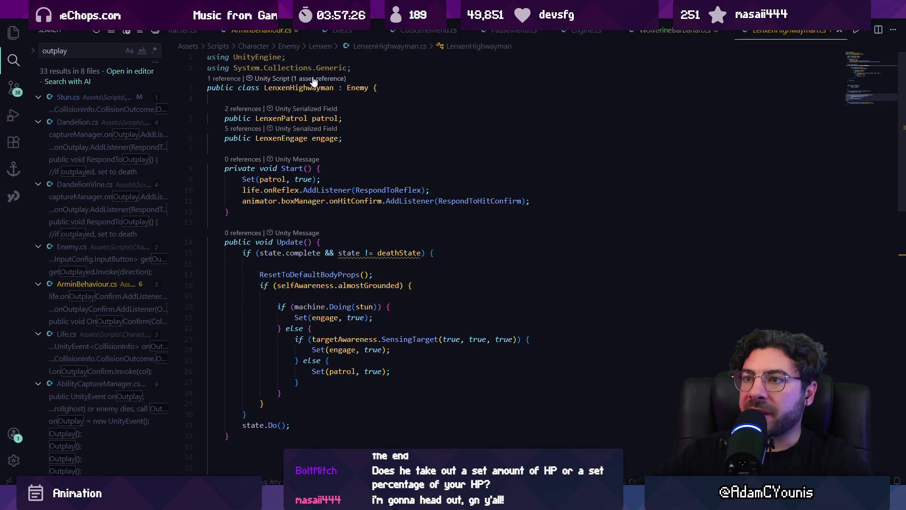
Step: Paste the TakeDamage override into WolverineBarbarian.cs after FixedUpdate
{"action": "key", "text": "ctrl+Page_Up"}
{"action": "scroll", "coordinate": [283, 231], "scroll_direction": "up", "scroll_amount": 5}
{"action": "key", "text": "ctrl+v"}
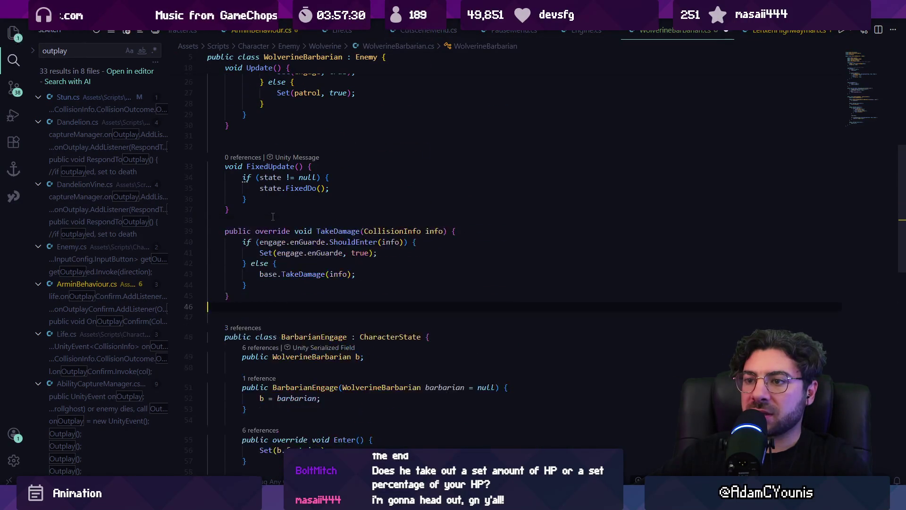
Step: Add a public EnGuarde enGuarde field at the top of WolverineBarbarian and save
{"action": "scroll", "coordinate": [279, 231], "scroll_direction": "up", "scroll_amount": 10}
{"action": "left_click", "coordinate": [288, 122]}
{"action": "type", "text": "public Engua"}
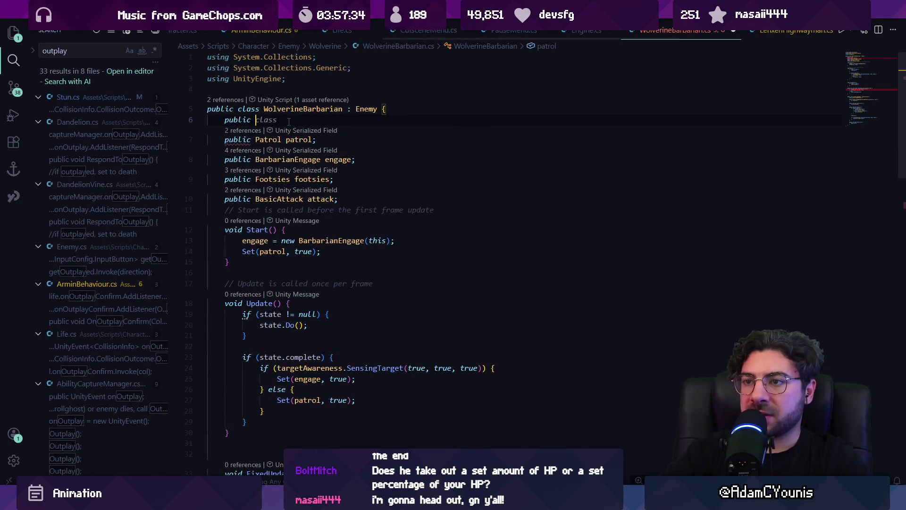
{"action": "key", "text": "Tab"}
{"action": "type", "text": "engua"}
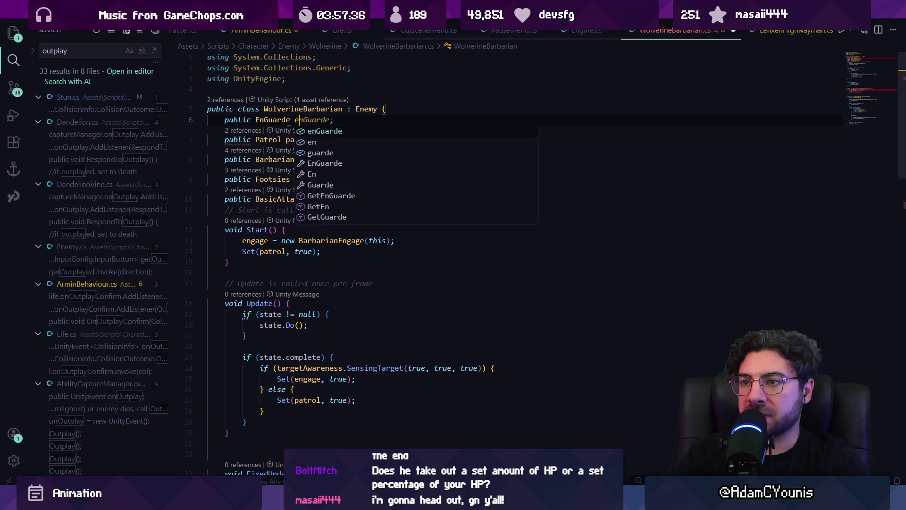
{"action": "key", "text": "Tab"}
{"action": "key", "text": "ctrl+s"}
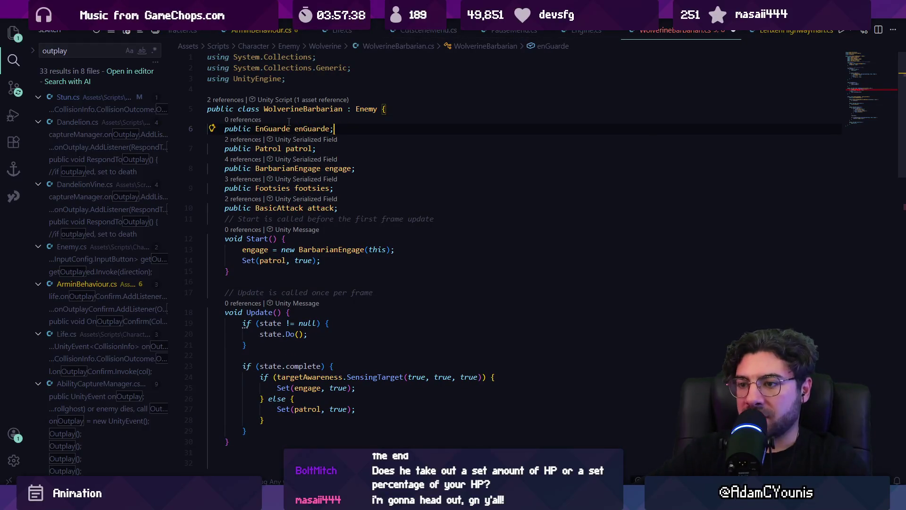
Step: Remove the engage prefix from the enGuarde references on lines 40 and 41
{"action": "scroll", "coordinate": [289, 122], "scroll_direction": "down", "scroll_amount": 10}
{"action": "left_click", "coordinate": [289, 211]}
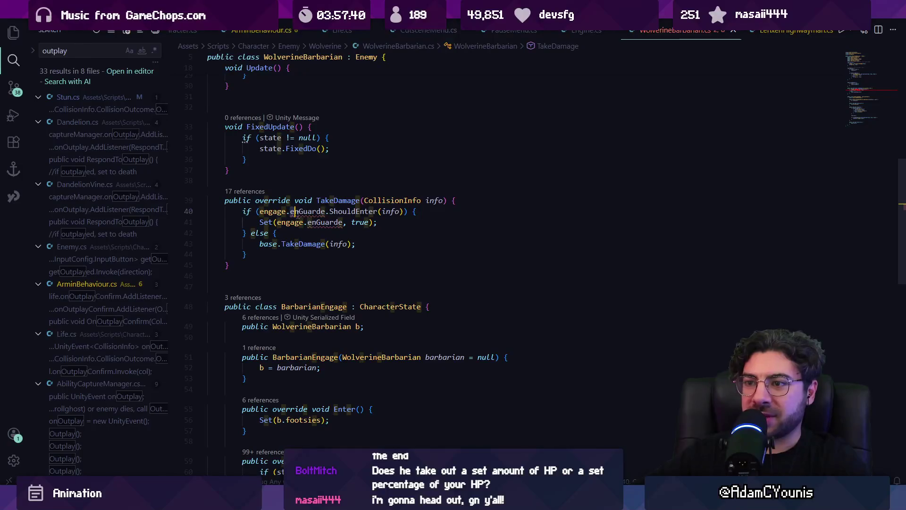
{"action": "key", "text": "ctrl+BackSpace"}
{"action": "key", "text": "ctrl+BackSpace"}
{"action": "double_click", "coordinate": [286, 222]}
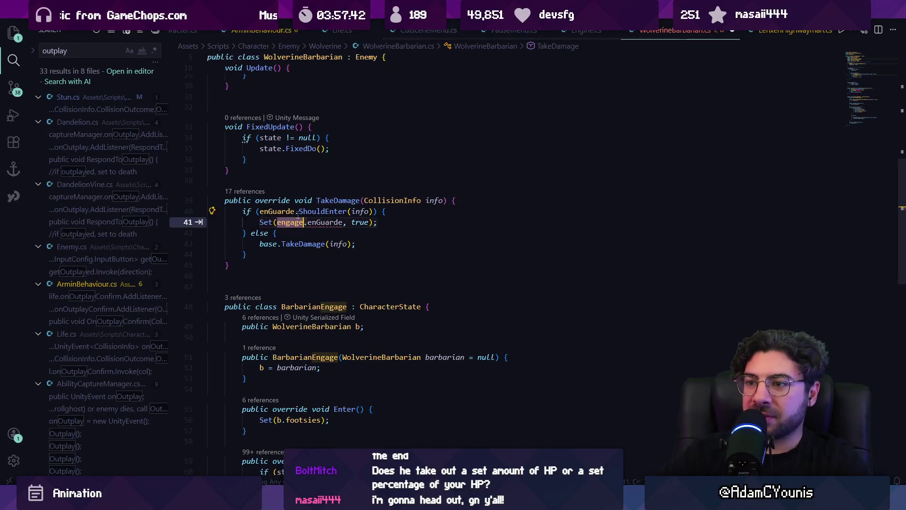
{"action": "key", "text": "Delete"}
{"action": "key", "text": "Delete"}
Step: Add a life.onHurtConfirm.AddListener(TakeDamage) line after Set(patrol, true) in Start
{"action": "scroll", "coordinate": [320, 233], "scroll_direction": "up", "scroll_amount": 8}
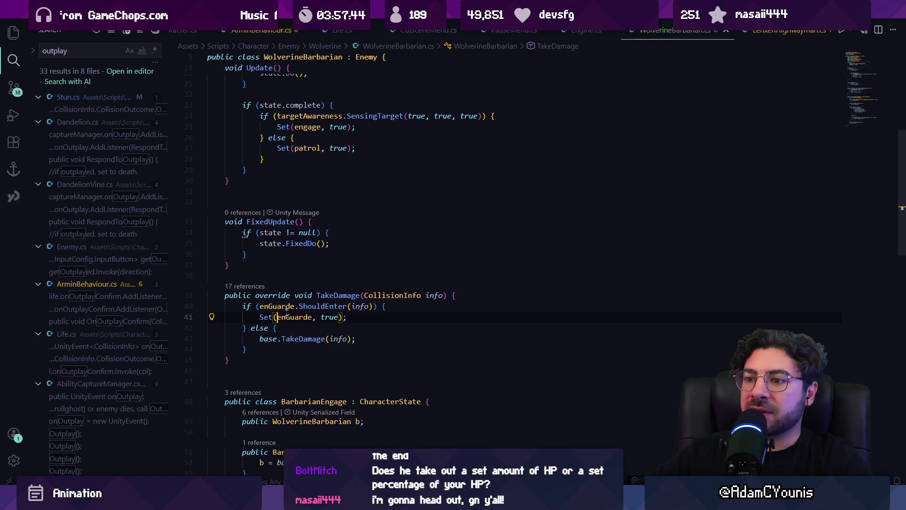
{"action": "scroll", "coordinate": [307, 253], "scroll_direction": "down", "scroll_amount": 6}
{"action": "left_click", "coordinate": [337, 289]}
{"action": "scroll", "coordinate": [326, 236], "scroll_direction": "up", "scroll_amount": 8}
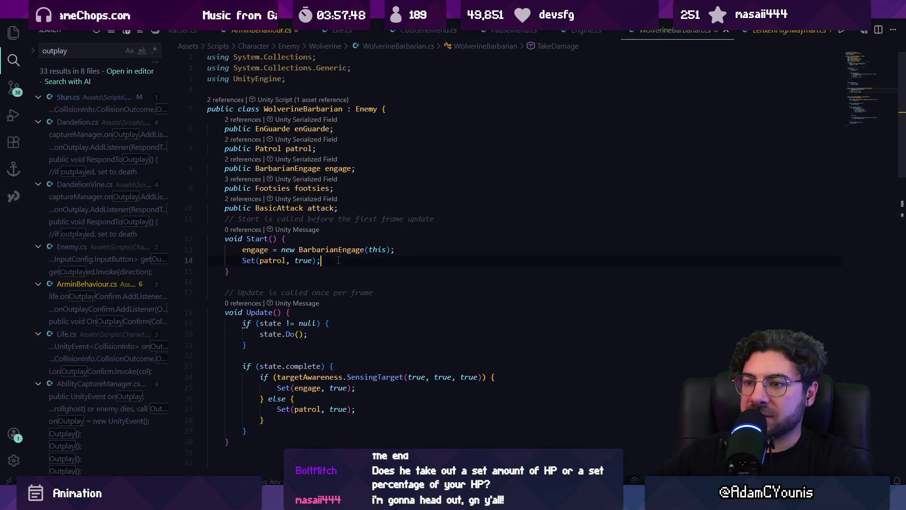
{"action": "key", "text": "Return"}
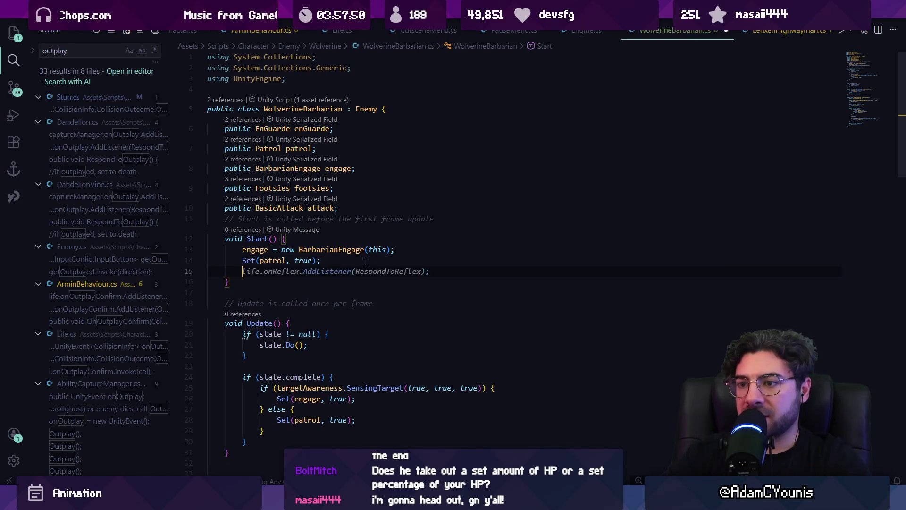
{"action": "type", "text": "life.onhu"}
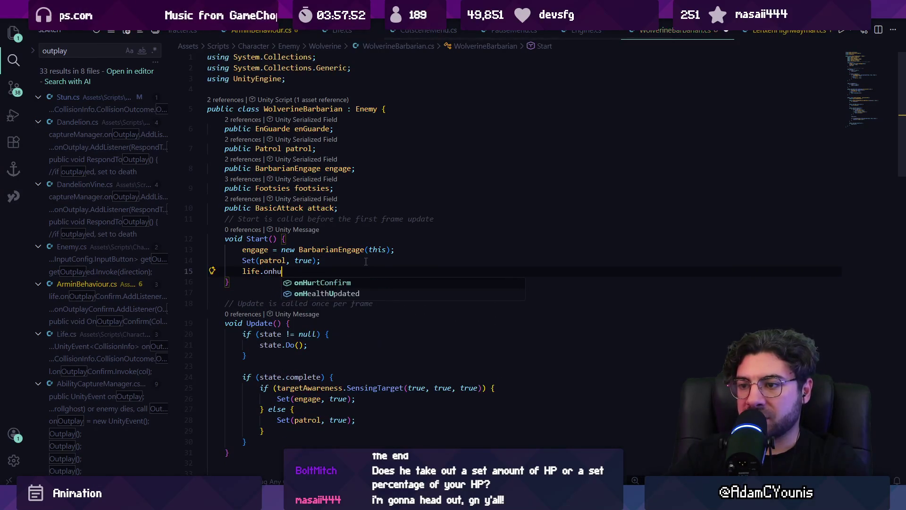
{"action": "key", "text": "Tab"}
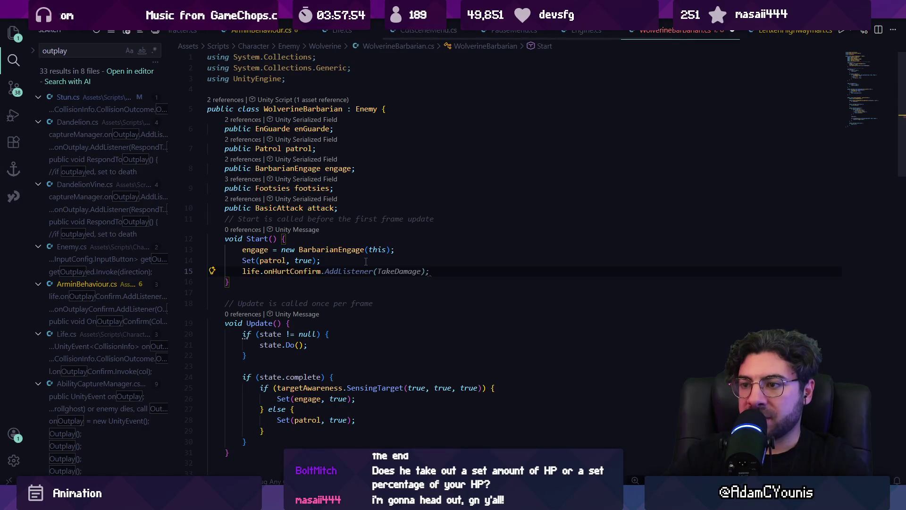
{"action": "key", "text": "Tab"}
{"action": "key", "text": "Escape"}
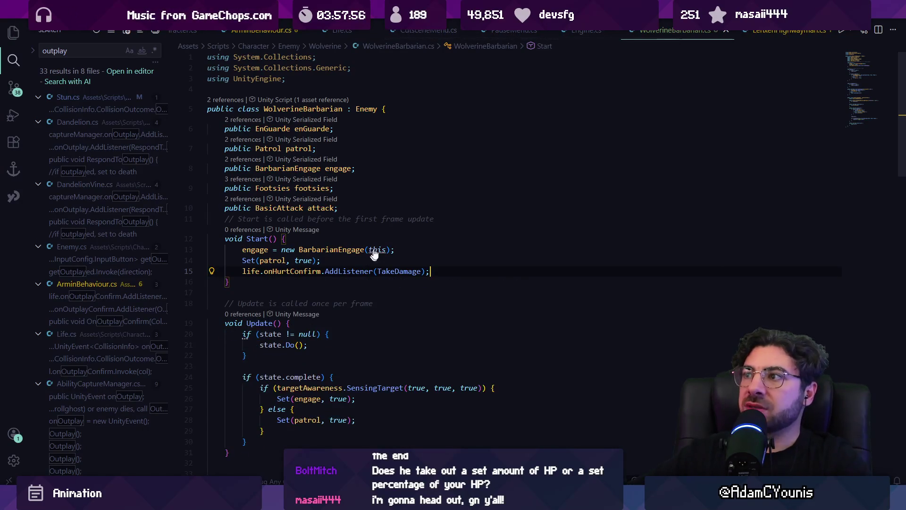
Step: Compare with LenxenHighwayman's Start listeners (onHitConfirm, onReflex) and its TakeDamage method
{"action": "left_click", "coordinate": [757, 31]}
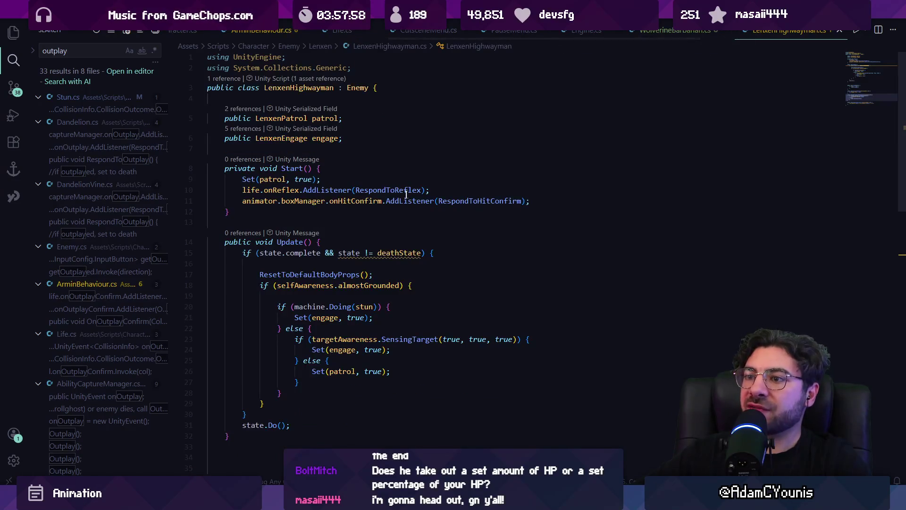
{"action": "left_click", "coordinate": [307, 201]}
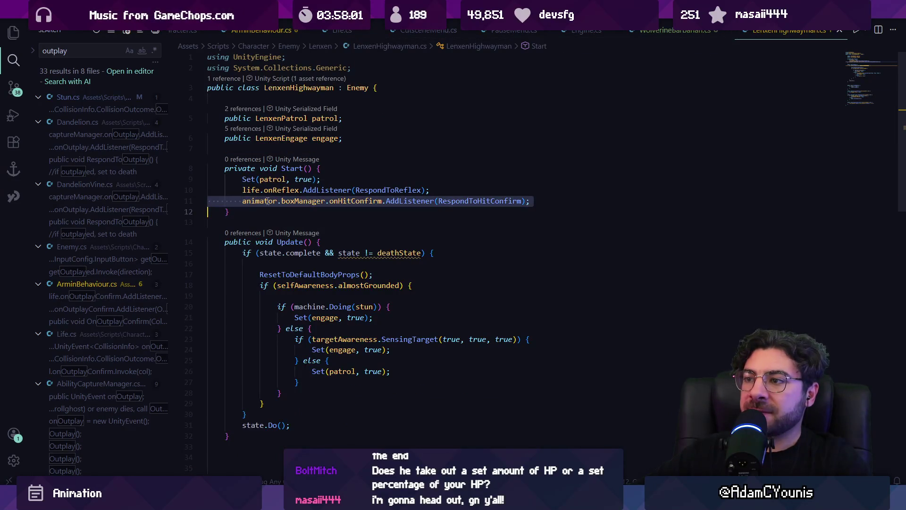
{"action": "triple_click", "coordinate": [313, 190]}
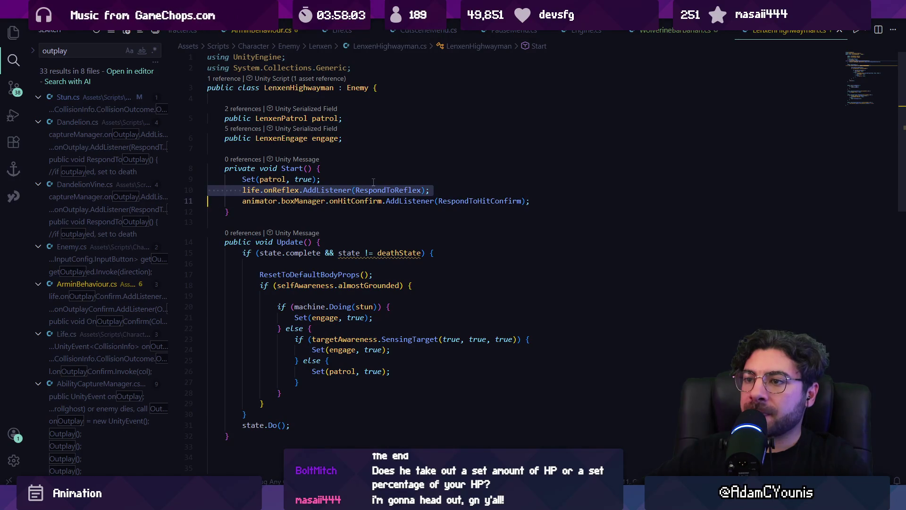
{"action": "double_click", "coordinate": [380, 190]}
{"action": "scroll", "coordinate": [380, 190], "scroll_direction": "down", "scroll_amount": 5}
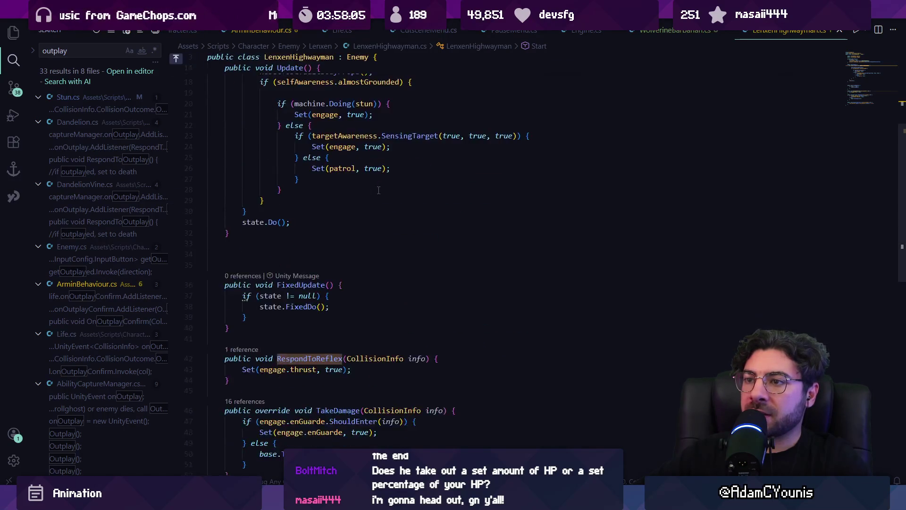
{"action": "scroll", "coordinate": [380, 190], "scroll_direction": "up", "scroll_amount": 4}
{"action": "key", "text": "Escape"}
{"action": "key", "text": "Escape"}
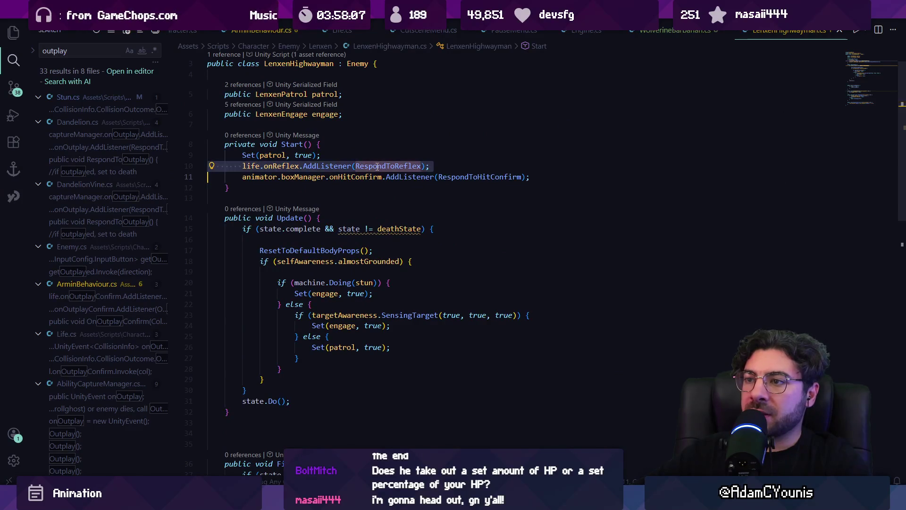
{"action": "scroll", "coordinate": [380, 167], "scroll_direction": "down", "scroll_amount": 10}
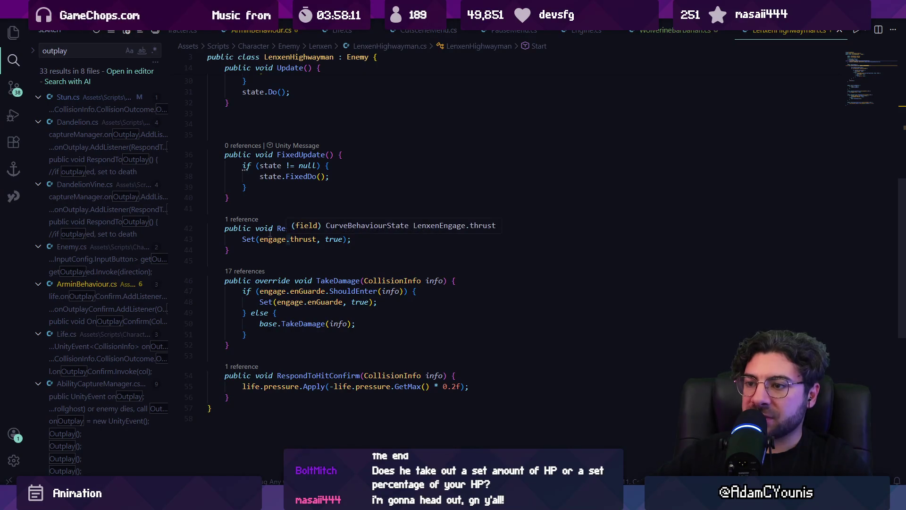
{"action": "left_click", "coordinate": [338, 281]}
{"action": "scroll", "coordinate": [341, 225], "scroll_direction": "up", "scroll_amount": 10}
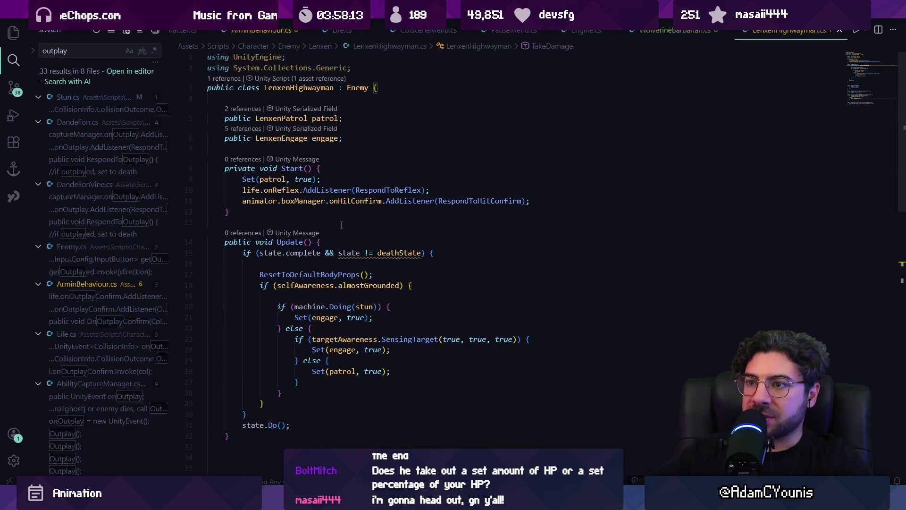
Step: Delete the onHurtConfirm listener line from WolverineBarbarian's Start method
{"action": "key", "text": "alt+Left"}
{"action": "key", "text": "alt+Left"}
{"action": "key", "text": "alt+Left"}
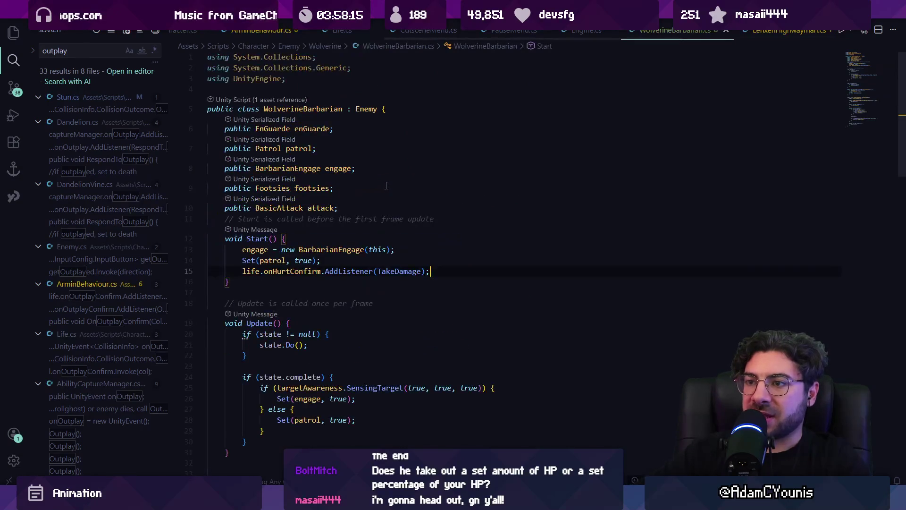
{"action": "key", "text": "ctrl+l"}
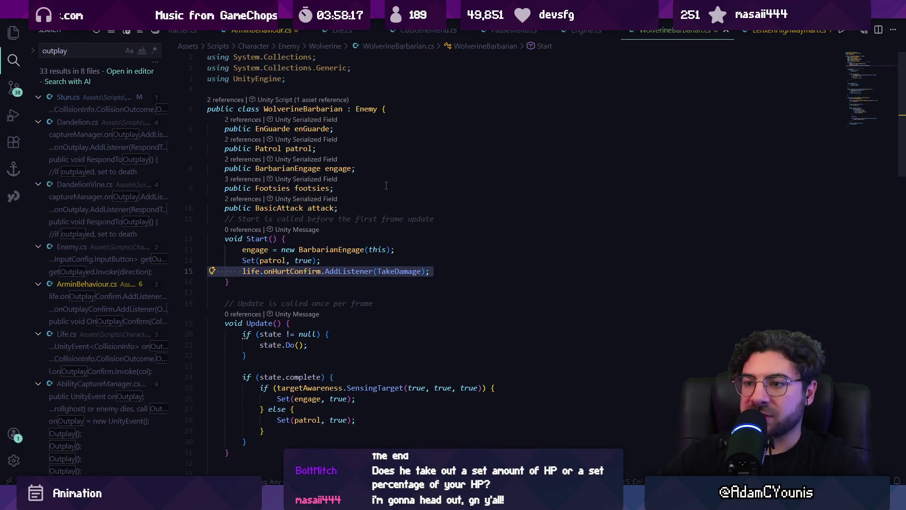
{"action": "key", "text": "BackSpace"}
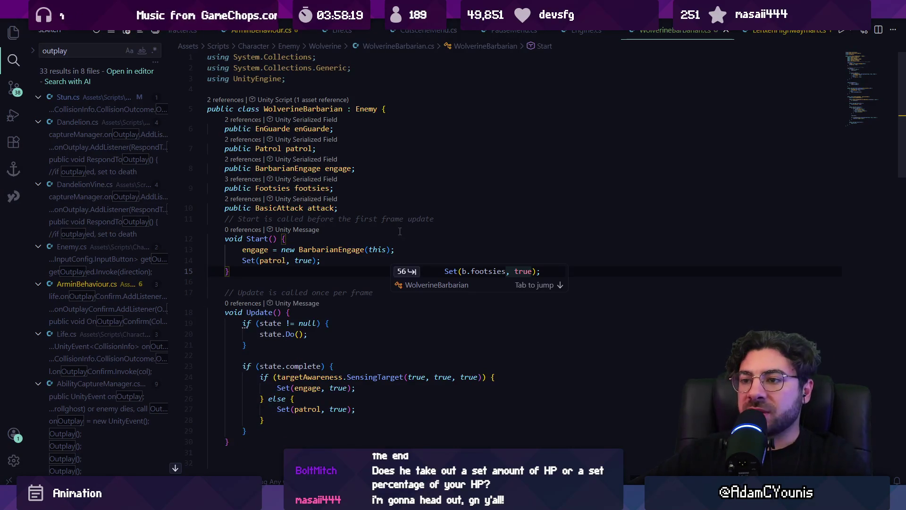
{"action": "scroll", "coordinate": [401, 252], "scroll_direction": "down", "scroll_amount": 3}
{"action": "key", "text": "alt+Tab"}
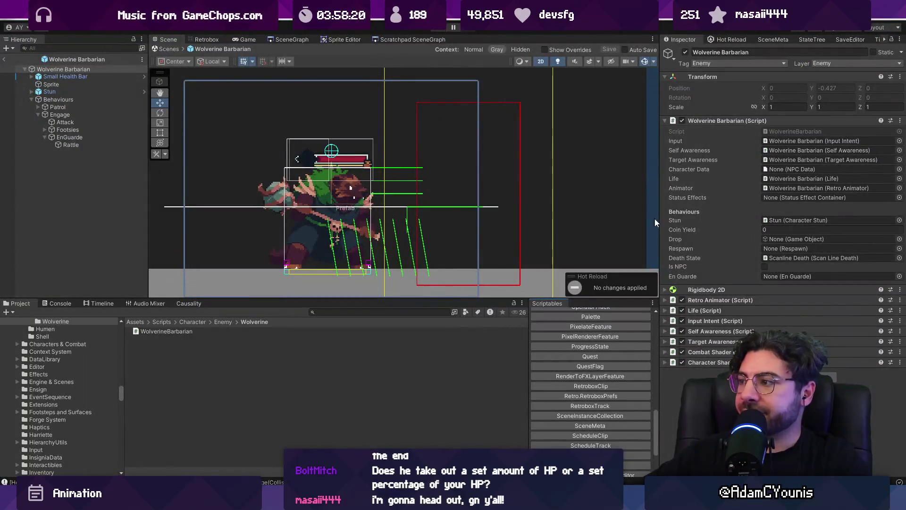
Step: Assign EnGuarde to the barbarian's En Guarde field and playtest the scene
{"action": "left_click_drag", "start_coordinate": [69, 137], "coordinate": [777, 276]}
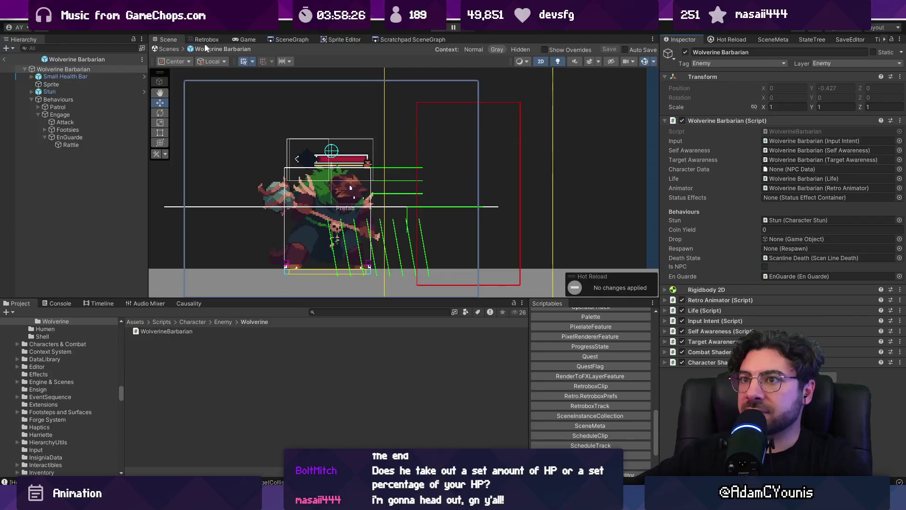
{"action": "left_click", "coordinate": [171, 49]}
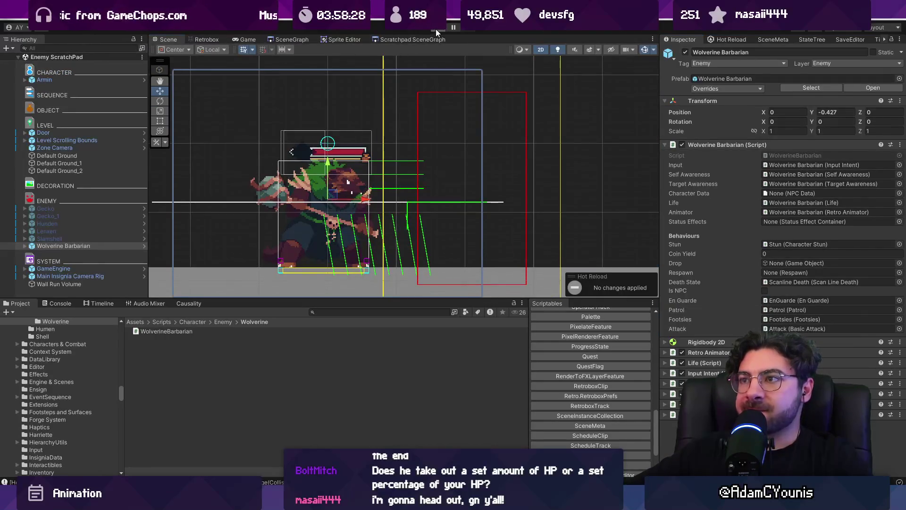
{"action": "left_click", "coordinate": [435, 28]}
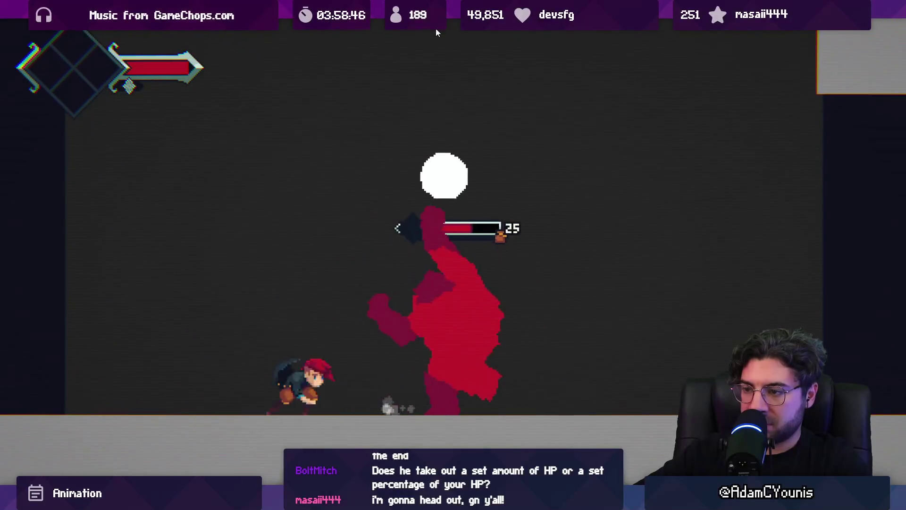
{"action": "key", "text": "shift+space"}
{"action": "left_click", "coordinate": [436, 28]}
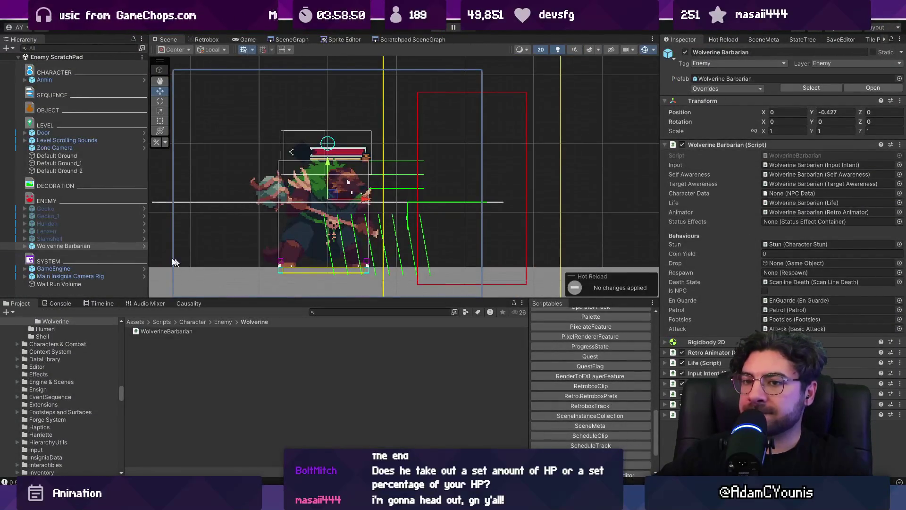
{"action": "key", "text": "alt+Tab"}
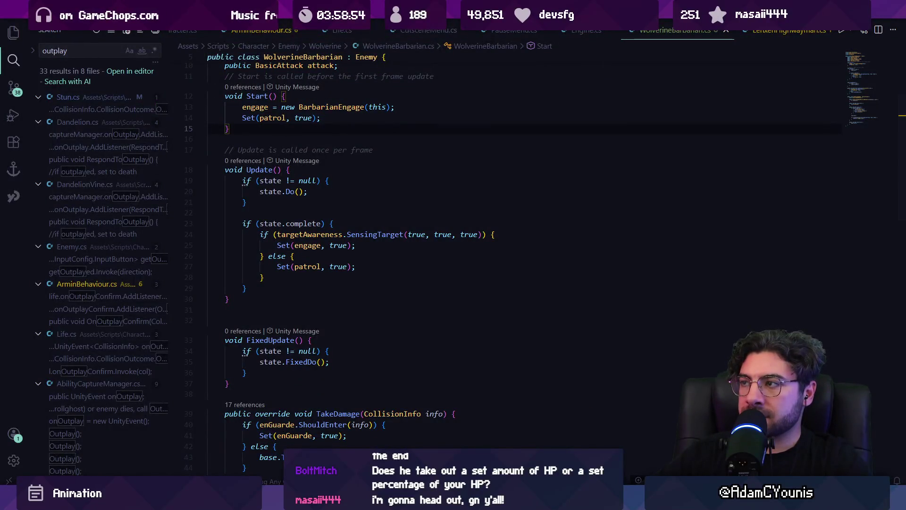
{"action": "key", "text": "alt+Tab"}
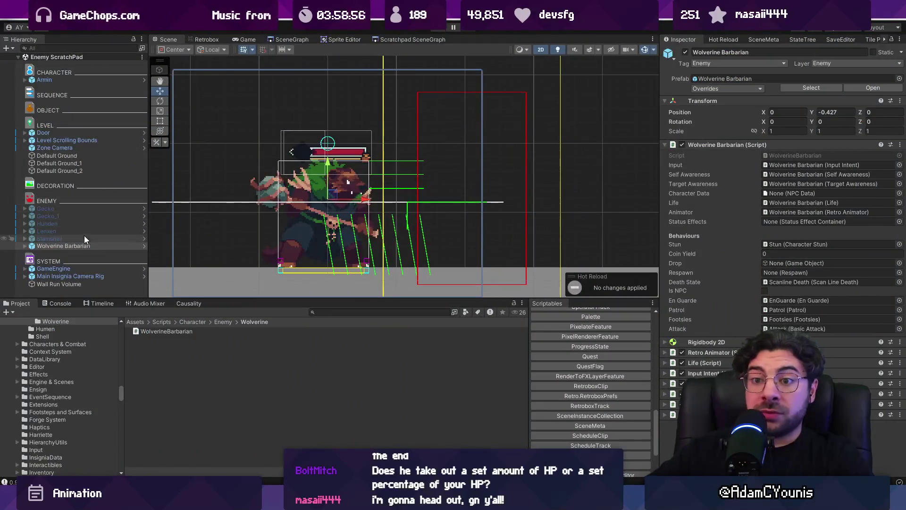
Step: Set EnGuarde's first rattle state pressure threshold to 0.5 and save the prefab
{"action": "left_click", "coordinate": [144, 245]}
{"action": "left_click", "coordinate": [71, 137]}
{"action": "left_click", "coordinate": [812, 191]}
{"action": "type", "text": "0.5"}
{"action": "key", "text": "Return"}
{"action": "key", "text": "ctrl+s"}
Step: Playtest the Enemy ScratchPad scene again with the new threshold
{"action": "left_click", "coordinate": [171, 49]}
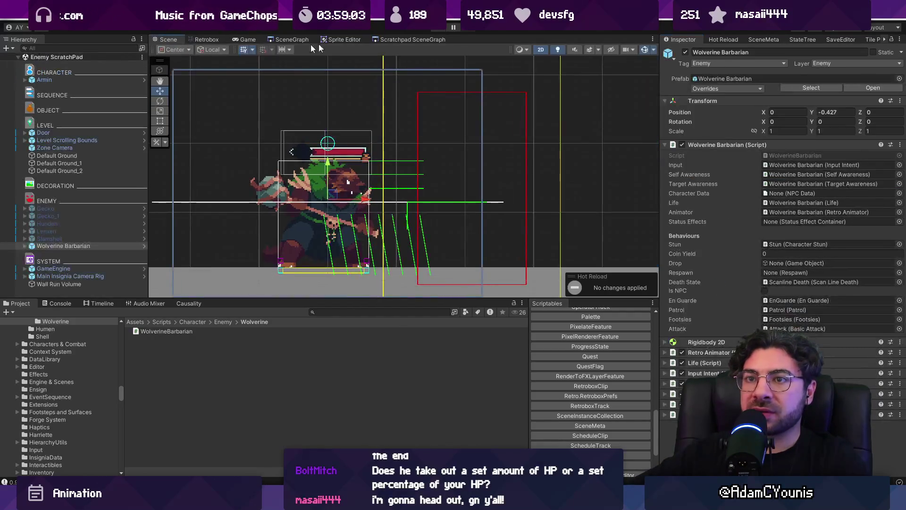
{"action": "left_click", "coordinate": [438, 29]}
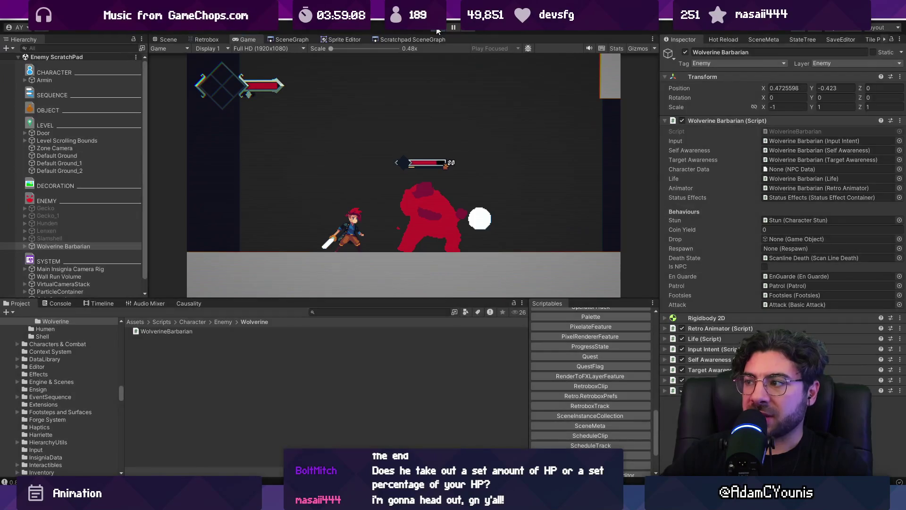
{"action": "left_click", "coordinate": [438, 30]}
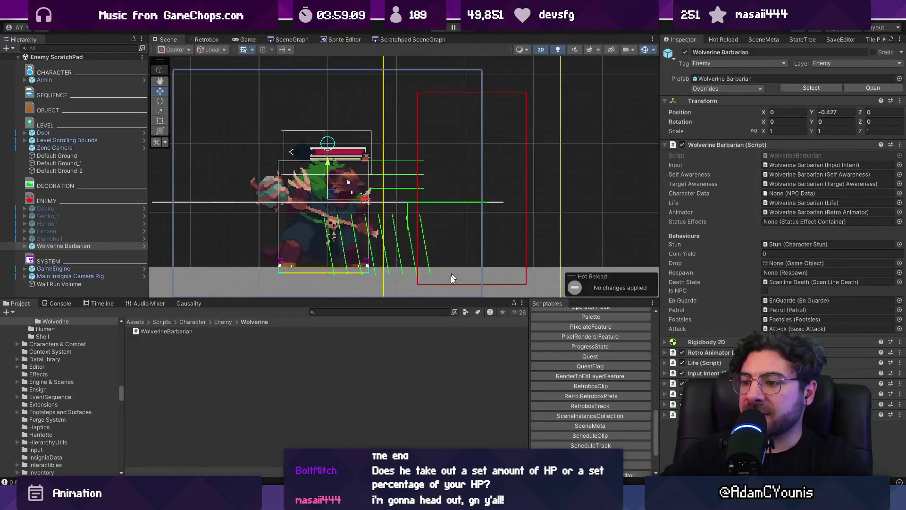
{"action": "key", "text": "alt+Tab"}
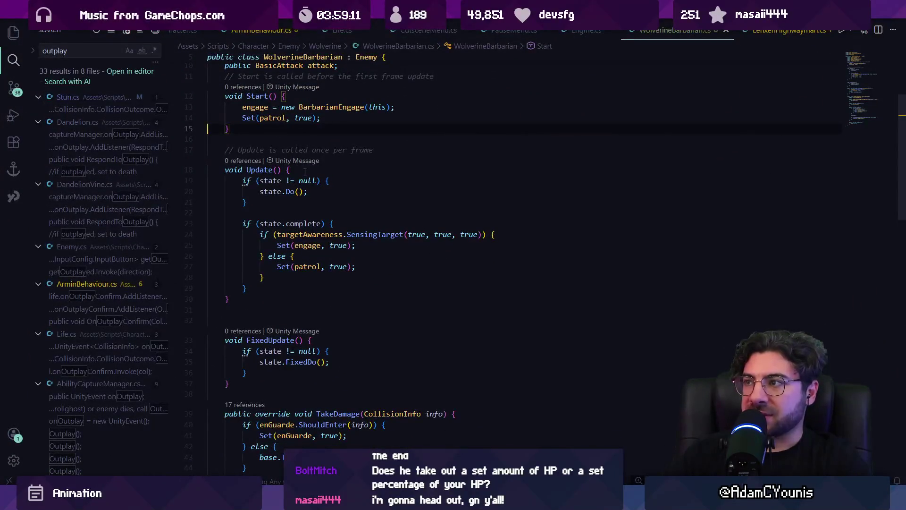
Step: Open EnGuarde.cs and delete the poise Debug.Log line in ShouldEnter
{"action": "key", "text": "ctrl+p"}
{"action": "type", "text": "enguard"}
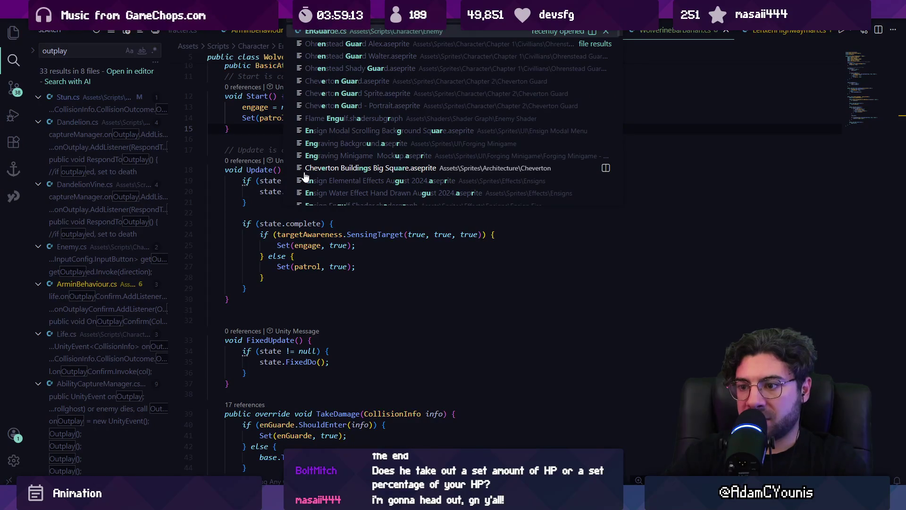
{"action": "key", "text": "Escape"}
{"action": "scroll", "coordinate": [312, 283], "scroll_direction": "down", "scroll_amount": 4}
{"action": "left_click", "coordinate": [323, 307], "text": "ctrl"}
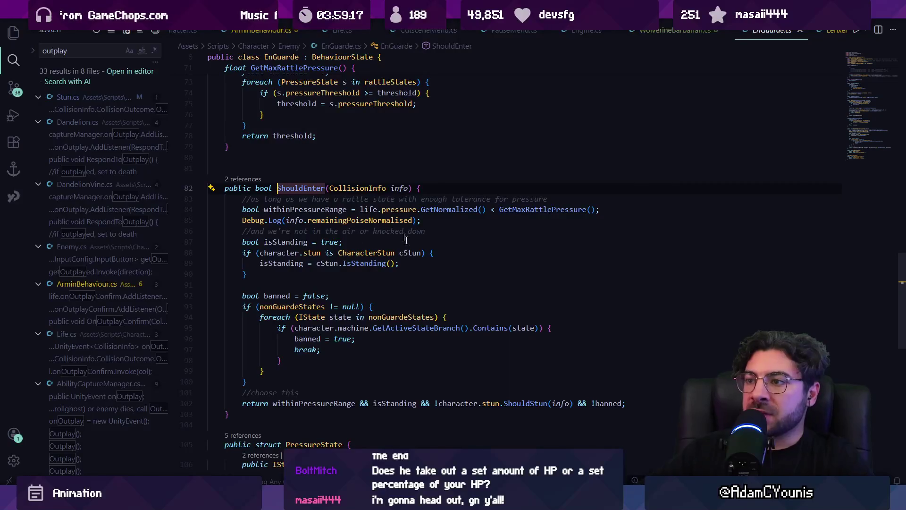
{"action": "left_click", "coordinate": [396, 199]}
{"action": "left_click", "coordinate": [279, 210]}
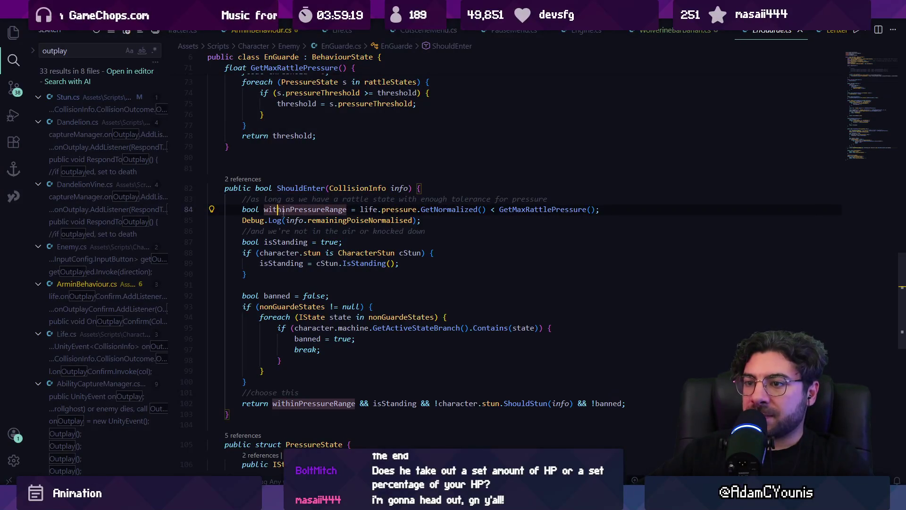
{"action": "triple_click", "coordinate": [259, 220]}
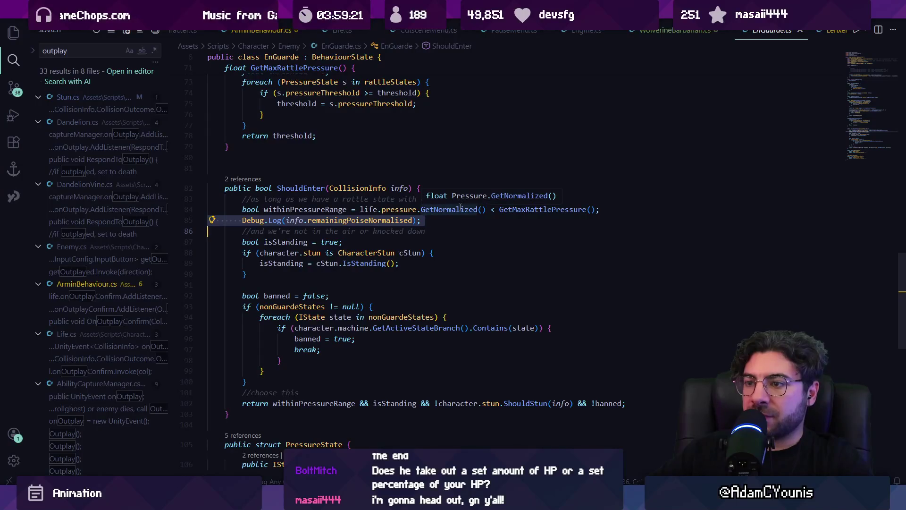
{"action": "key", "text": "BackSpace"}
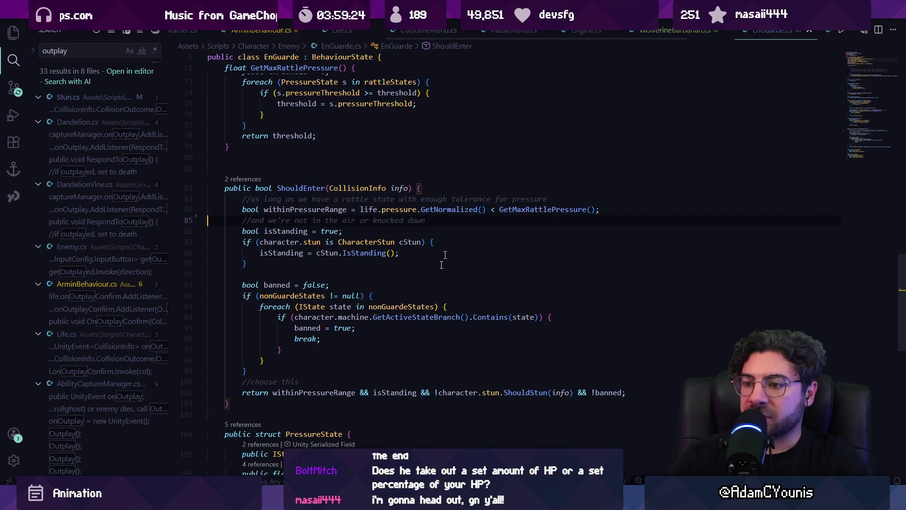
Step: Rename the banned variable to alreadyGuarding
{"action": "key", "text": "Down"}
{"action": "key", "text": "ctrl+Right"}
{"action": "key", "text": "ctrl+Right"}
{"action": "key", "text": "ctrl+Right"}
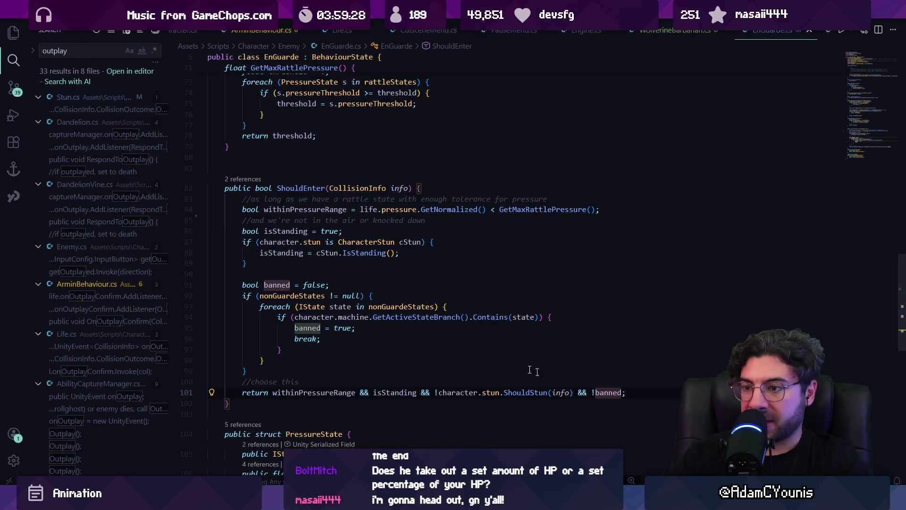
{"action": "key", "text": "Up"}
{"action": "key", "text": "ctrl+Right"}
{"action": "key", "text": "ctrl+Right"}
{"action": "key", "text": "ctrl+Right"}
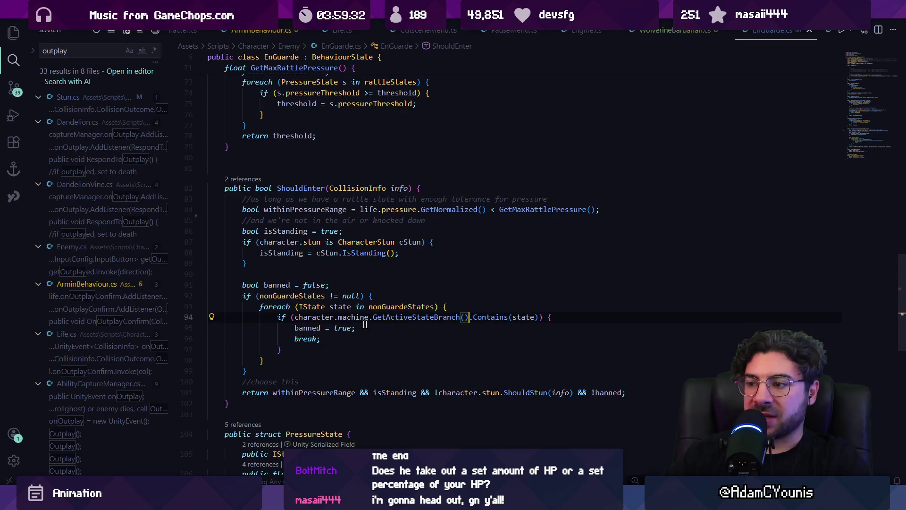
{"action": "key", "text": "F2"}
{"action": "type", "text": "alreadyGuarding"}
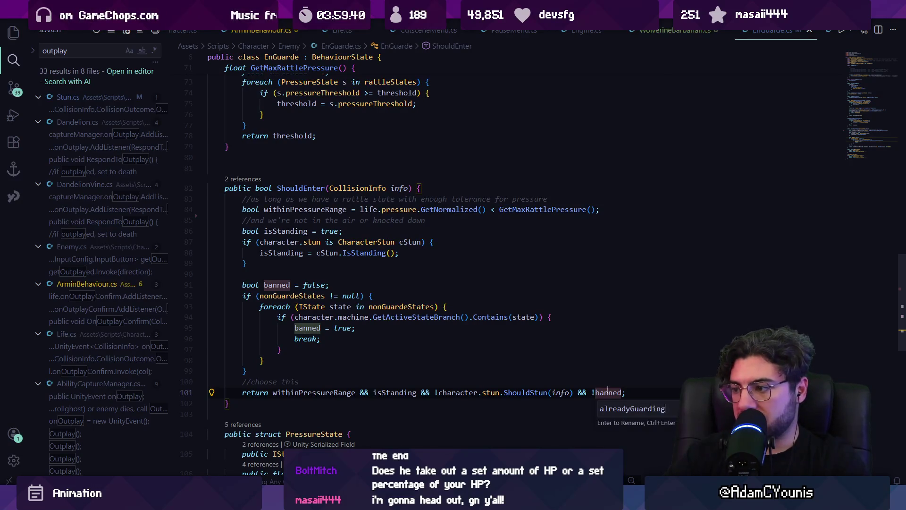
{"action": "key", "text": "Return"}
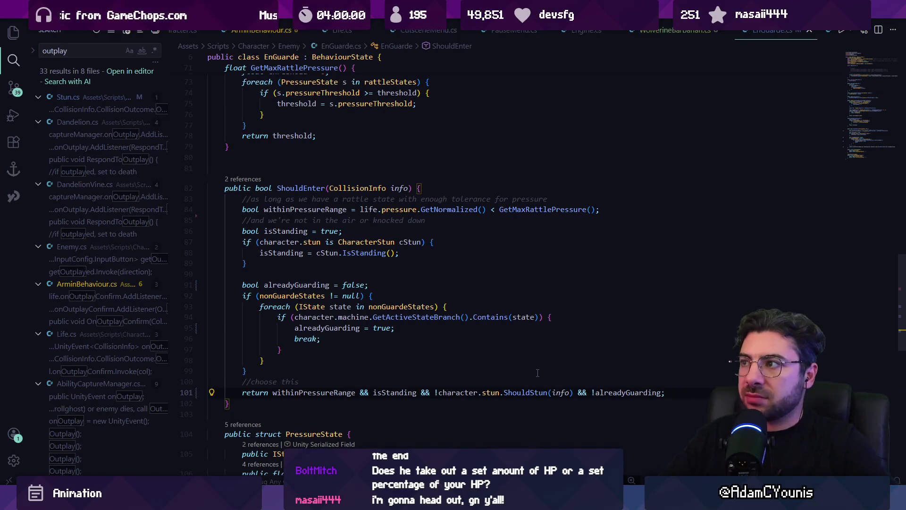
{"action": "left_click", "coordinate": [654, 32]}
Step: Extend line 40's enGuarde condition with machine.GetActiveStateBranch()
{"action": "left_click", "coordinate": [398, 304]}
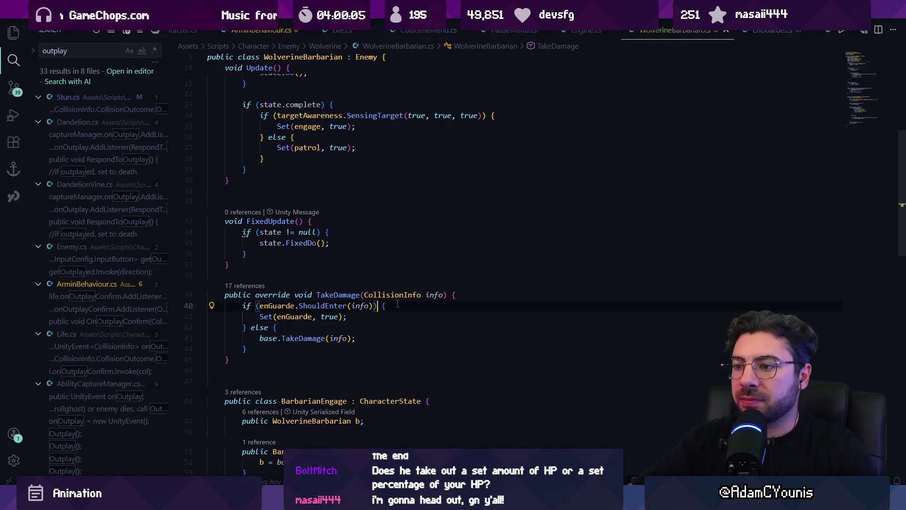
{"action": "type", "text": "state"}
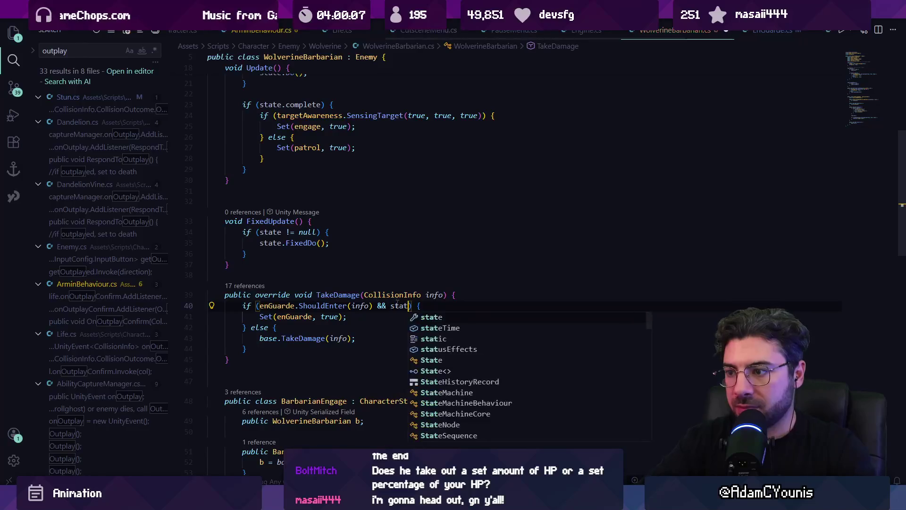
{"action": "key", "text": "BackSpace"}
{"action": "key", "text": "BackSpace"}
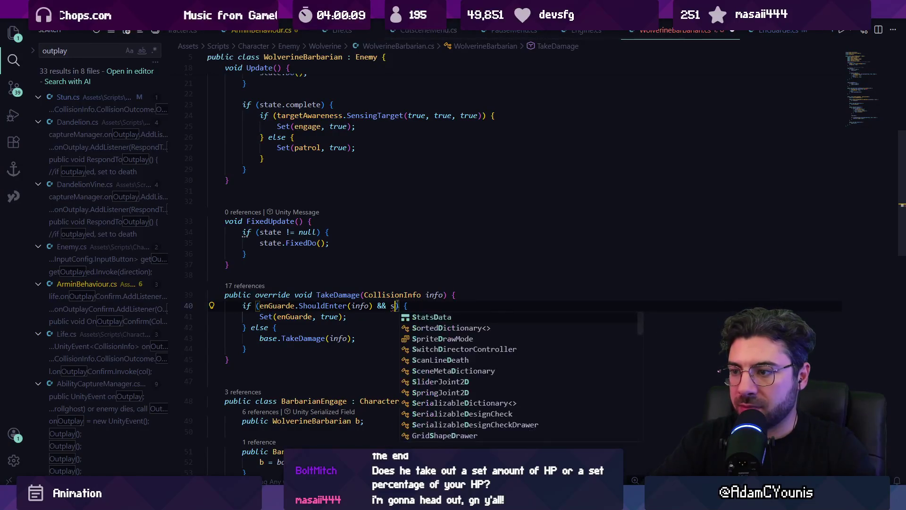
{"action": "type", "text": "branch"}
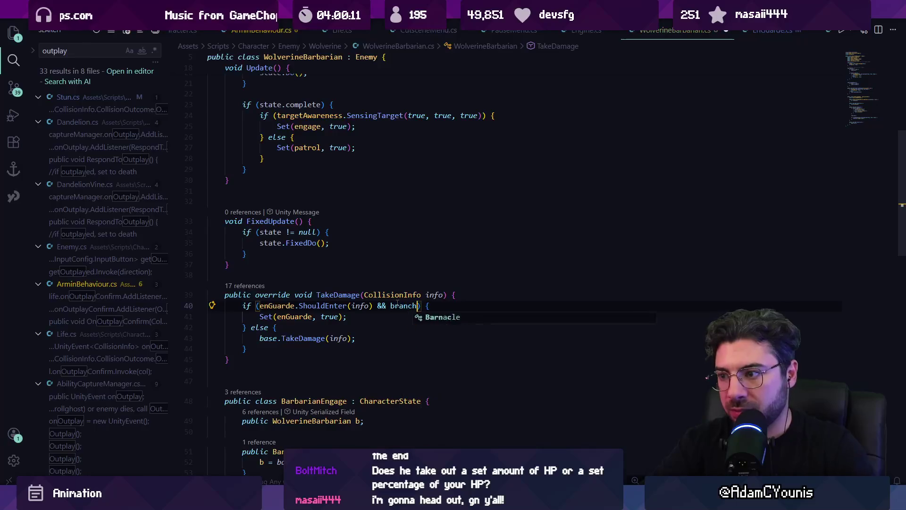
{"action": "double_click", "coordinate": [397, 305]}
{"action": "type", "text": "machine."}
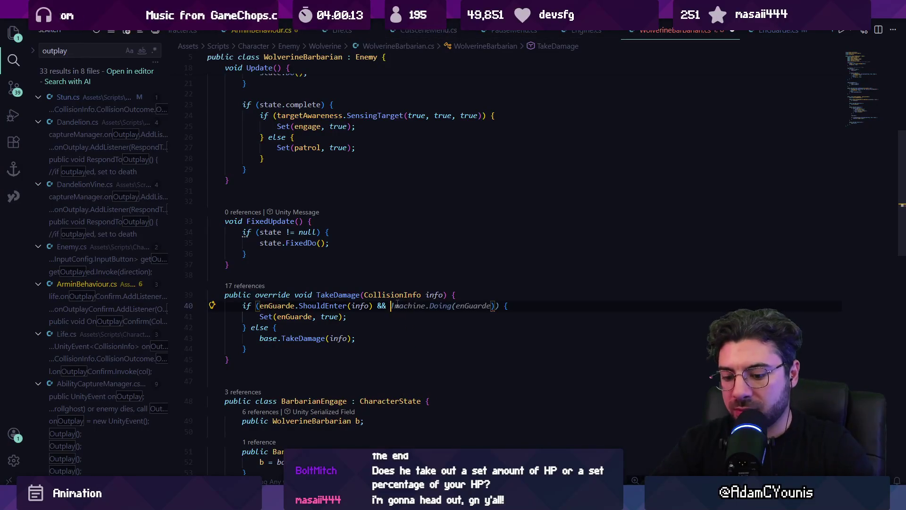
{"action": "type", "text": "bran"}
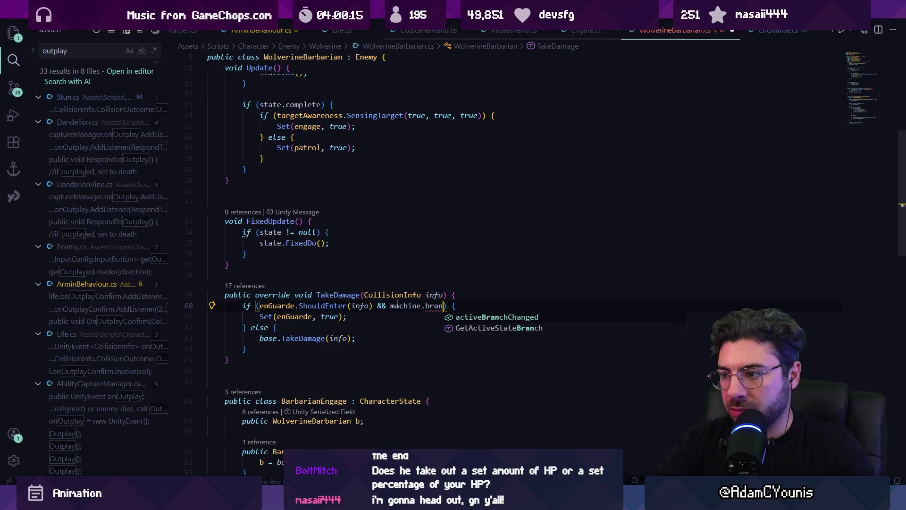
{"action": "key", "text": "Down"}
{"action": "key", "text": "Tab"}
Step: Finish the condition with .Contains(attack), save, and playtest the barbarian in Unity
{"action": "type", "text": "().Con"}
{"action": "key", "text": "Tab"}
{"action": "type", "text": "("}
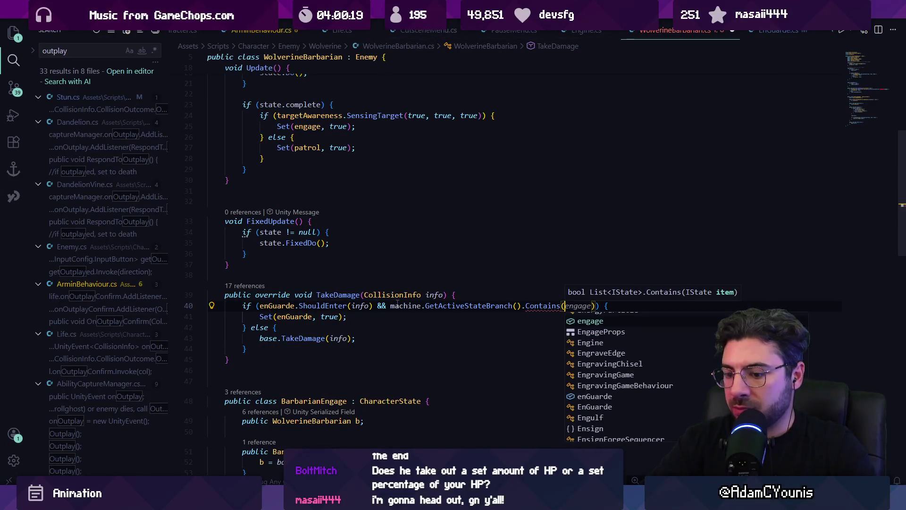
{"action": "type", "text": "attack"}
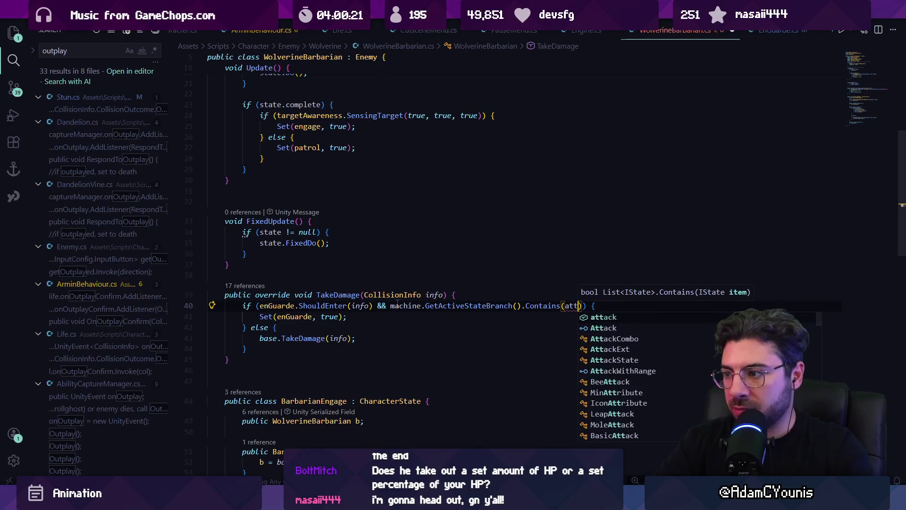
{"action": "key", "text": "ctrl+s"}
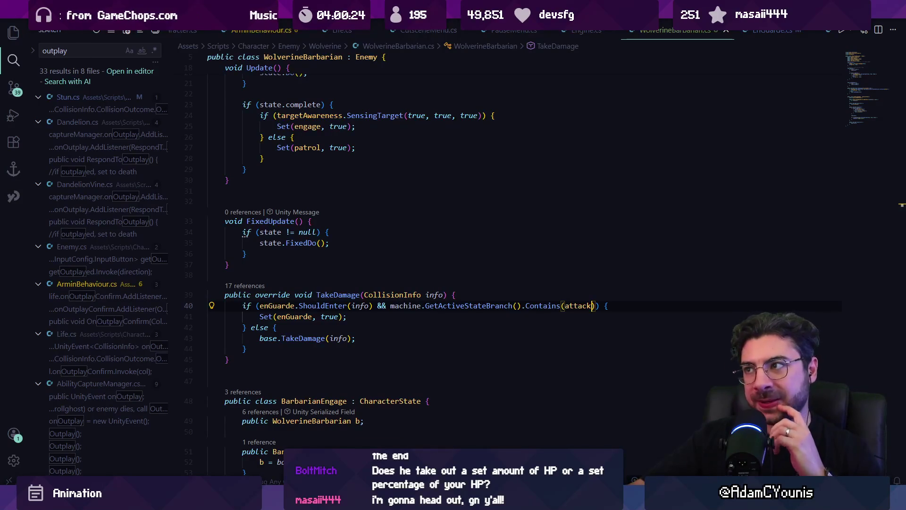
{"action": "key", "text": "alt+Tab"}
{"action": "left_click", "coordinate": [442, 28]}
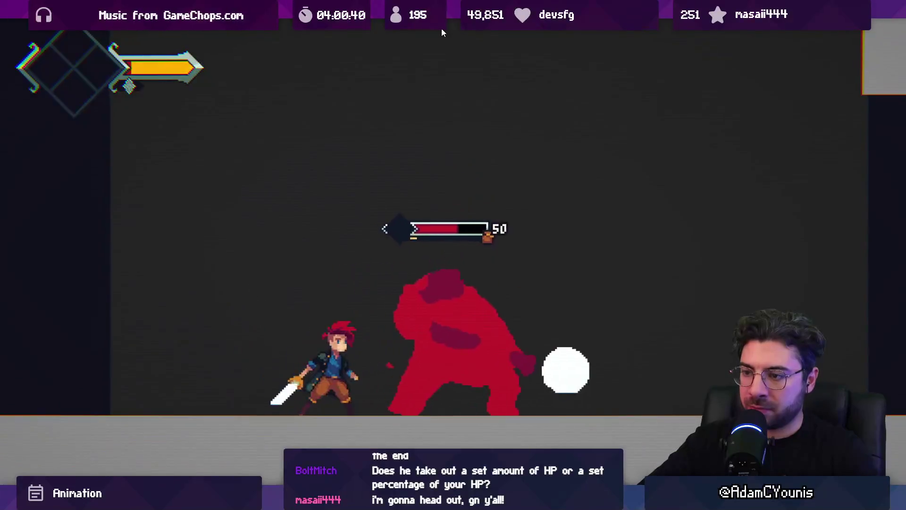
Step: Leave the maximized Game view and return to WolverineBarbarian.cs in the code editor
{"action": "key", "text": "shift+space"}
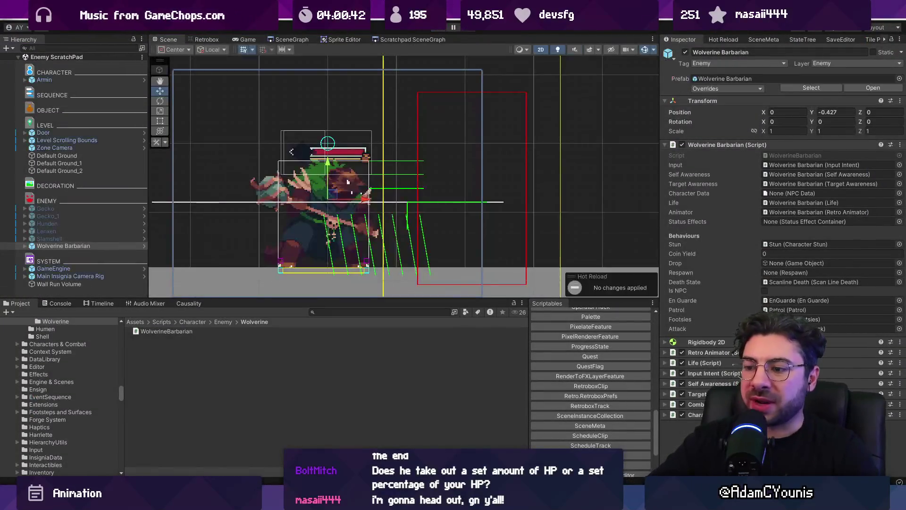
{"action": "key", "text": "alt+Tab"}
{"action": "scroll", "coordinate": [331, 212], "scroll_direction": "up", "scroll_amount": 5}
Step: Begin an animator.boxManager.onOut listener line at the end of Start
{"action": "left_click", "coordinate": [401, 209]}
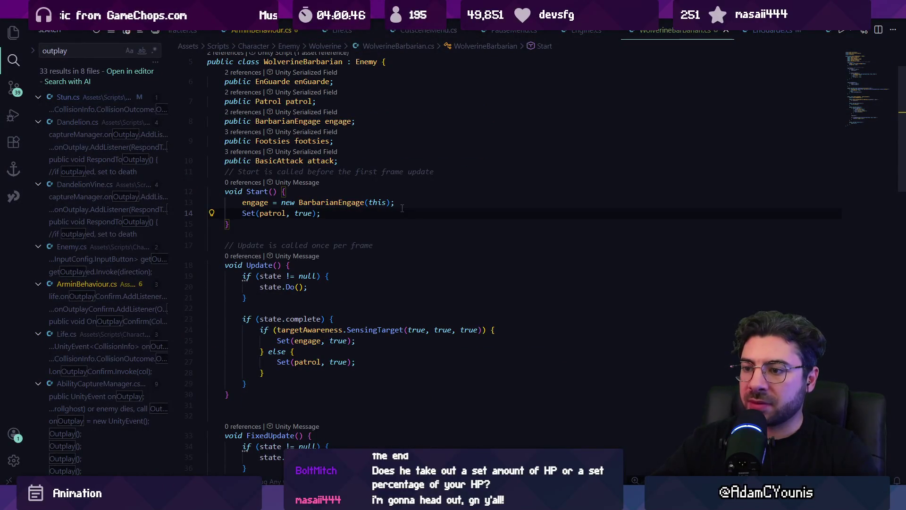
{"action": "scroll", "coordinate": [336, 243], "scroll_direction": "down", "scroll_amount": 4}
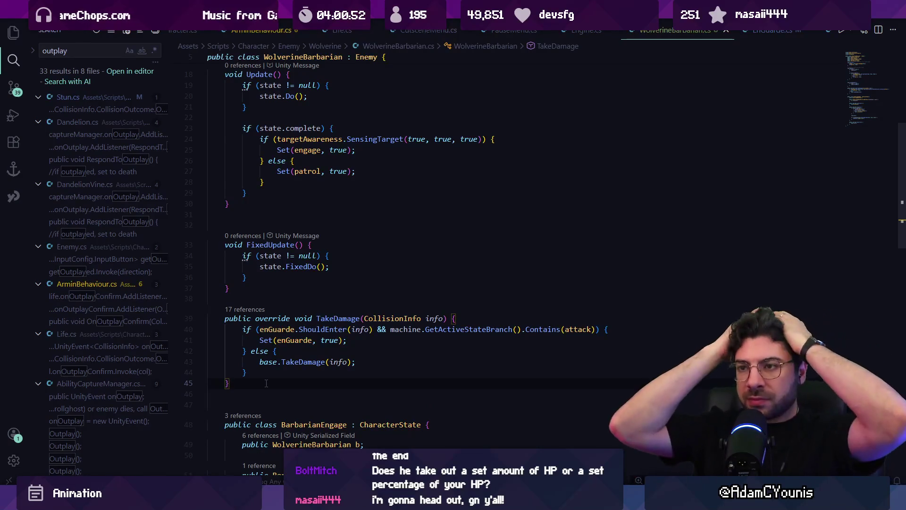
{"action": "scroll", "coordinate": [313, 329], "scroll_direction": "up", "scroll_amount": 5}
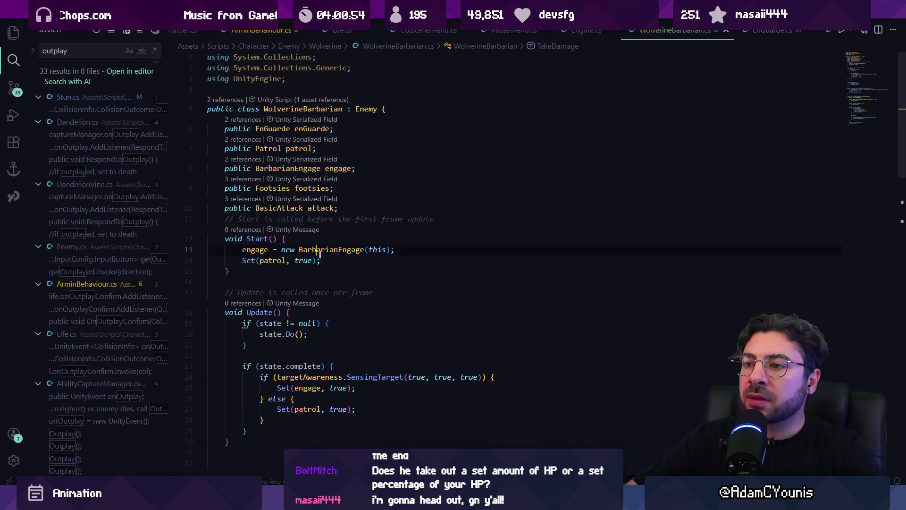
{"action": "key", "text": "Return"}
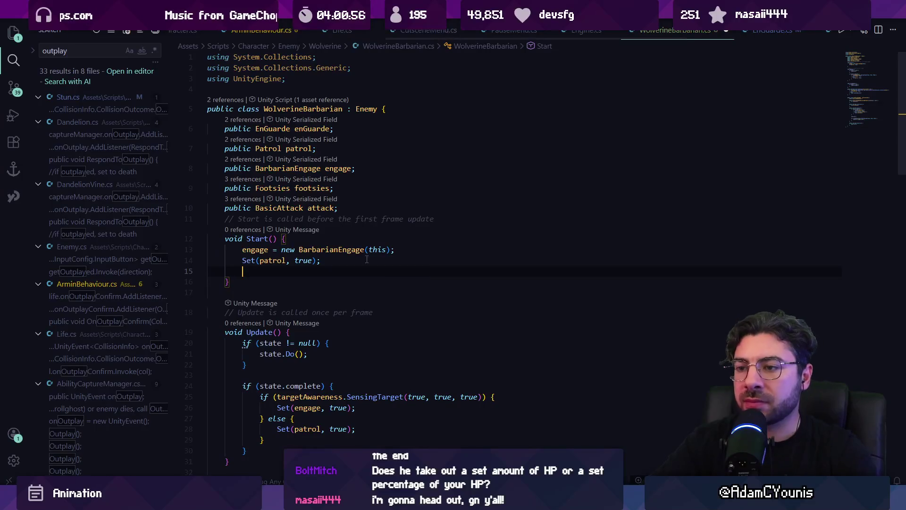
{"action": "type", "text": "anima"}
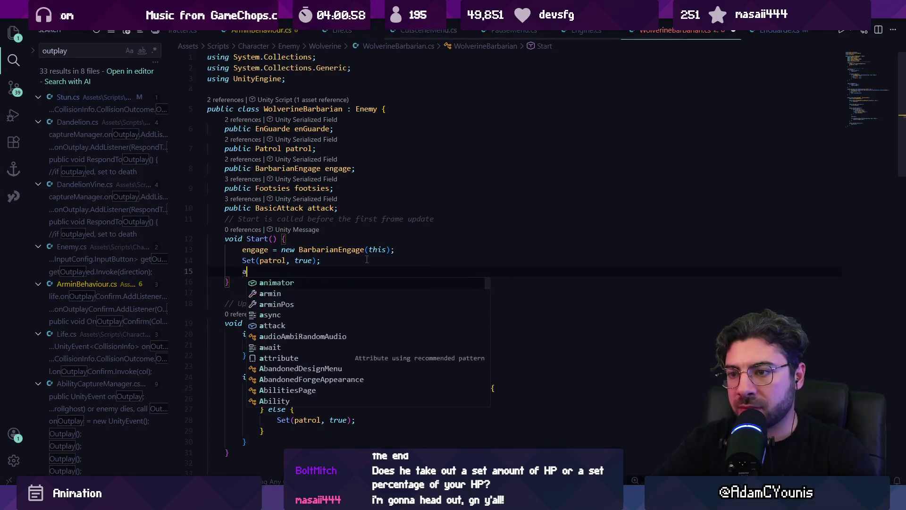
{"action": "key", "text": "BackSpace"}
{"action": "key", "text": "BackSpace"}
{"action": "key", "text": "BackSpace"}
{"action": "type", "text": "life."}
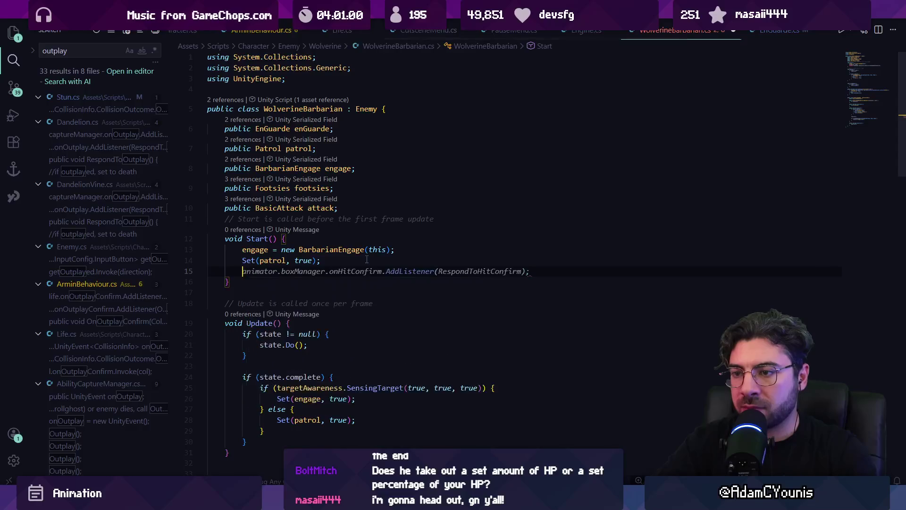
{"action": "type", "text": "onout"}
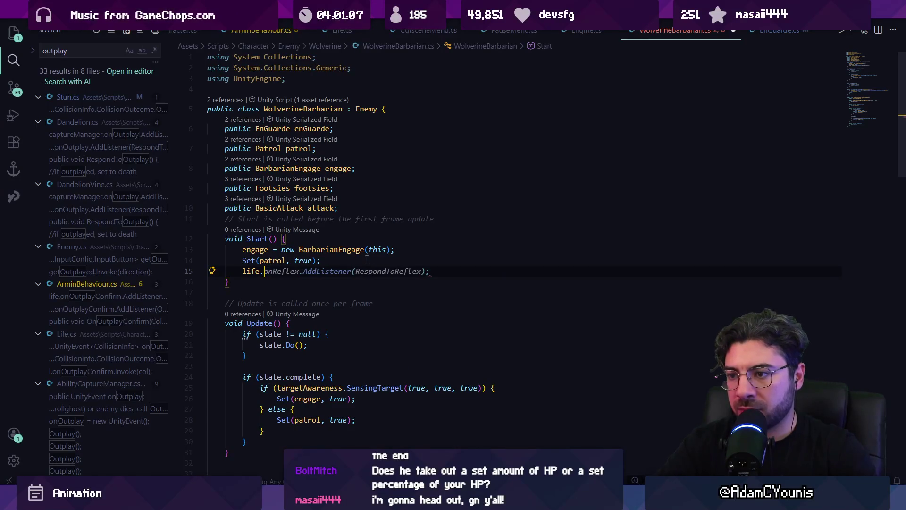
{"action": "key", "text": "BackSpace"}
{"action": "key", "text": "BackSpace"}
{"action": "key", "text": "BackSpace"}
{"action": "type", "text": "a"}
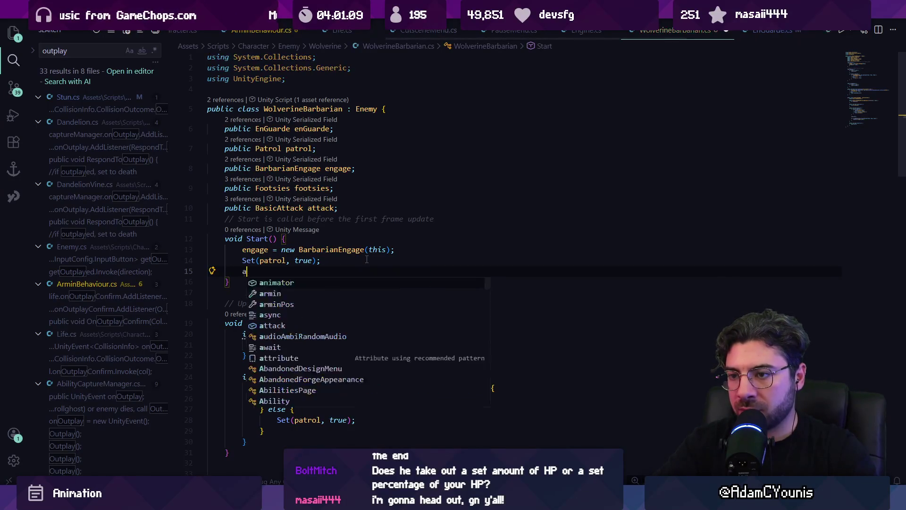
{"action": "type", "text": "nimator.bo"}
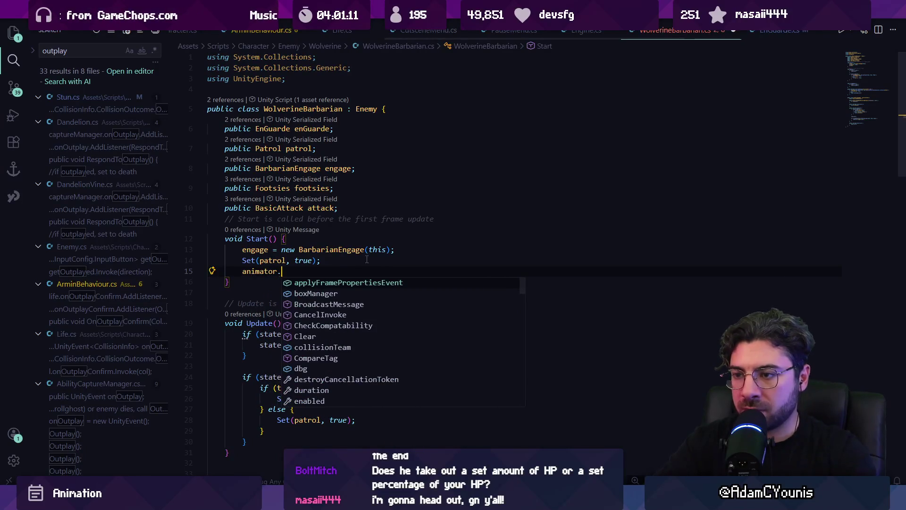
{"action": "key", "text": "Tab"}
{"action": "type", "text": ".onout"}
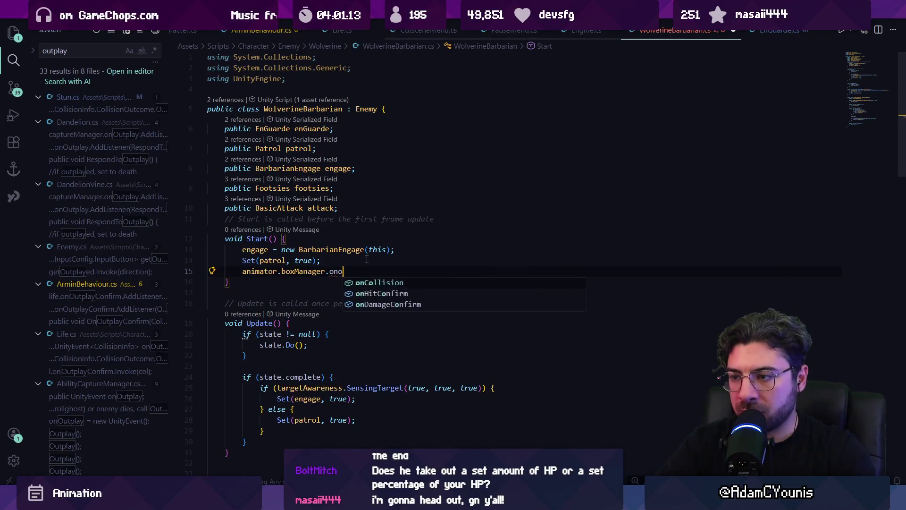
Step: Delete the unfinished listener line so Start is unchanged, then bring up Quick Open
{"action": "key", "text": "ctrl+shift+Left"}
{"action": "key", "text": "ctrl+shift+Left"}
{"action": "key", "text": "ctrl+shift+Left"}
{"action": "key", "text": "BackSpace"}
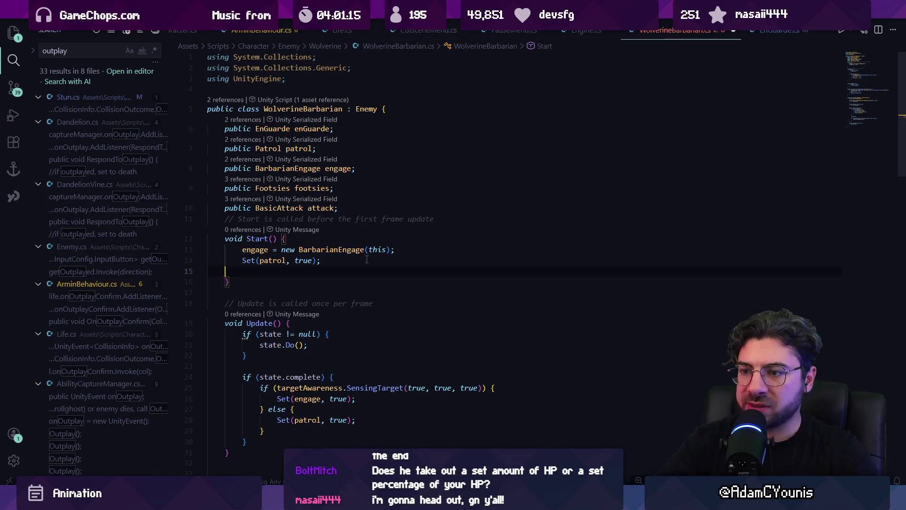
{"action": "key", "text": "BackSpace"}
{"action": "key", "text": "ctrl+p"}
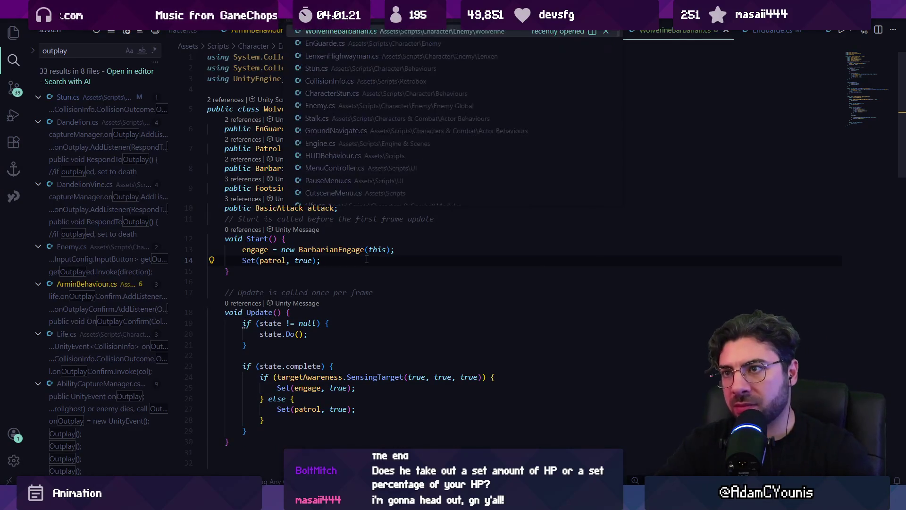
Step: Open Life.cs, step through ONOUTPLAY matches and peek at onOutplayConfirm references
{"action": "type", "text": "life"}
{"action": "key", "text": "Return"}
{"action": "key", "text": "ctrl+shift+f"}
{"action": "type", "text": "on"}
{"action": "key", "text": "ctrl+f"}
{"action": "type", "text": "ONOUTPLAY"}
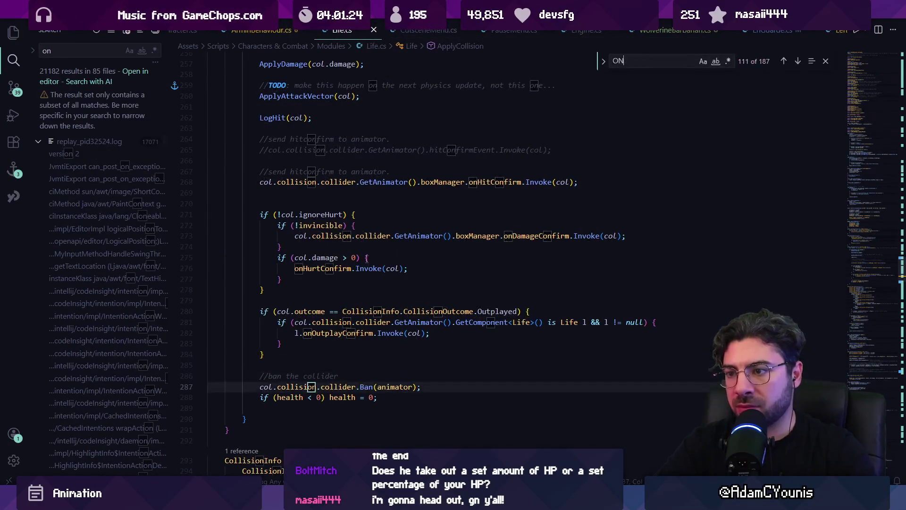
{"action": "key", "text": "Return"}
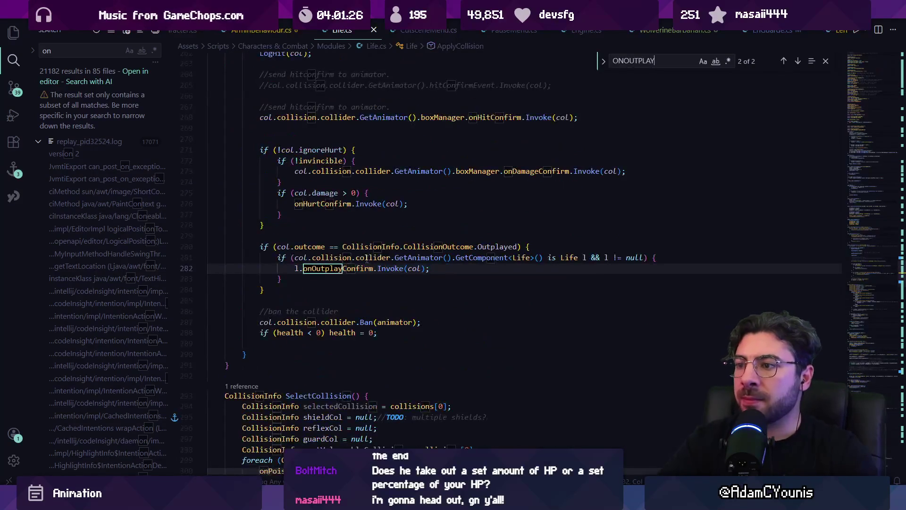
{"action": "key", "text": "Return"}
{"action": "key", "text": "Return"}
{"action": "key", "text": "Return"}
{"action": "left_click", "coordinate": [376, 269], "text": "ctrl"}
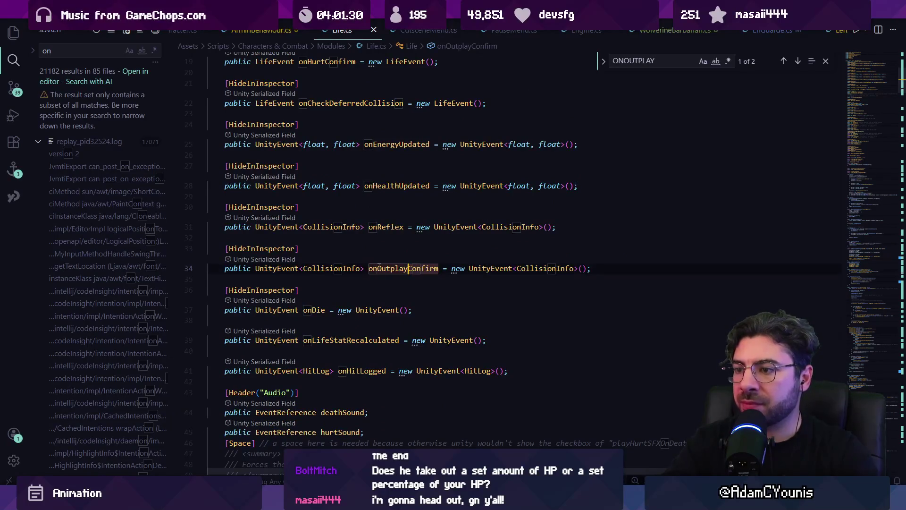
{"action": "key", "text": "Escape"}
Step: Search the project for where onOutplay is invoked and check its field declaration
{"action": "key", "text": "ctrl+shift+f"}
{"action": "type", "text": "ONM"}
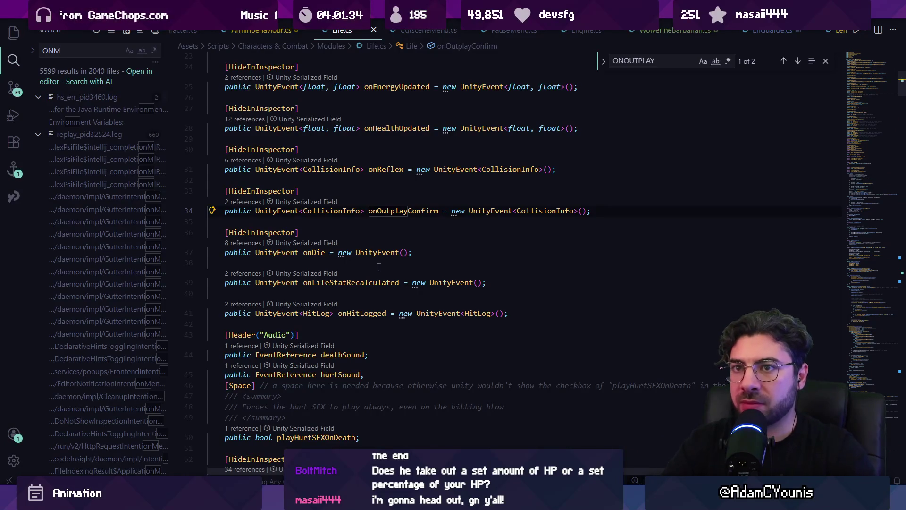
{"action": "key", "text": "BackSpace"}
{"action": "key", "text": "BackSpace"}
{"action": "key", "text": "BackSpace"}
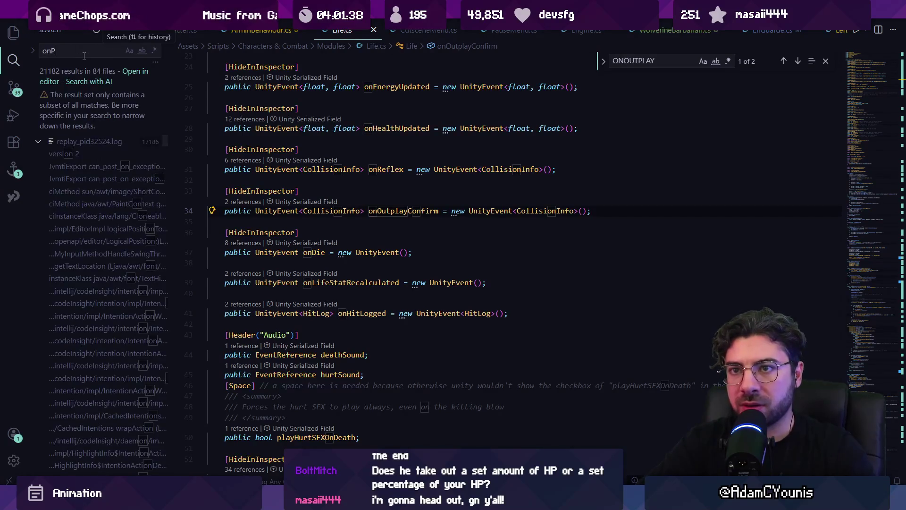
{"action": "key", "text": "BackSpace"}
{"action": "type", "text": "O"}
{"action": "type", "text": "voke"}
{"action": "left_click", "coordinate": [71, 109]}
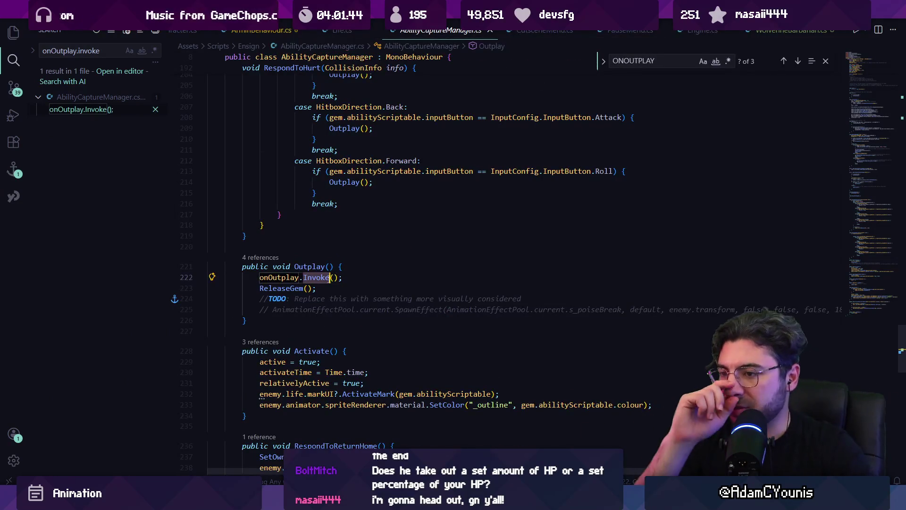
{"action": "key", "text": "Escape"}
{"action": "left_click", "coordinate": [297, 279], "text": "ctrl"}
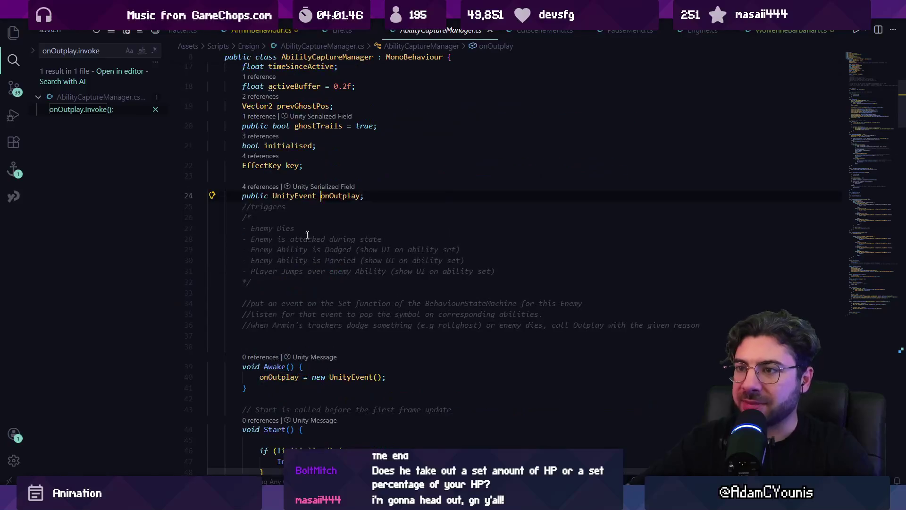
{"action": "mouse_move", "coordinate": [339, 194]}
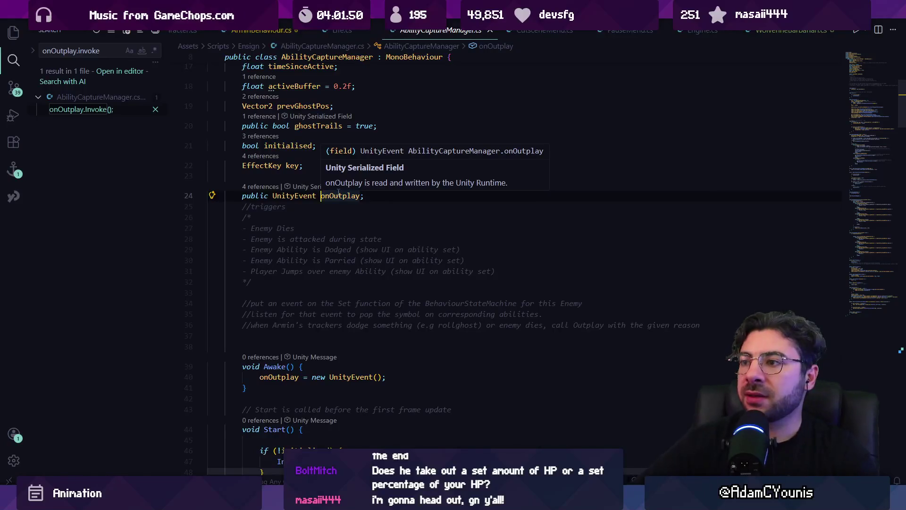
{"action": "key", "text": "alt+Left"}
Step: Jump to the onOutplayConfirm symbol and find 'Outplay' within Life.cs
{"action": "key", "text": "ctrl+t"}
{"action": "type", "text": "onOutplayConfirm"}
{"action": "key", "text": "Return"}
{"action": "key", "text": "ctrl+f"}
{"action": "type", "text": "onu"}
{"action": "key", "text": "BackSpace"}
{"action": "type", "text": "Outplay"}
{"action": "key", "text": "Return"}
Step: Open CollisionInfo.cs and find 'outplay' to locate the Outplayed enum value
{"action": "key", "text": "ctrl+p"}
{"action": "type", "text": "CollisionInfo"}
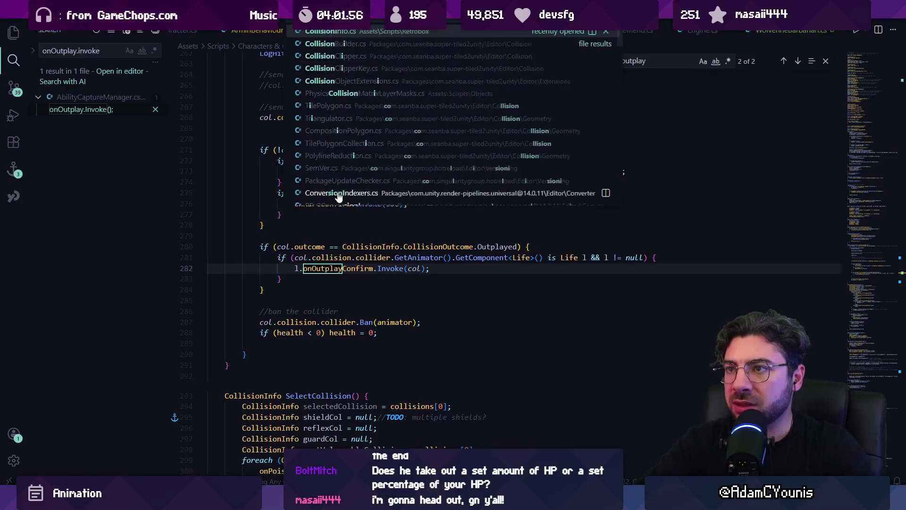
{"action": "key", "text": "Return"}
{"action": "key", "text": "ctrl+f"}
{"action": "type", "text": "on"}
{"action": "key", "text": "BackSpace"}
{"action": "key", "text": "BackSpace"}
{"action": "key", "text": "BackSpace"}
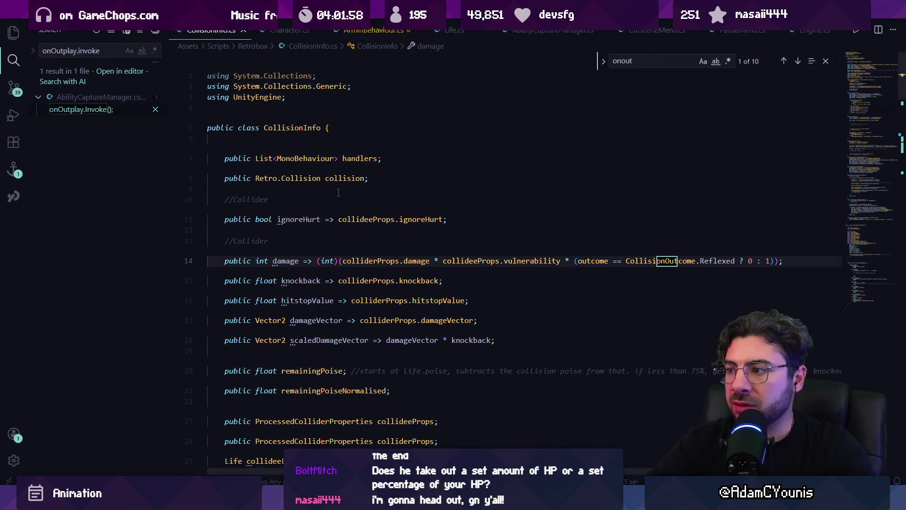
{"action": "type", "text": "outplay"}
{"action": "key", "text": "Return"}
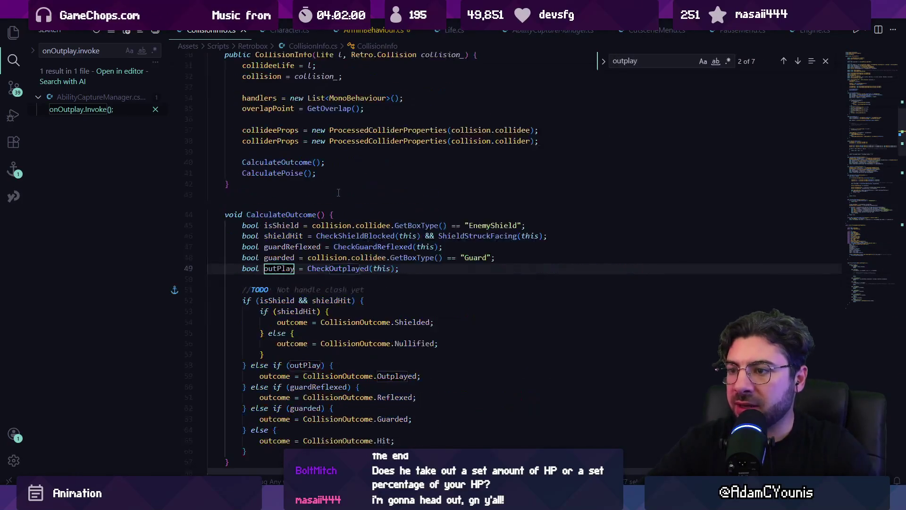
{"action": "key", "text": "shift+Return"}
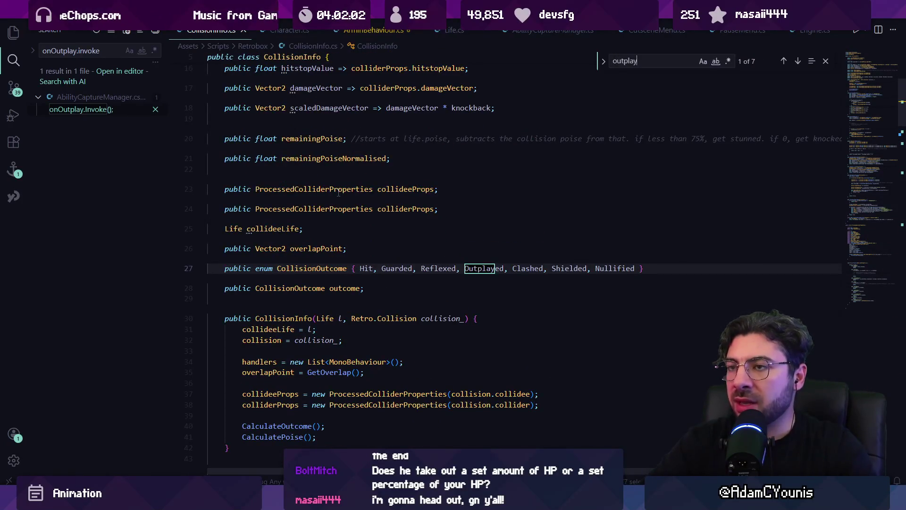
{"action": "key", "text": "Escape"}
Step: Open WolverineBarbarian.cs through Quick Open and scroll to its TakeDamage override
{"action": "key", "text": "ctrl+p"}
{"action": "key", "text": "Escape"}
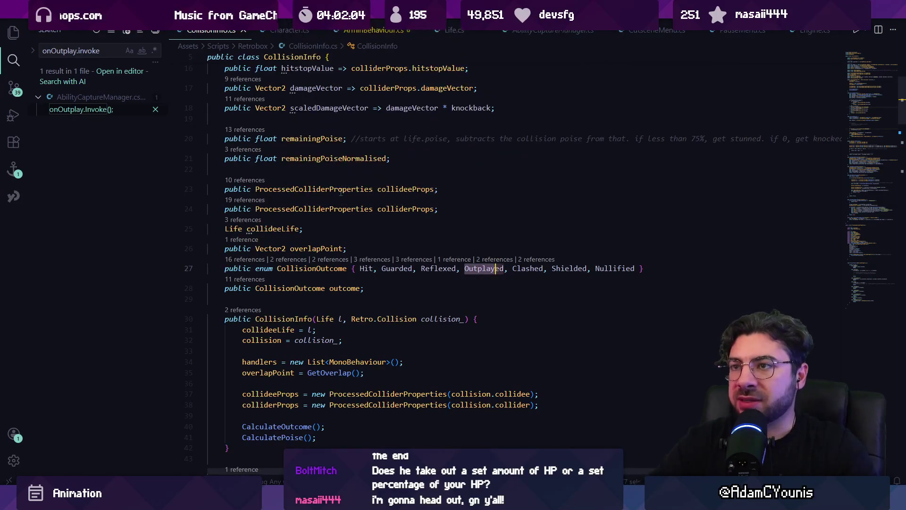
{"action": "key", "text": "ctrl+p"}
{"action": "type", "text": "life"}
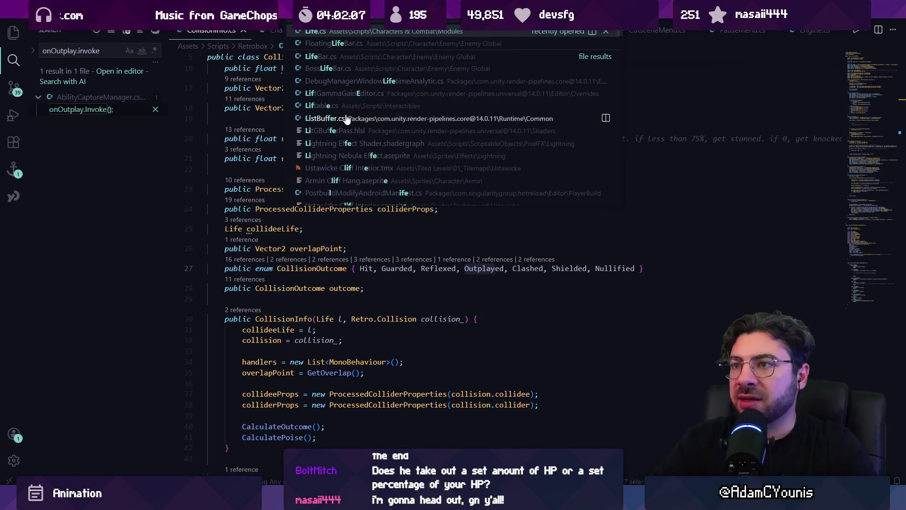
{"action": "key", "text": "Escape"}
{"action": "key", "text": "ctrl+p"}
{"action": "type", "text": "wolverine"}
{"action": "key", "text": "Escape"}
{"action": "key", "text": "ctrl+p"}
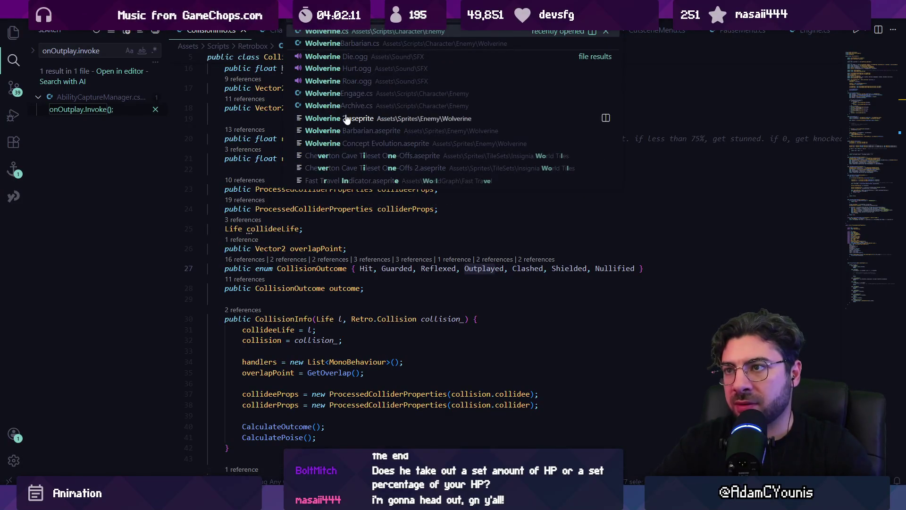
{"action": "key", "text": "Down"}
{"action": "key", "text": "Return"}
{"action": "scroll", "coordinate": [399, 229], "scroll_direction": "down", "scroll_amount": 10}
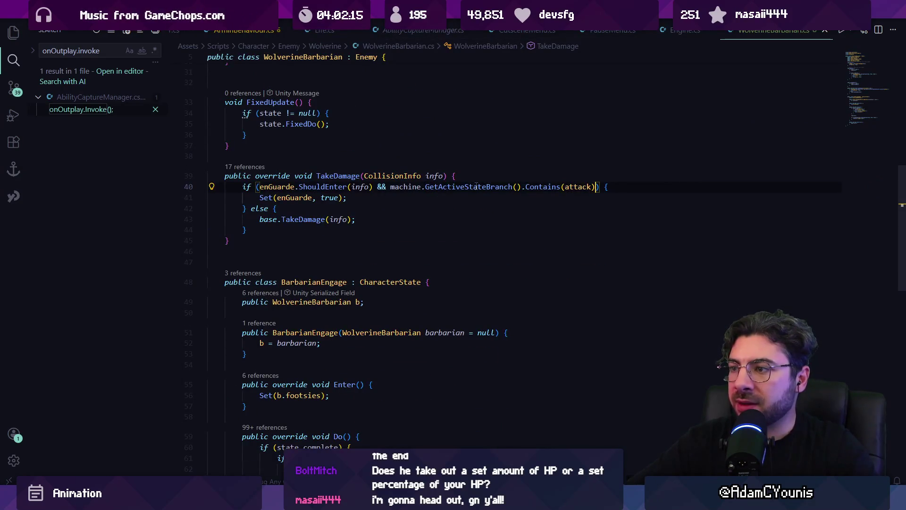
Step: Make TakeDamage require info.outcome == CollisionOutcome.Outplayed, then start a Unity playtest
{"action": "type", "text": "info.re"}
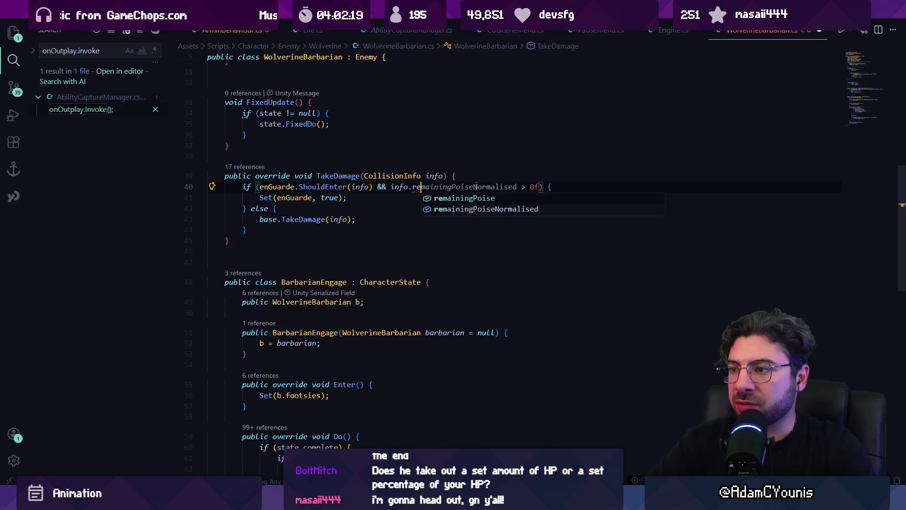
{"action": "type", "text": "collision"}
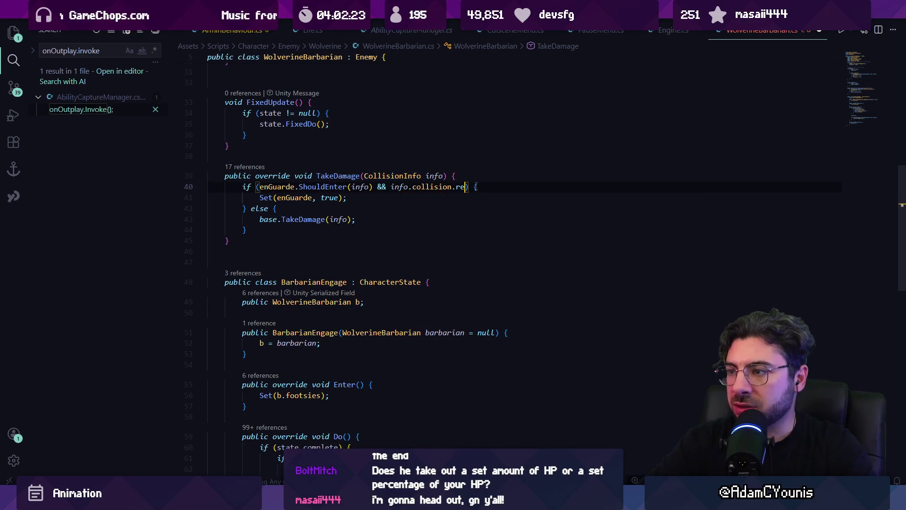
{"action": "type", "text": "."}
{"action": "type", "text": "outcome"}
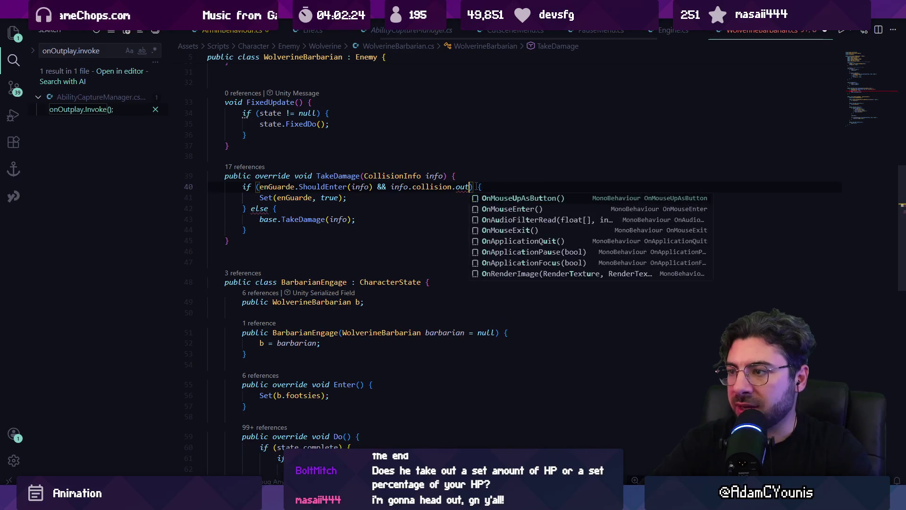
{"action": "type", "text": "outcome =="}
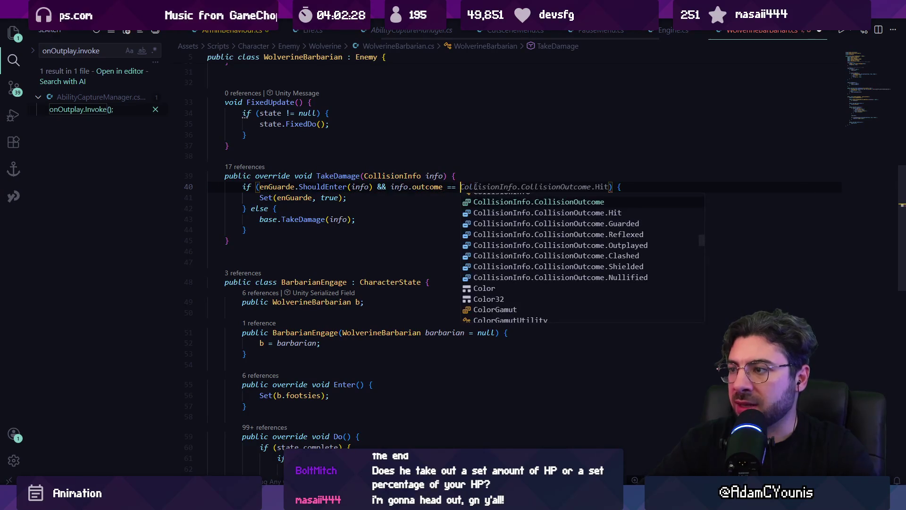
{"action": "key", "text": "Up"}
{"action": "key", "text": "Return"}
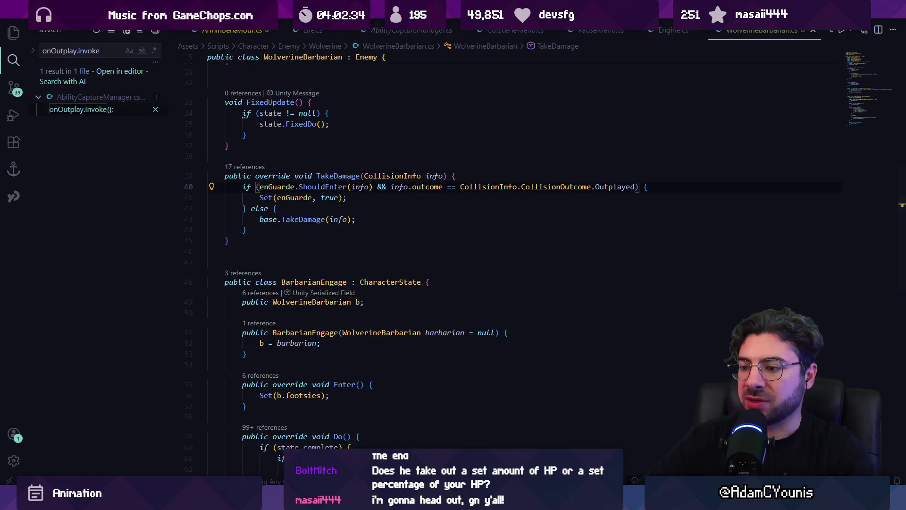
{"action": "key", "text": "alt+Tab"}
{"action": "left_click", "coordinate": [439, 30]}
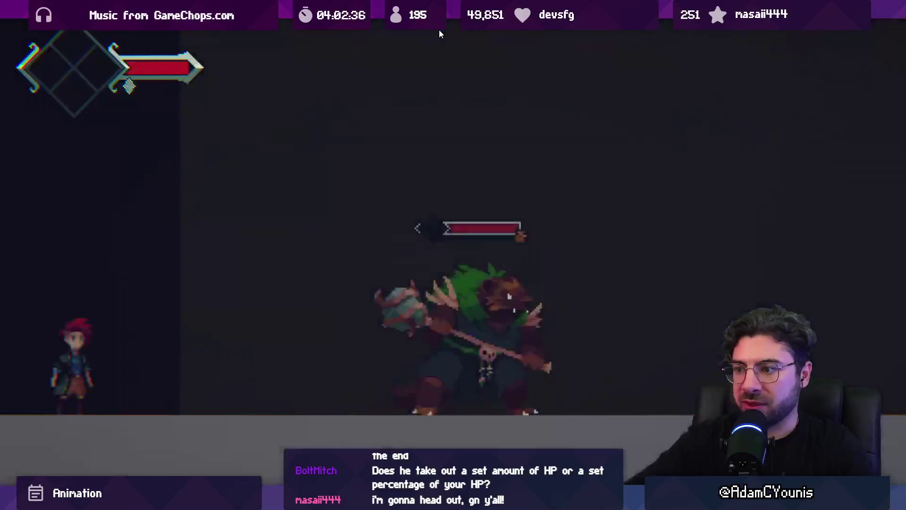
Step: Run at the Wolverine Barbarian and slash it repeatedly until it shatters
{"action": "key", "text": "Right"}
{"action": "key", "text": "x"}
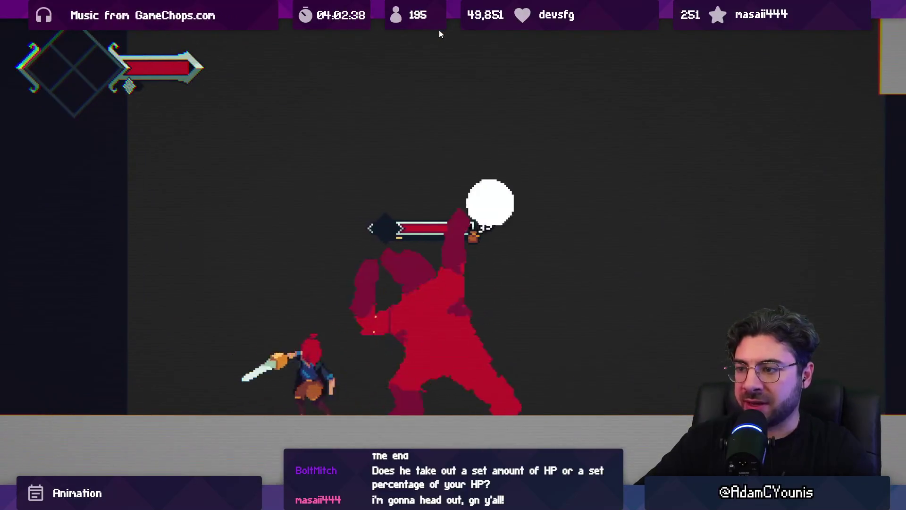
{"action": "key", "text": "x"}
{"action": "key", "text": "Left"}
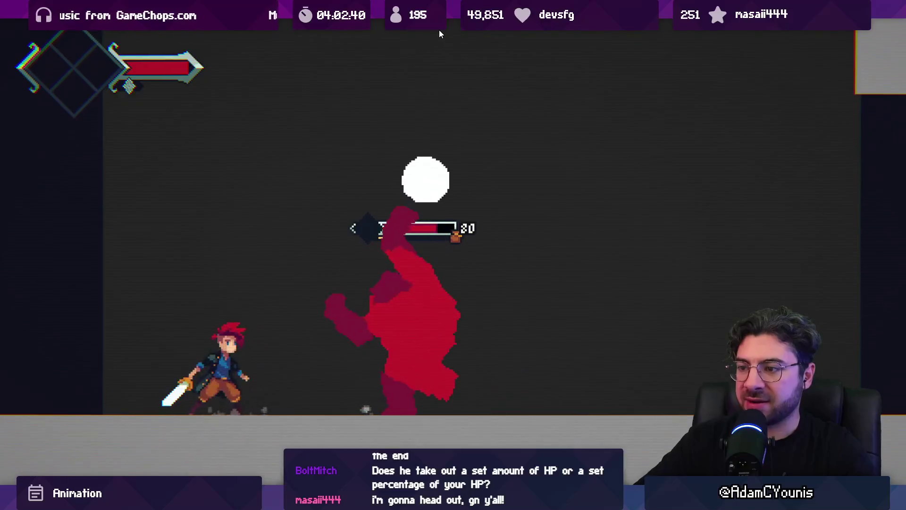
{"action": "key", "text": "x"}
{"action": "key", "text": "Right"}
{"action": "key", "text": "x"}
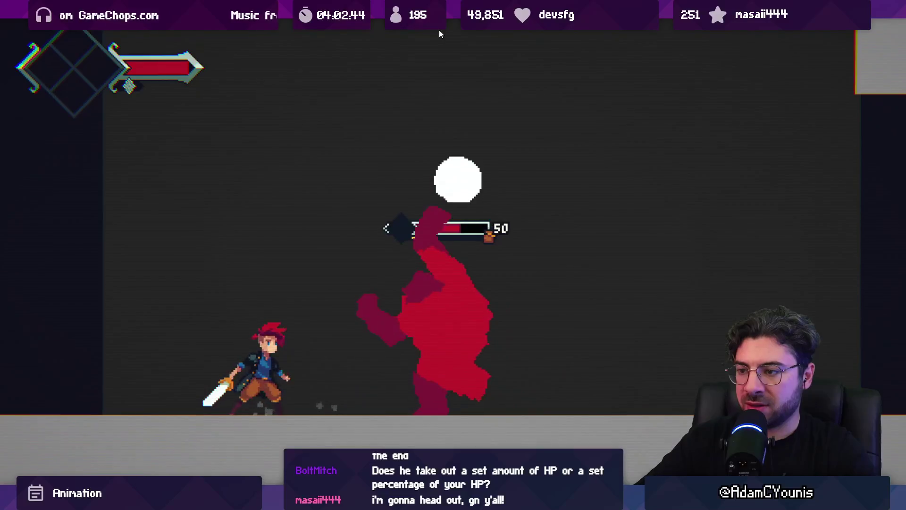
{"action": "key", "text": "x"}
{"action": "key", "text": "Right"}
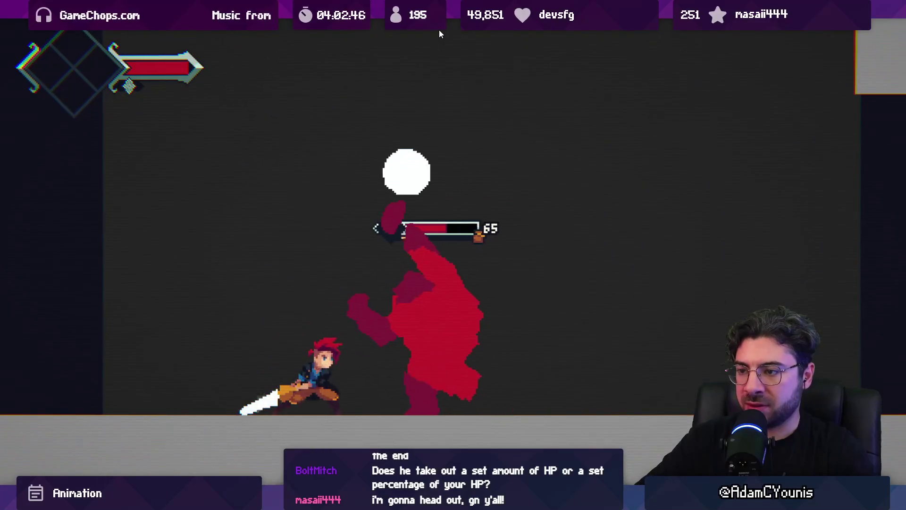
{"action": "key", "text": "x"}
{"action": "key", "text": "x"}
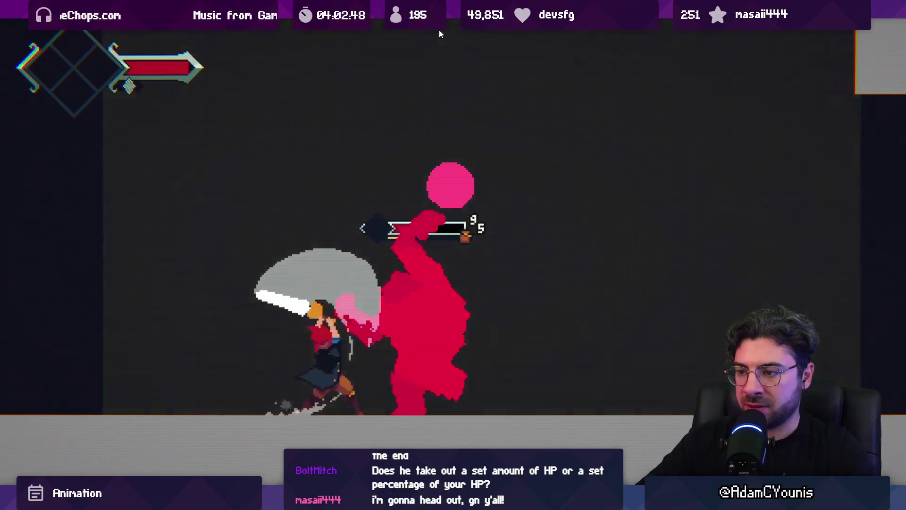
Step: Jump and slash the reformed boss until defeated, then stop Play mode
{"action": "key", "text": "space"}
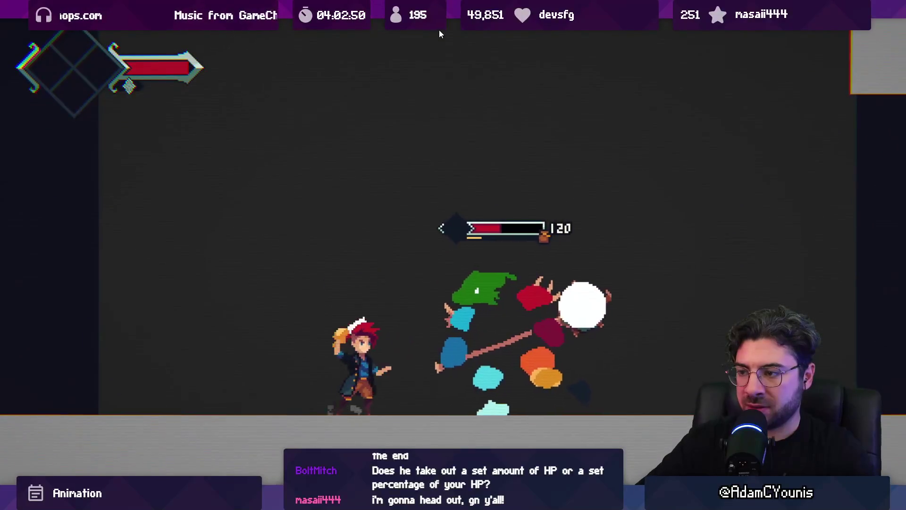
{"action": "key", "text": "x"}
{"action": "key", "text": "x"}
{"action": "key", "text": "x"}
{"action": "key", "text": "space"}
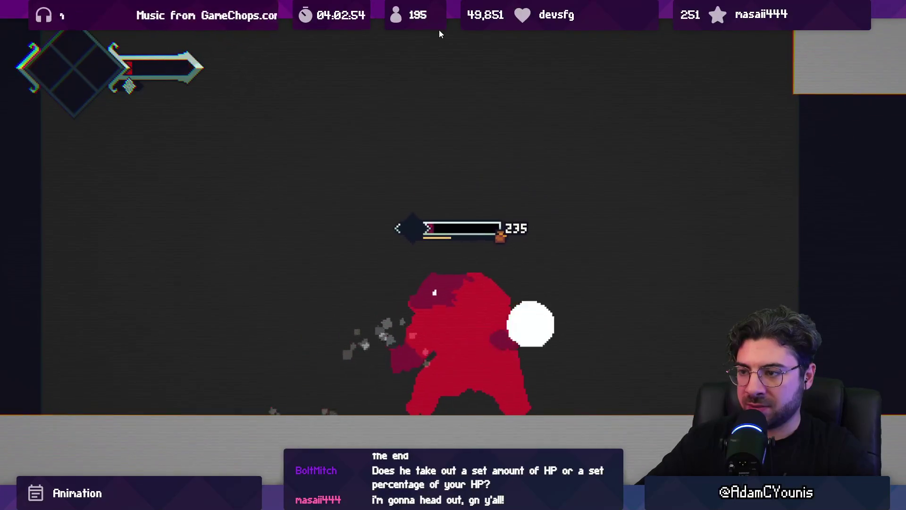
{"action": "key", "text": "Right"}
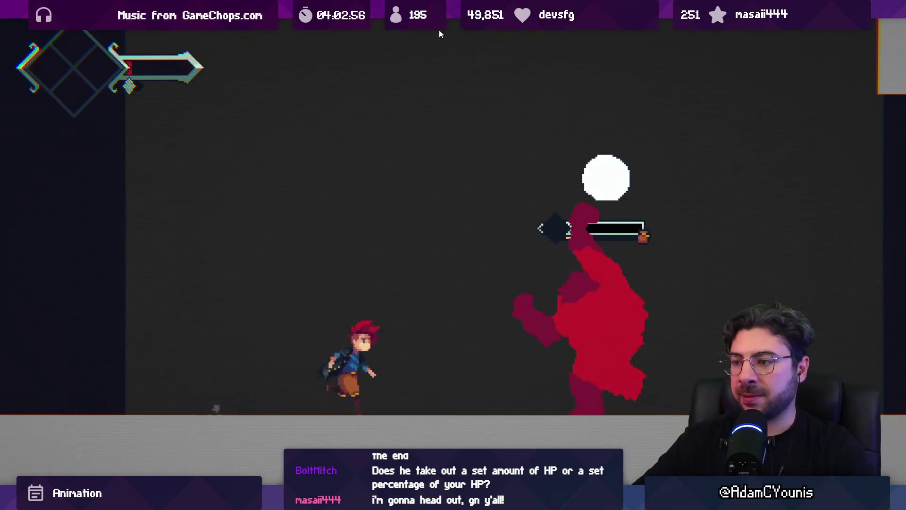
{"action": "key", "text": "x"}
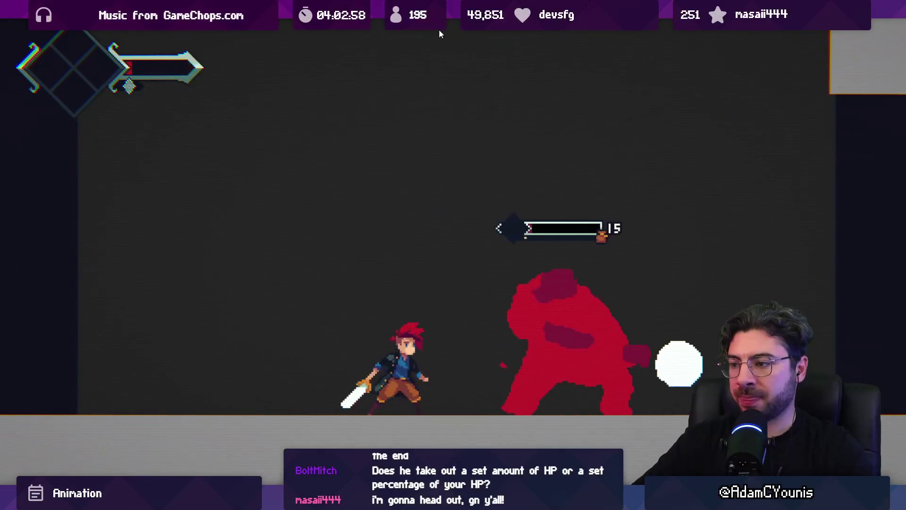
{"action": "key", "text": "x"}
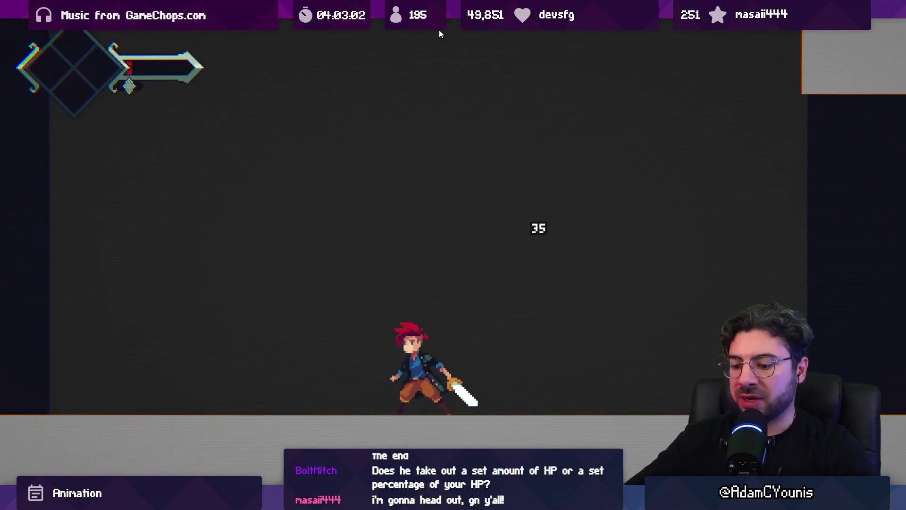
{"action": "key", "text": "ctrl+p"}
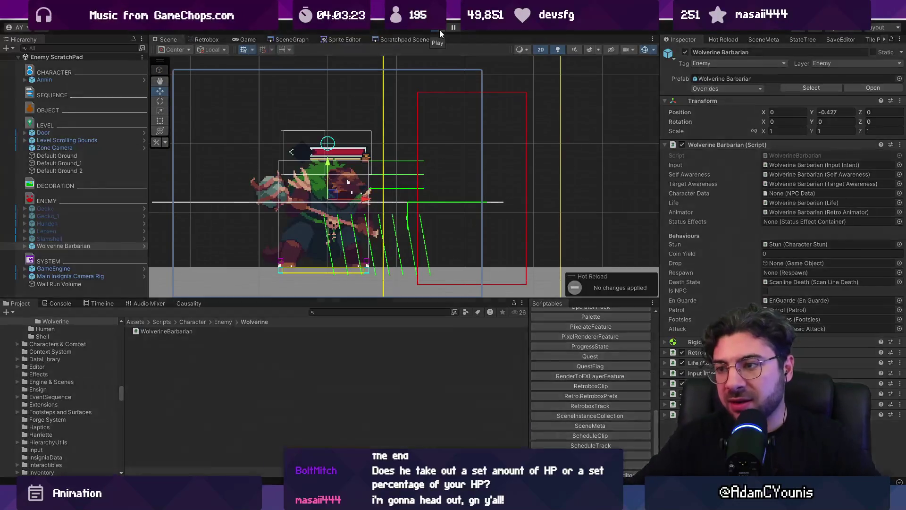
Step: Run another short playtest against the red bear and stop it
{"action": "left_click", "coordinate": [440, 30]}
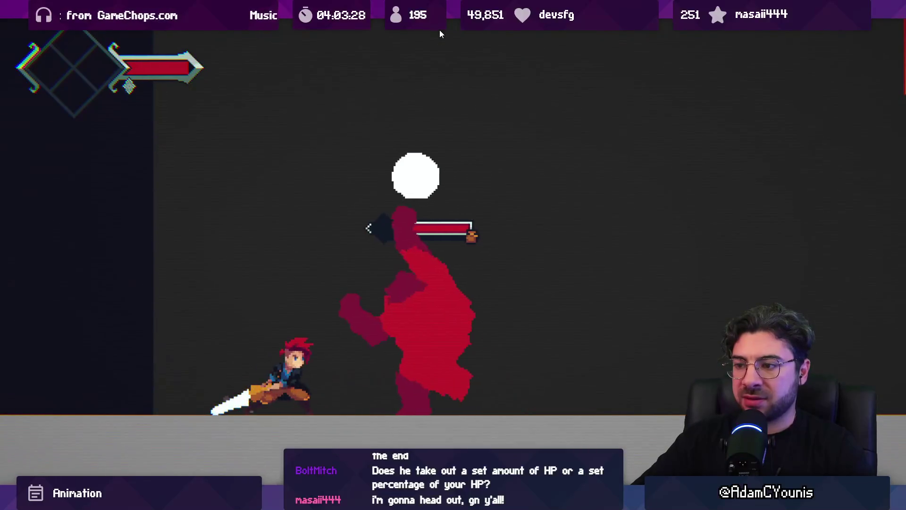
{"action": "key", "text": "shift+space"}
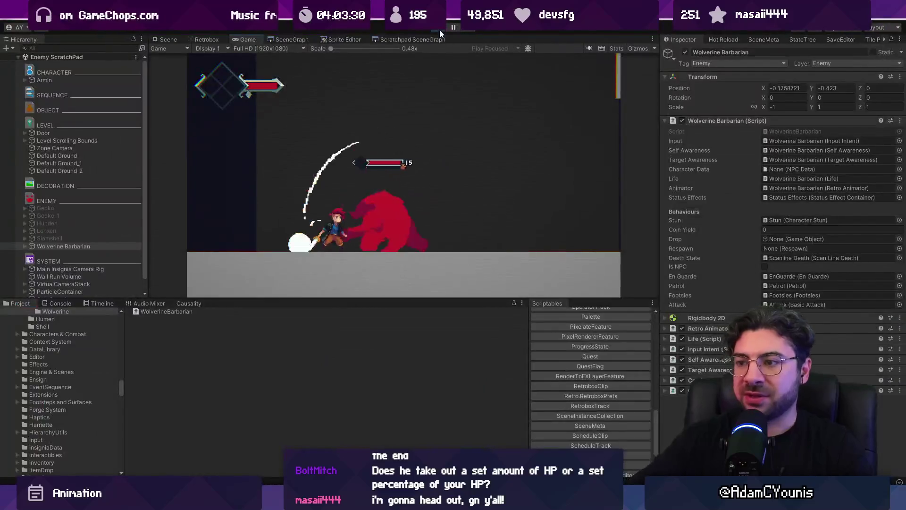
{"action": "left_click", "coordinate": [440, 30]}
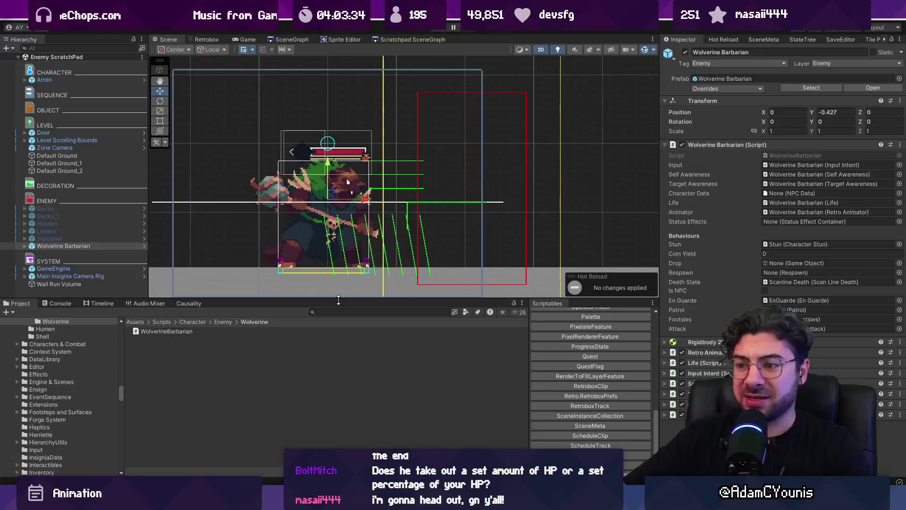
Step: Make the Scene view taller and bring up the Retrobox animation editor
{"action": "left_click_drag", "start_coordinate": [338, 299], "coordinate": [339, 335]}
{"action": "scroll", "coordinate": [354, 264], "scroll_direction": "down", "scroll_amount": 2}
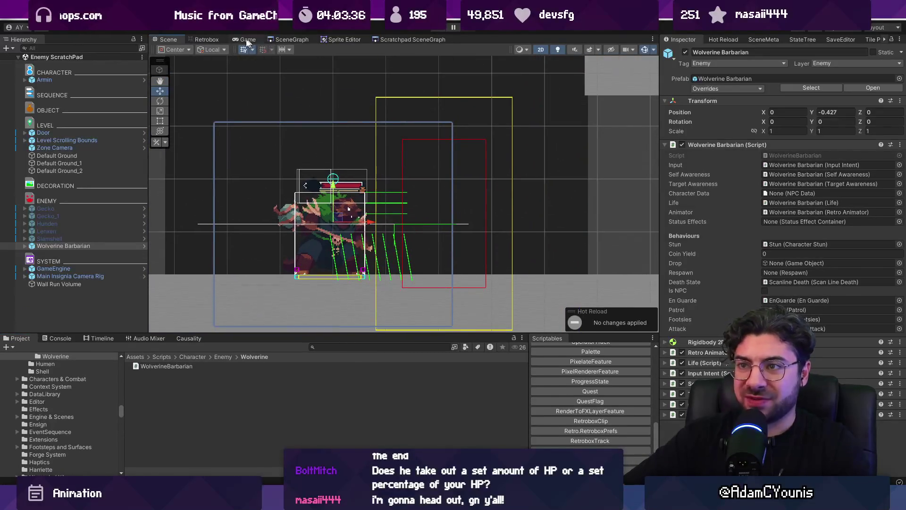
{"action": "left_click", "coordinate": [207, 40]}
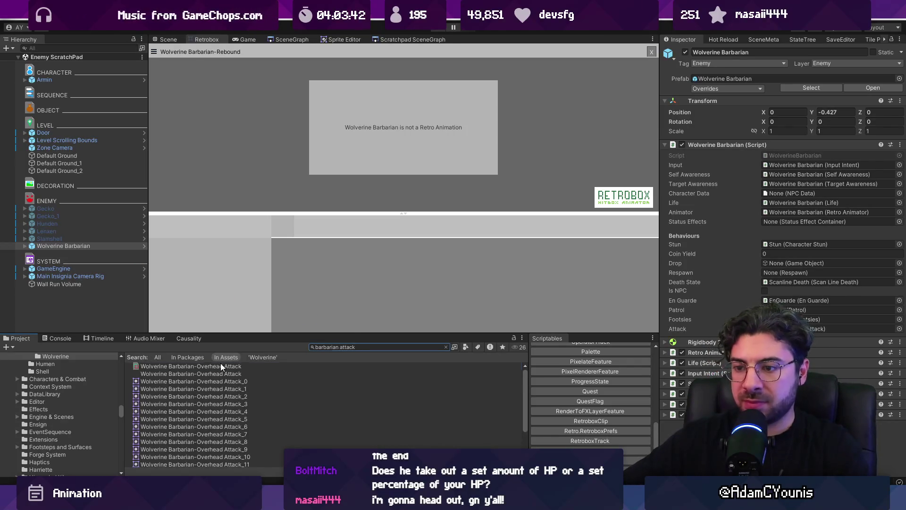
Step: Open the Wolverine Barbarian-Overhead Attack sheet and preview frame 10
{"action": "left_click", "coordinate": [221, 367]}
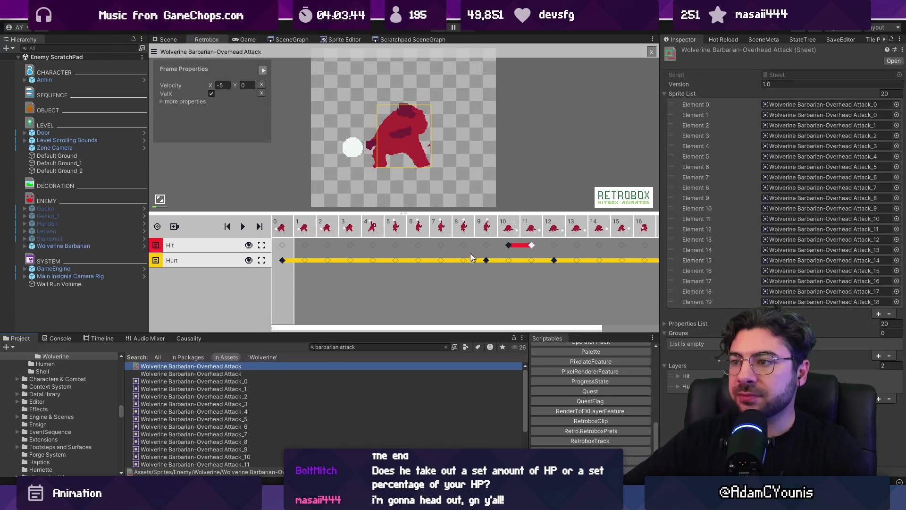
{"action": "left_click", "coordinate": [441, 229]}
{"action": "key", "text": "Left"}
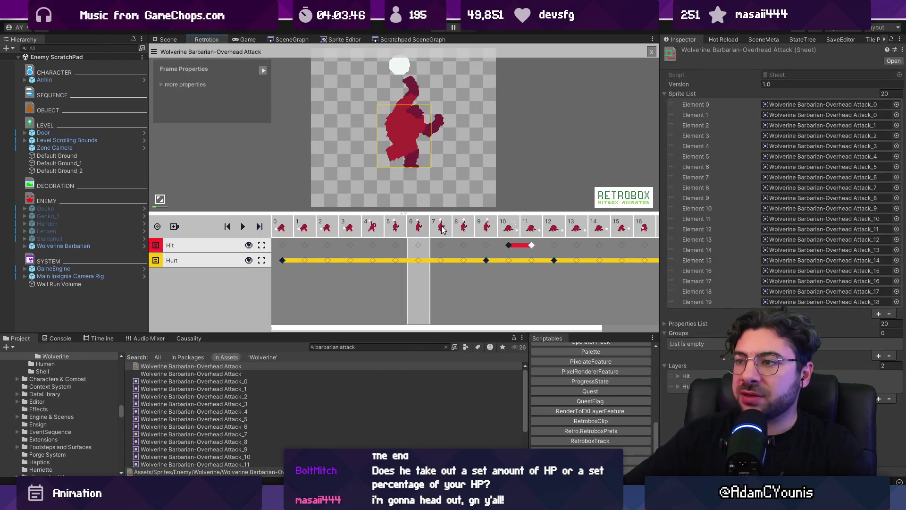
{"action": "key", "text": "Right"}
{"action": "key", "text": "Right"}
{"action": "key", "text": "Right"}
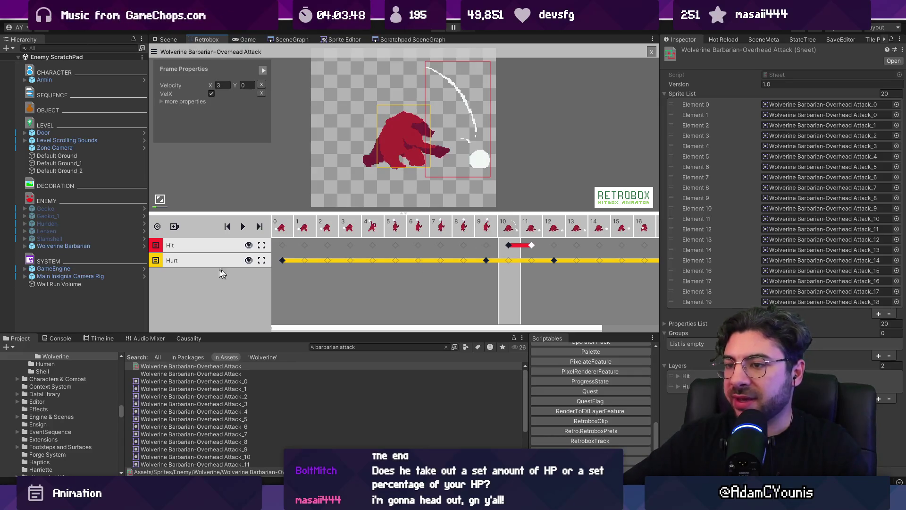
Step: Add a third Hurt layer with keys on frames 10 and 12, removing the frame 0 key
{"action": "left_click", "coordinate": [175, 227]}
{"action": "left_click", "coordinate": [180, 264]}
{"action": "left_click", "coordinate": [201, 289]}
{"action": "left_click", "coordinate": [201, 289]}
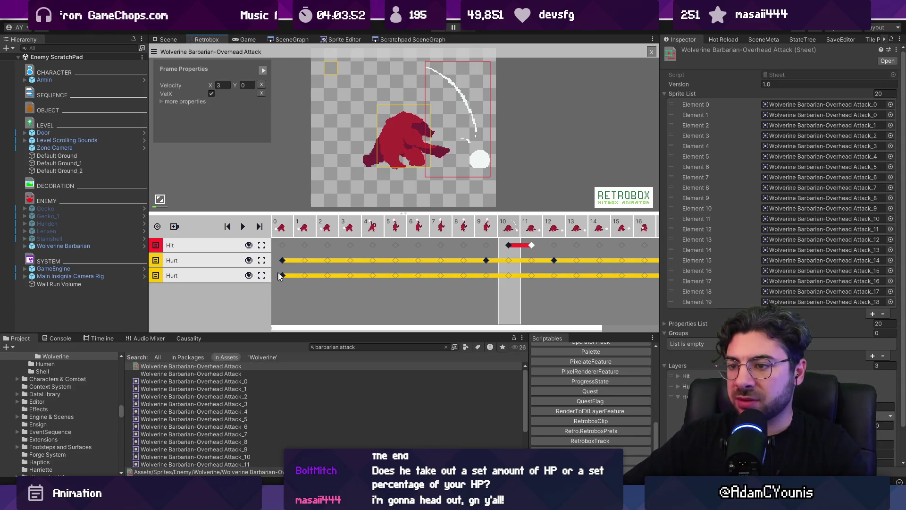
{"action": "left_click", "coordinate": [507, 276]}
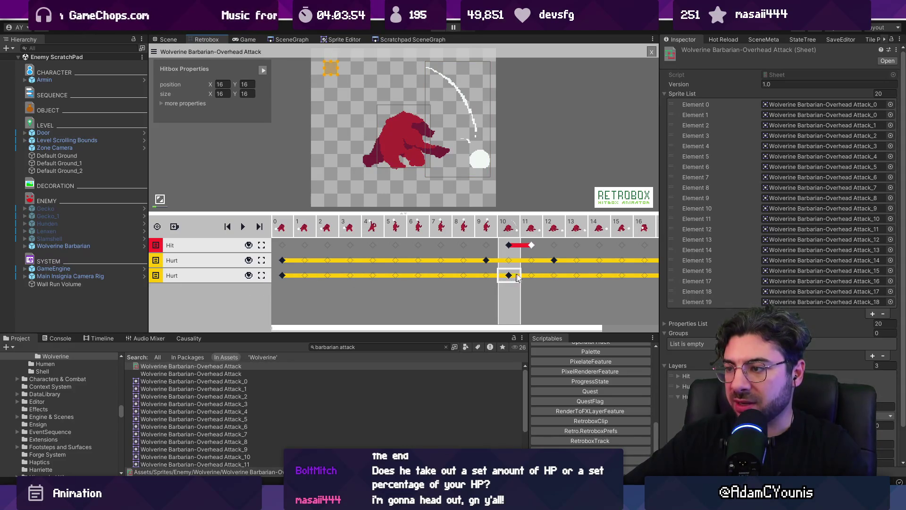
{"action": "left_click", "coordinate": [555, 276]}
{"action": "left_click", "coordinate": [283, 276]}
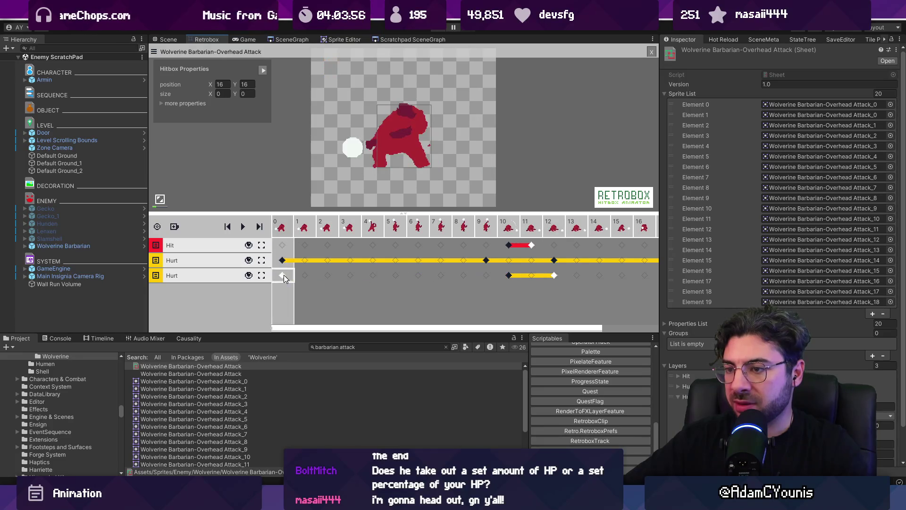
{"action": "left_click", "coordinate": [510, 276]}
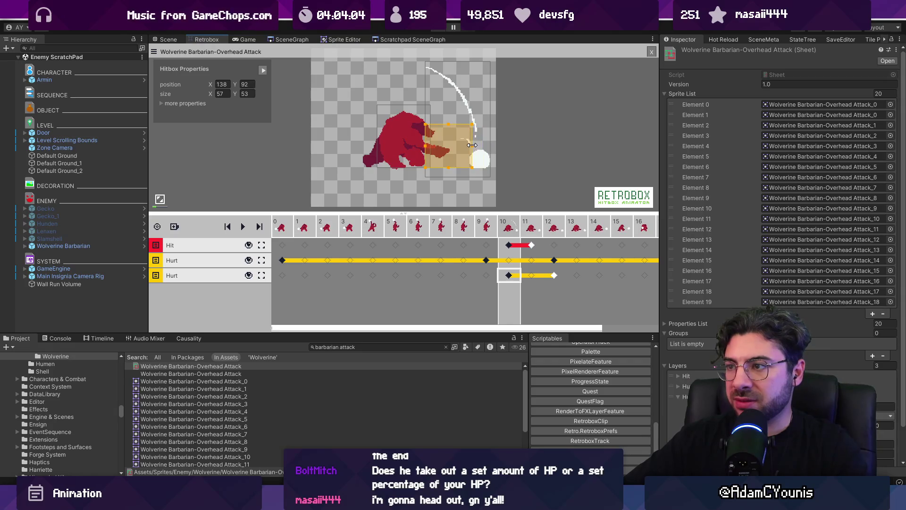
Step: Compare the frame 9 Hurt key against the new frame 10 hurtbox
{"action": "left_click", "coordinate": [486, 260]}
{"action": "left_click", "coordinate": [505, 234]}
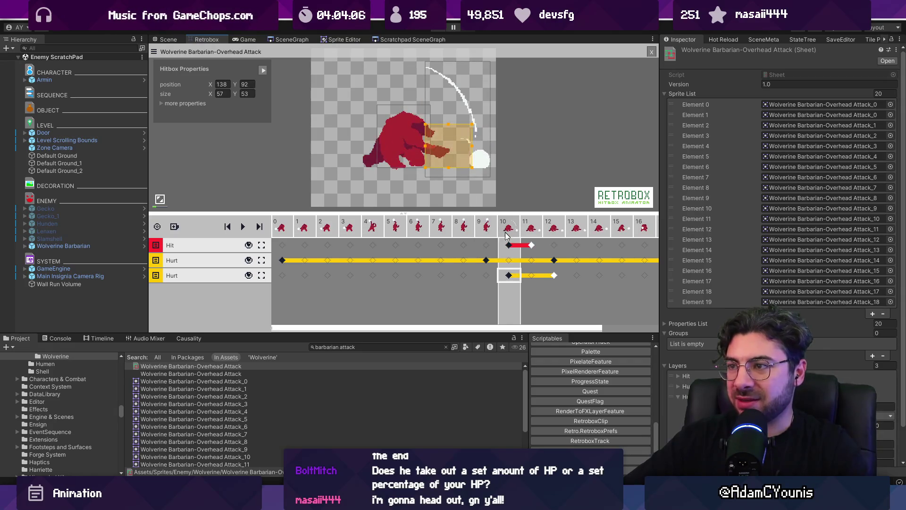
{"action": "left_click", "coordinate": [486, 261]}
{"action": "left_click", "coordinate": [513, 277]}
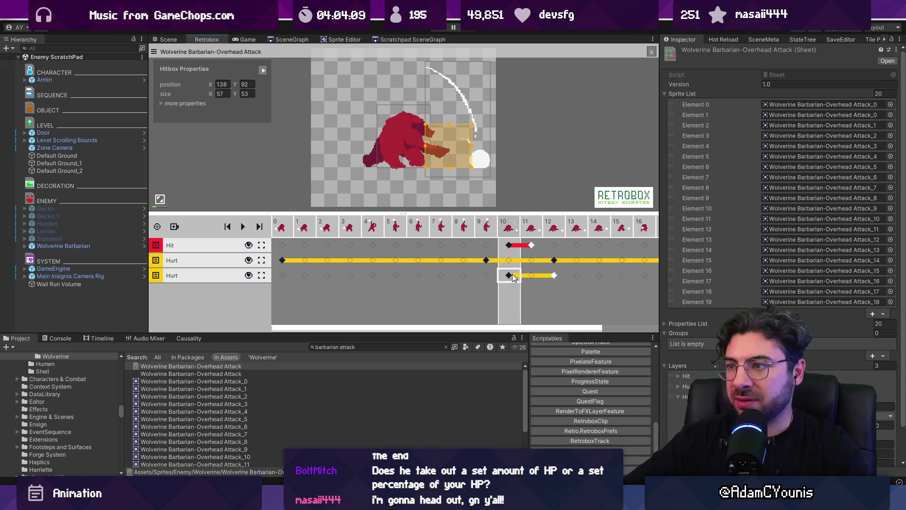
Step: Add a HitboxDirection property to the frame 10 hurtbox and set it to Down
{"action": "left_click", "coordinate": [162, 104]}
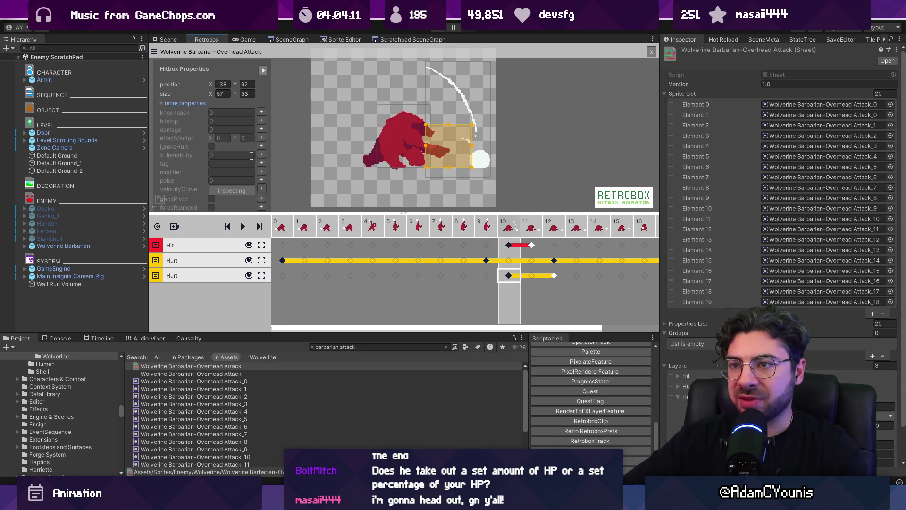
{"action": "left_click_drag", "start_coordinate": [278, 213], "coordinate": [277, 232]}
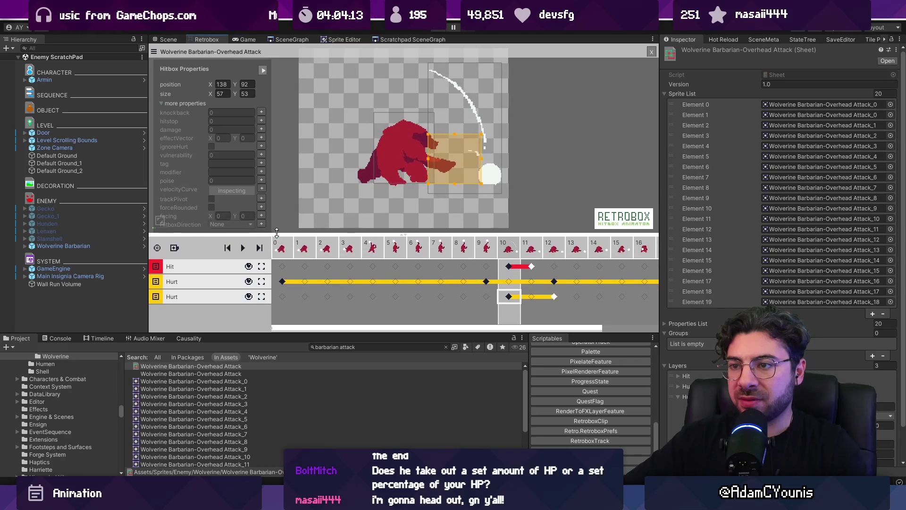
{"action": "left_click", "coordinate": [262, 225]}
{"action": "left_click", "coordinate": [232, 104]}
{"action": "left_click", "coordinate": [233, 135]}
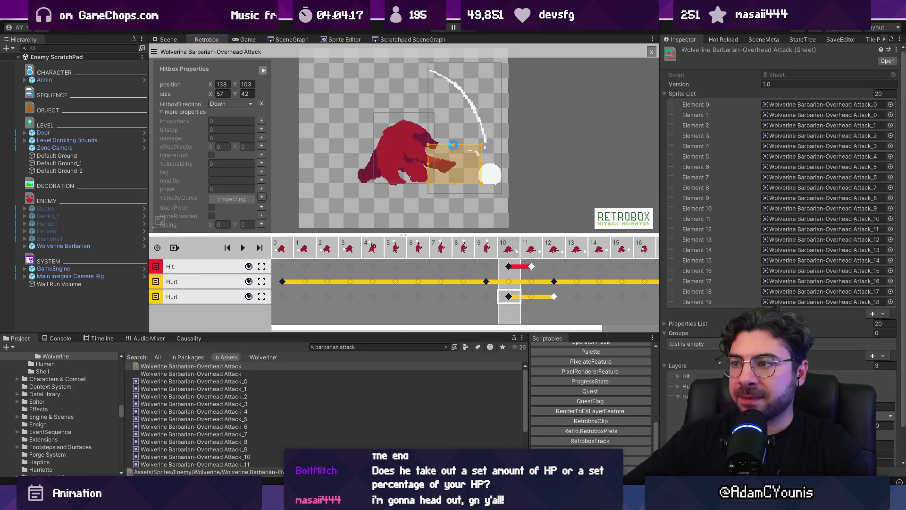
Step: Play-test the overhead attack against the red bear, stop, then switch to Aseprite
{"action": "left_click", "coordinate": [440, 30]}
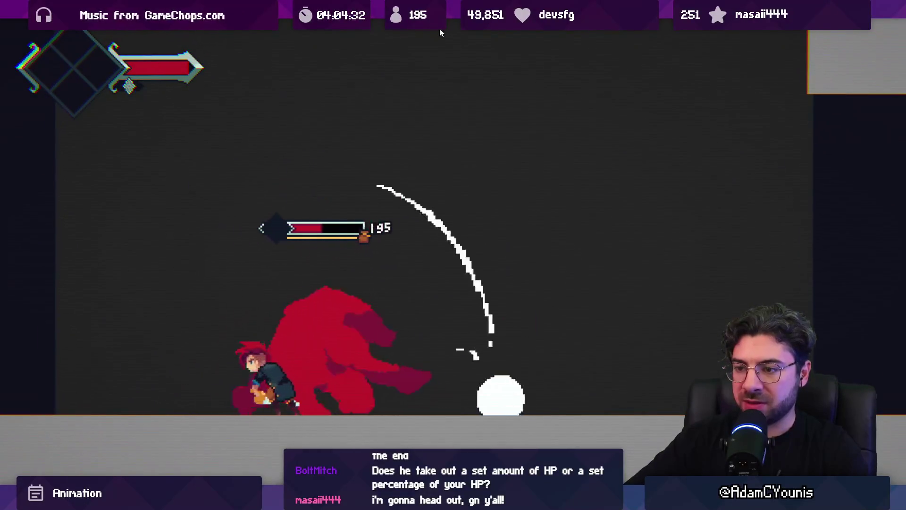
{"action": "left_click", "coordinate": [440, 28]}
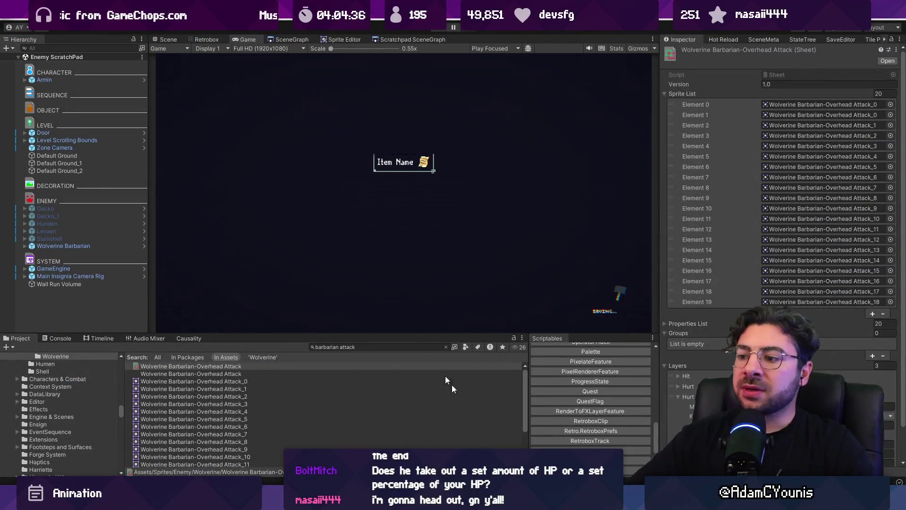
{"action": "key", "text": "alt+Tab"}
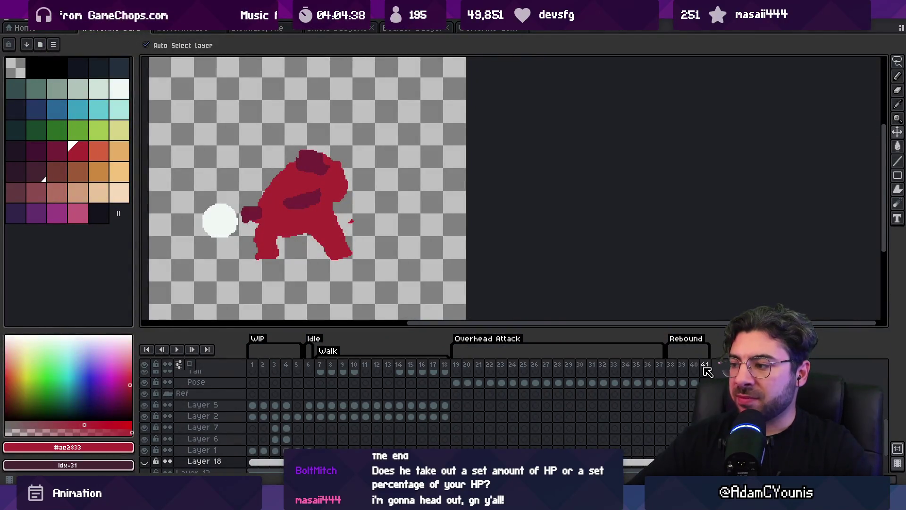
Step: Scrub the Overhead Attack frames and add a Hurt tag on frame 42
{"action": "left_click", "coordinate": [446, 368]}
{"action": "mouse_move", "coordinate": [441, 367]}
{"action": "left_mouse_down"}
{"action": "mouse_move", "coordinate": [307, 369]}
{"action": "mouse_move", "coordinate": [457, 370]}
{"action": "left_mouse_up"}
{"action": "left_click", "coordinate": [460, 368]}
{"action": "key", "text": "alt+n"}
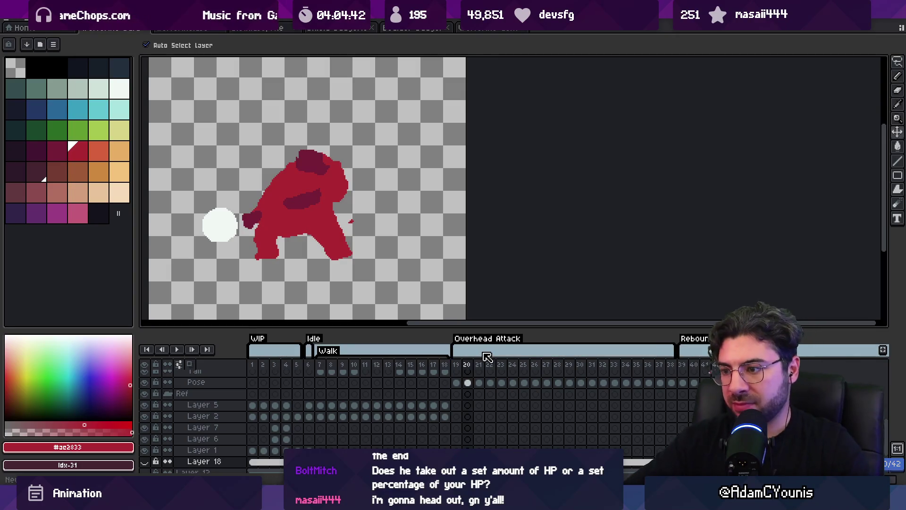
{"action": "key", "text": "ctrl+z"}
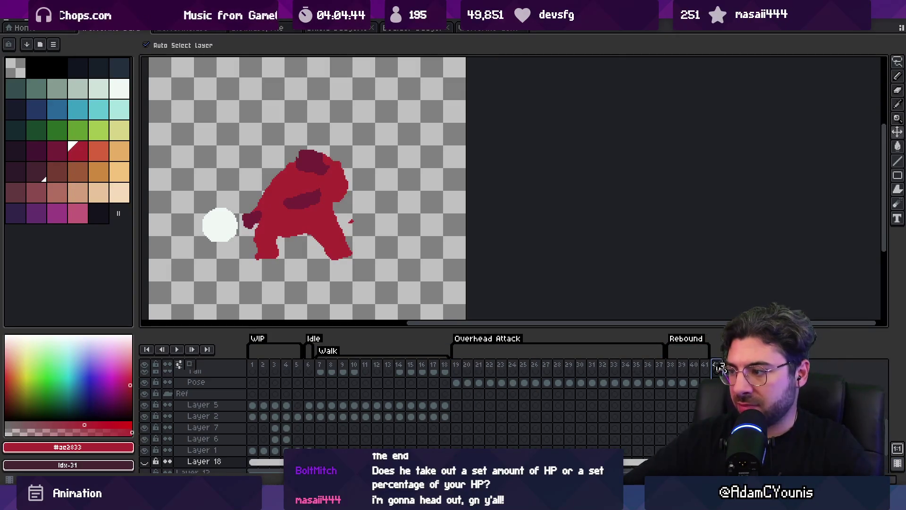
{"action": "key", "text": "alt+F2"}
{"action": "key", "text": "Return"}
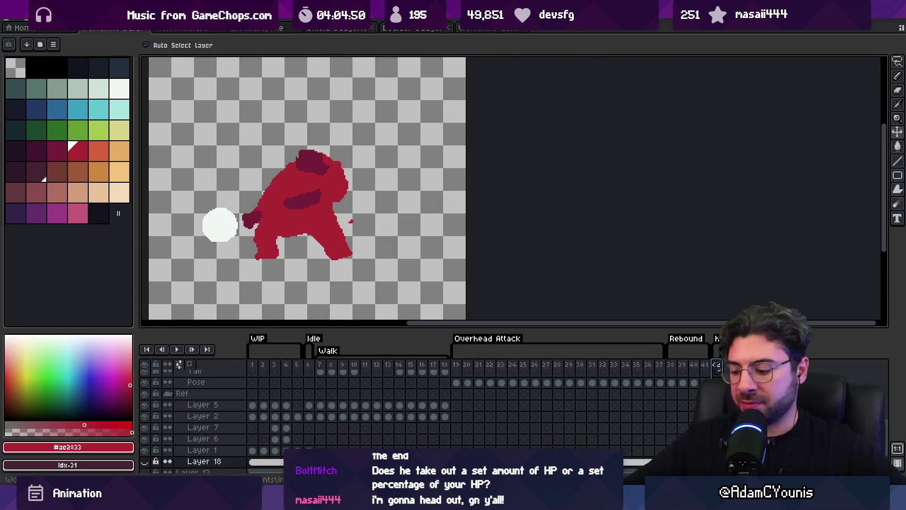
Step: Turn on the reference layers' visibility in the timeline
{"action": "mouse_move", "coordinate": [276, 181]}
{"action": "left_mouse_down"}
{"action": "mouse_move", "coordinate": [315, 200]}
{"action": "mouse_move", "coordinate": [343, 228]}
{"action": "left_mouse_up"}
{"action": "scroll", "coordinate": [199, 425], "scroll_direction": "down", "scroll_amount": 1}
{"action": "left_click", "coordinate": [145, 444]}
{"action": "left_click", "coordinate": [145, 443]}
Step: Erase the red blob and diagonal stroke from the Pose layer on frame 42
{"action": "left_click", "coordinate": [357, 222]}
{"action": "key", "text": "b"}
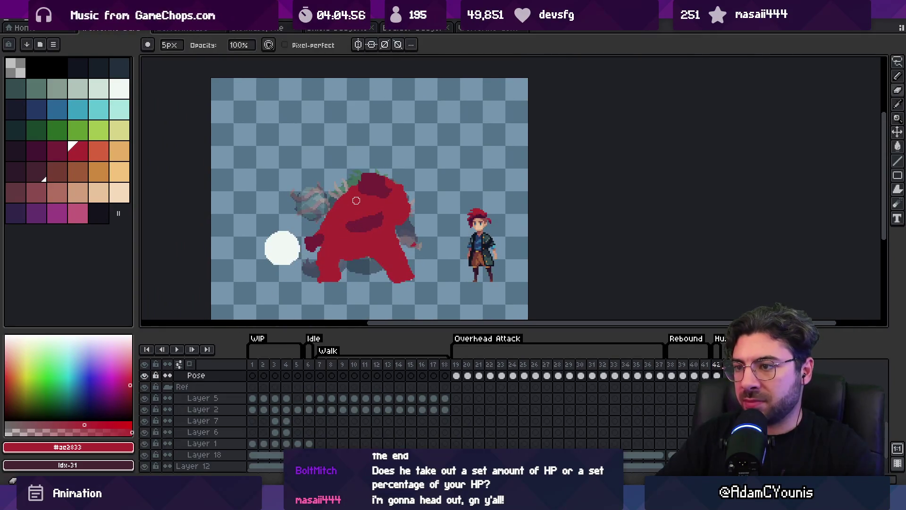
{"action": "left_click_drag", "start_coordinate": [375, 172], "coordinate": [351, 284]}
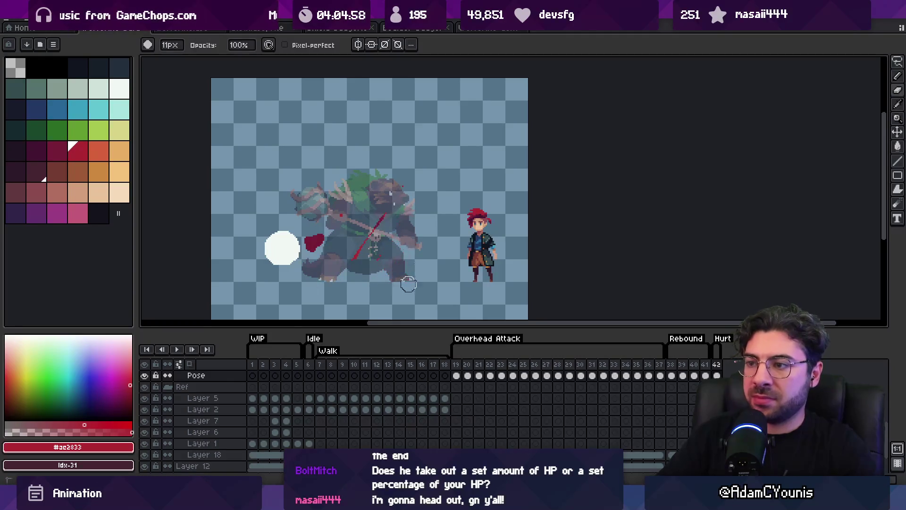
{"action": "mouse_move", "coordinate": [385, 216]}
{"action": "left_mouse_down"}
{"action": "mouse_move", "coordinate": [354, 255]}
{"action": "mouse_move", "coordinate": [335, 224]}
{"action": "left_mouse_up"}
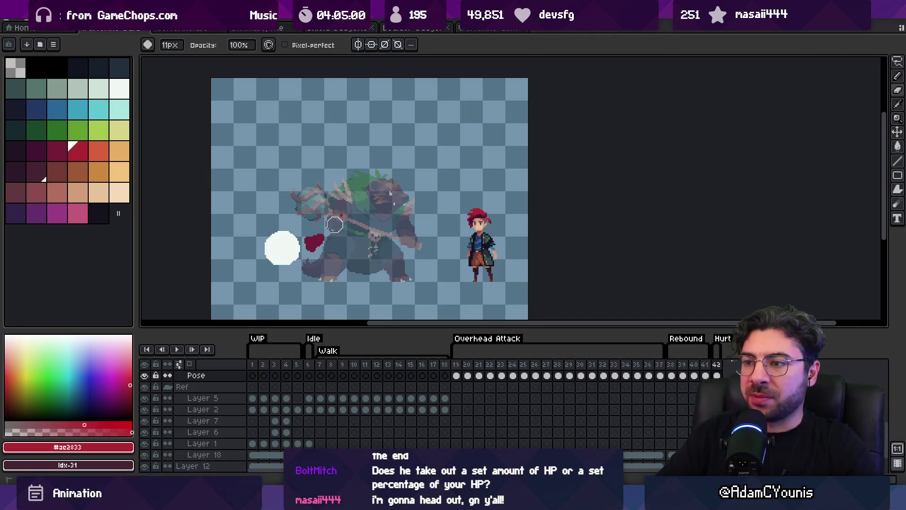
{"action": "left_click", "coordinate": [334, 225], "text": "ctrl"}
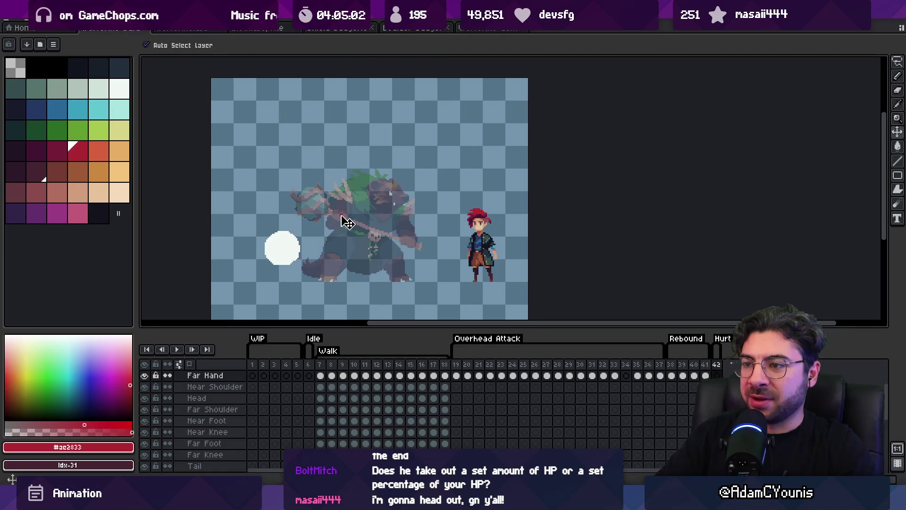
{"action": "scroll", "coordinate": [588, 385], "scroll_direction": "right", "scroll_amount": 2}
{"action": "scroll", "coordinate": [587, 385], "scroll_direction": "up", "scroll_amount": 3}
{"action": "left_click", "coordinate": [400, 257], "text": "ctrl"}
Step: With a large red brush on the Pose layer, paint over the barbarian's body and upper torso
{"action": "key", "text": "b"}
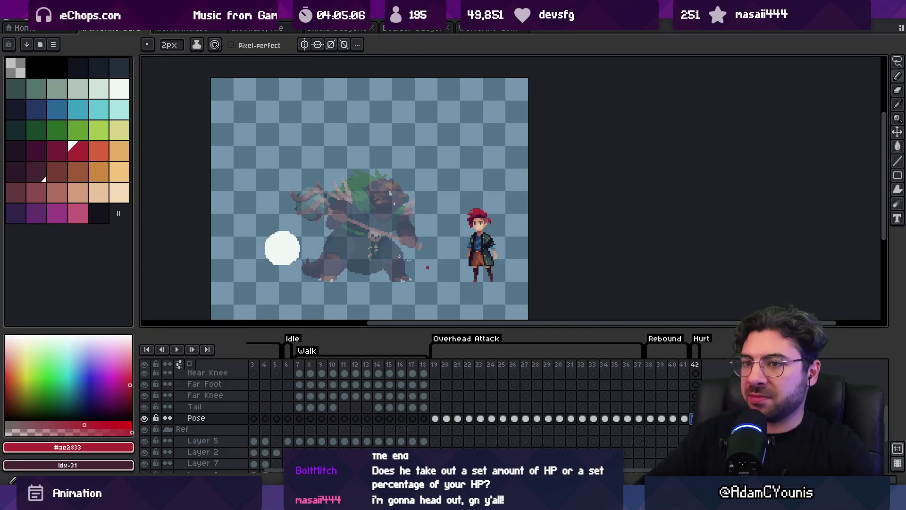
{"action": "left_click", "coordinate": [78, 152]}
{"action": "key", "text": "plus"}
{"action": "key", "text": "plus"}
{"action": "key", "text": "plus"}
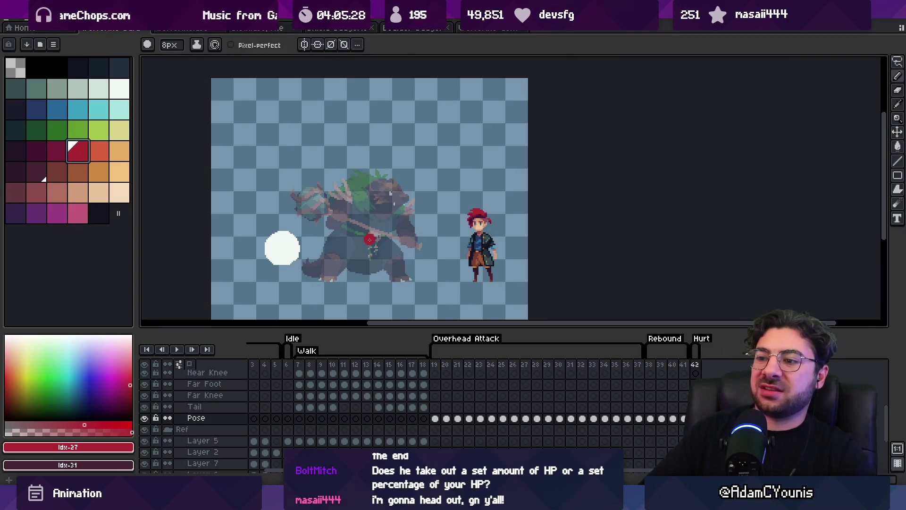
{"action": "mouse_move", "coordinate": [367, 201]}
{"action": "left_mouse_down"}
{"action": "mouse_move", "coordinate": [360, 189]}
{"action": "mouse_move", "coordinate": [406, 230]}
{"action": "left_mouse_up"}
{"action": "mouse_move", "coordinate": [352, 196]}
{"action": "left_mouse_down"}
{"action": "mouse_move", "coordinate": [333, 207]}
{"action": "mouse_move", "coordinate": [405, 190]}
{"action": "mouse_move", "coordinate": [395, 174]}
{"action": "left_mouse_up"}
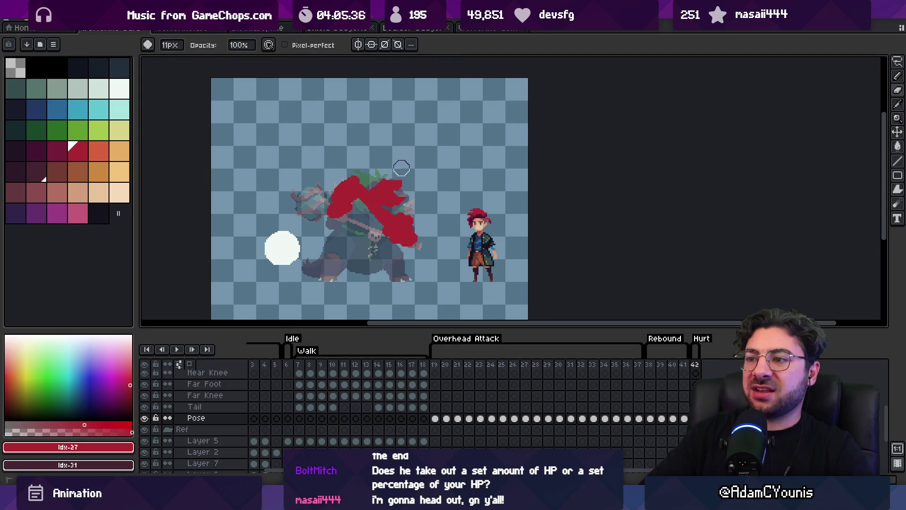
Step: With a smaller brush, extend the red silhouette down through the lower body to the tail
{"action": "key", "text": "minus"}
{"action": "key", "text": "minus"}
{"action": "key", "text": "minus"}
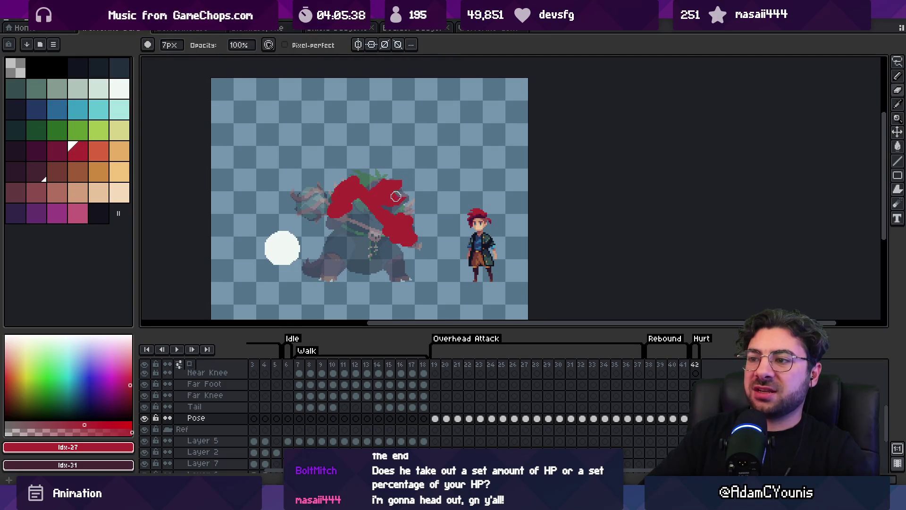
{"action": "key", "text": "e"}
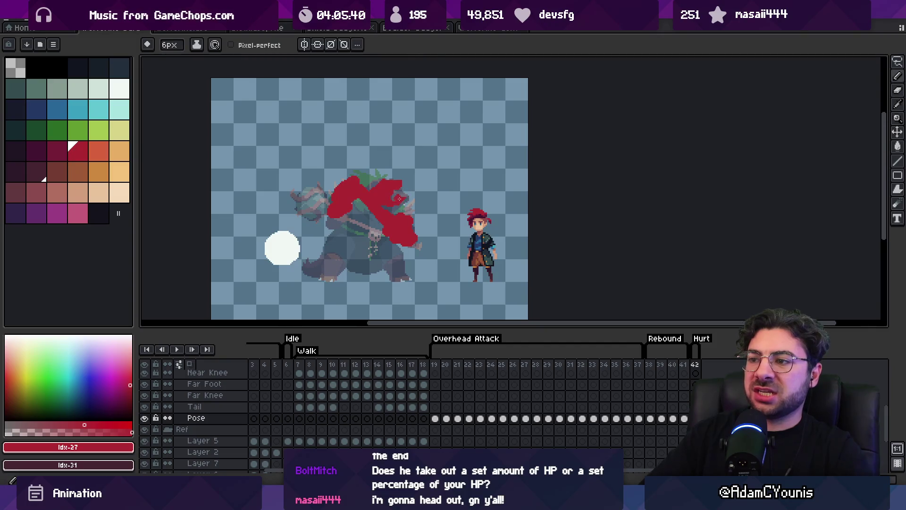
{"action": "mouse_move", "coordinate": [355, 198]}
{"action": "left_mouse_down"}
{"action": "mouse_move", "coordinate": [350, 218]}
{"action": "mouse_move", "coordinate": [373, 230]}
{"action": "mouse_move", "coordinate": [391, 265]}
{"action": "left_mouse_up"}
{"action": "left_click_drag", "start_coordinate": [338, 249], "coordinate": [317, 283]}
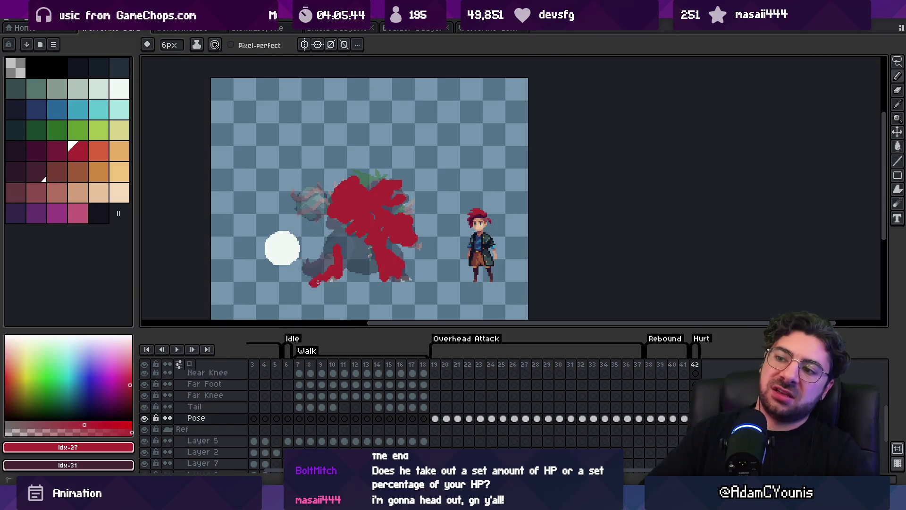
Step: Lasso and shift the silhouette's upper part, then join a red stroke onto its left side
{"action": "key", "text": "m"}
{"action": "mouse_move", "coordinate": [373, 233]}
{"action": "left_mouse_down"}
{"action": "mouse_move", "coordinate": [405, 202]}
{"action": "mouse_move", "coordinate": [391, 231]}
{"action": "left_mouse_up"}
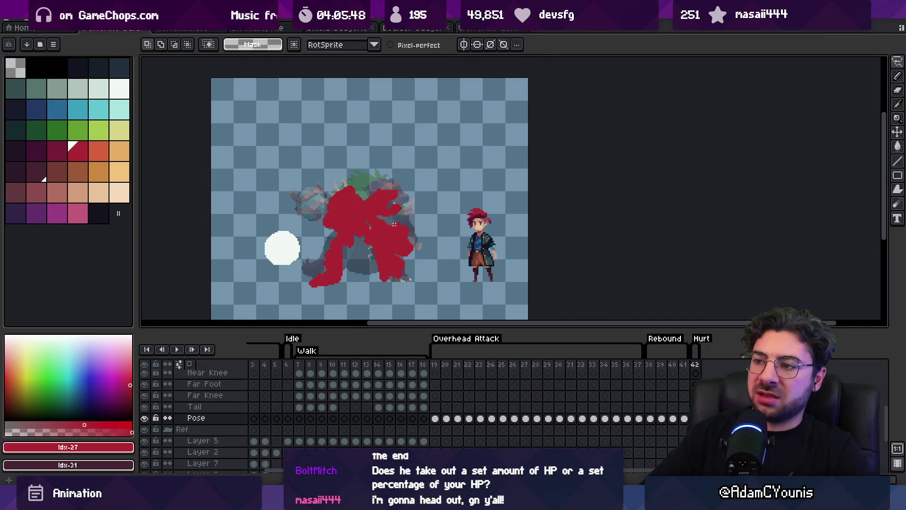
{"action": "key", "text": "b"}
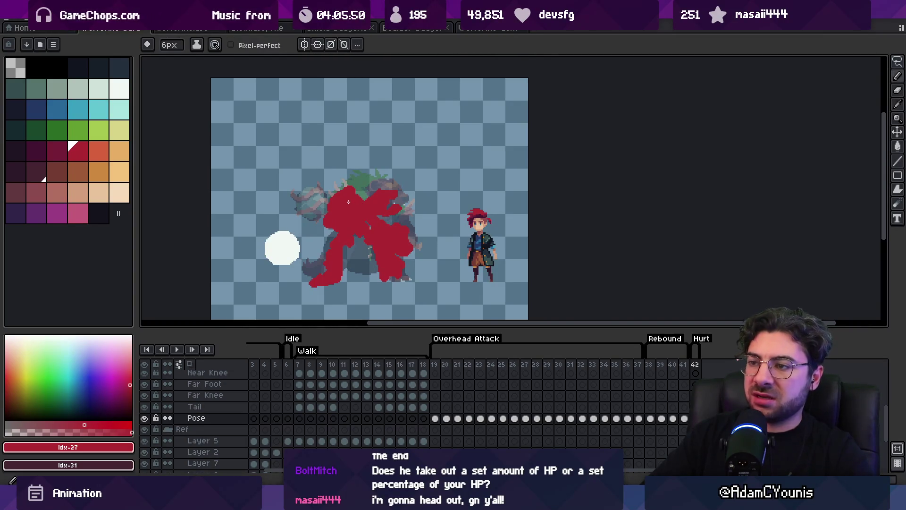
{"action": "left_click_drag", "start_coordinate": [310, 249], "coordinate": [328, 239]}
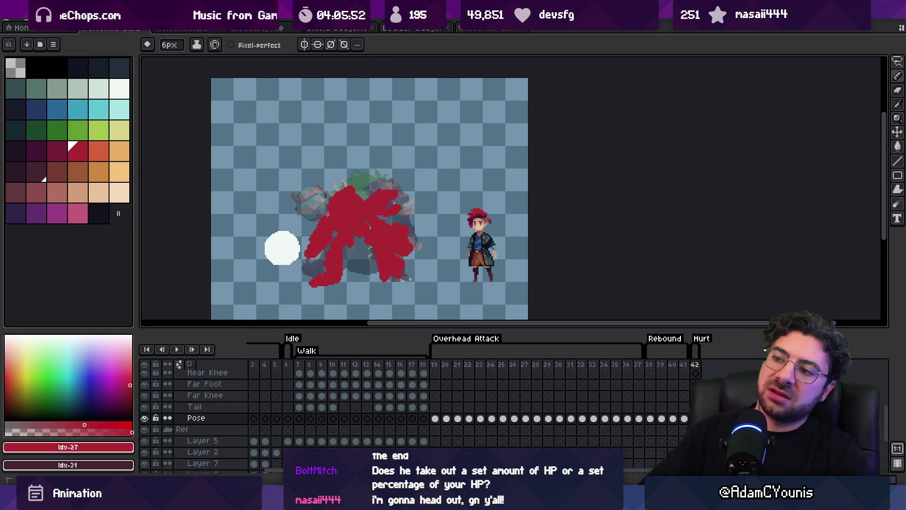